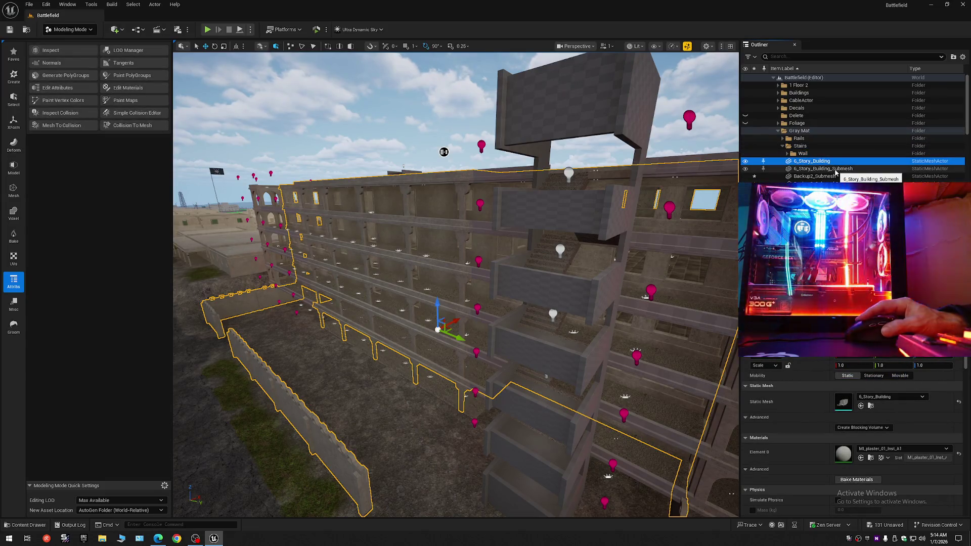
- Select SM_BL2_dec_02_A_21 through SM_BL2_dec_02_A_40 in the Outliner and frame the building
left_click_drag(968, 132, 968, 215)
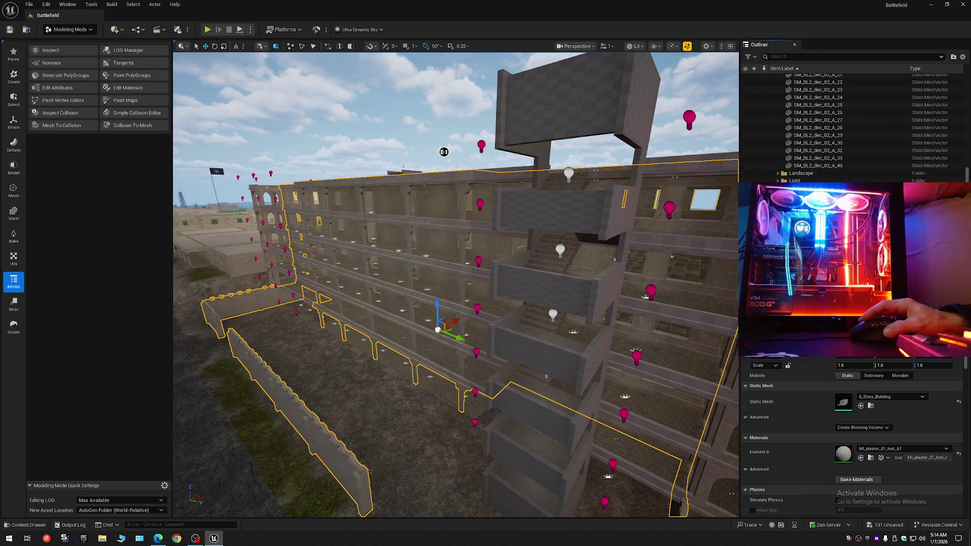
left_click(830, 166, "shift")
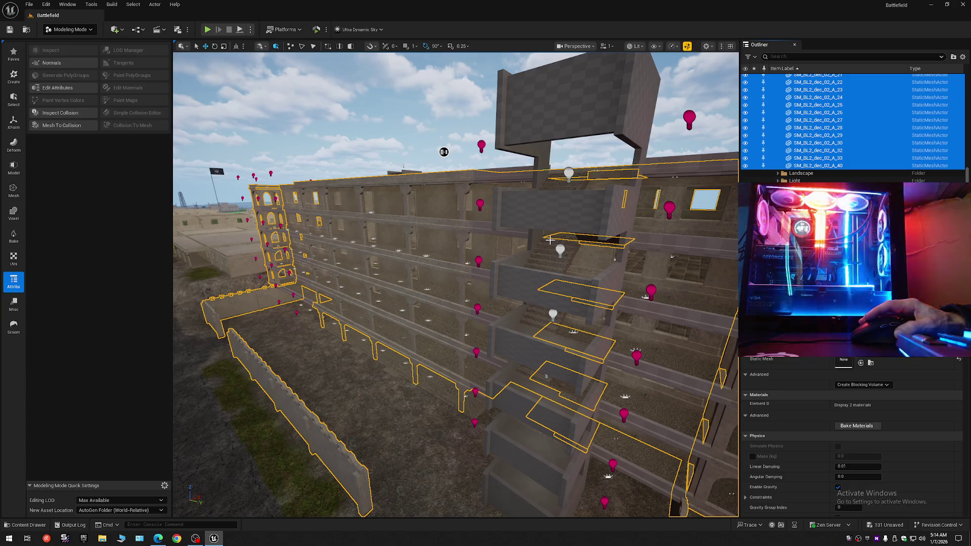
mouse_move(543, 249)
left_mouse_down()
mouse_move(543, 283)
mouse_move(532, 255)
left_mouse_up()
- Fly the camera through the arched facade into the building to inspect its floors and ceilings
left_click_drag(519, 289, 517, 56)
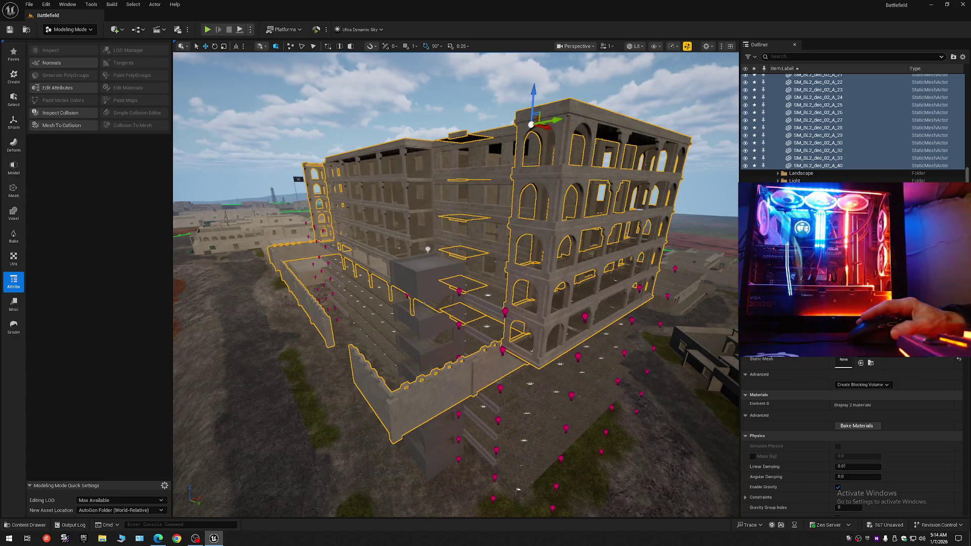
key("w")
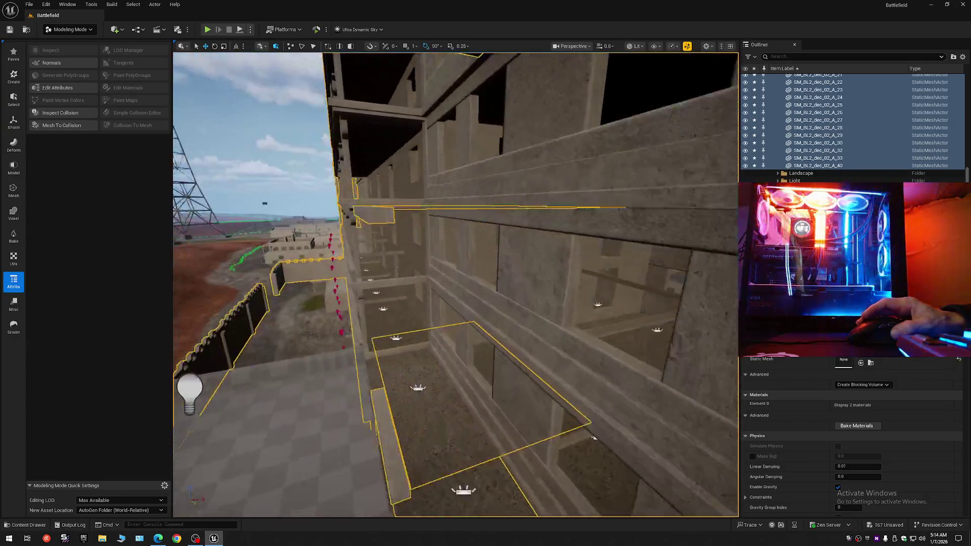
key("w")
scroll(455, 283, "down", 1)
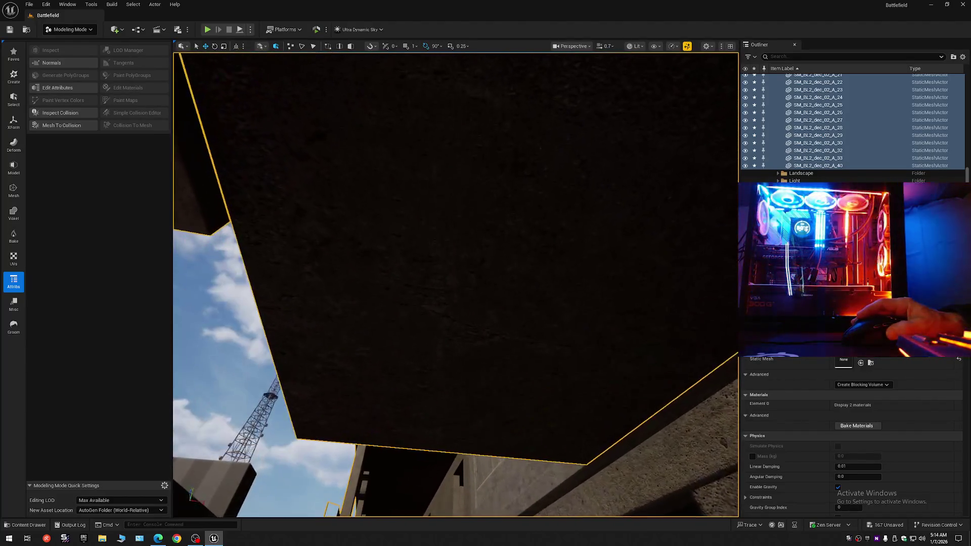
left_click_drag(455, 283, 455, 324)
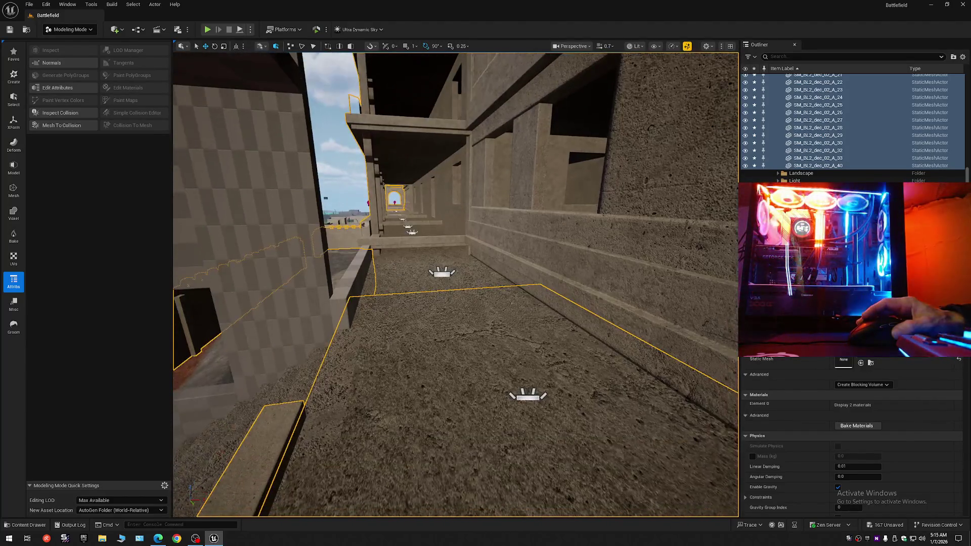
mouse_move(456, 283)
left_mouse_down()
mouse_move(344, 283)
mouse_move(344, 193)
mouse_move(349, 243)
mouse_move(354, 187)
mouse_move(349, 243)
mouse_move(364, 242)
left_mouse_up()
- Undo the stray move and drag a concrete material from the Content Drawer onto the ceiling
key("ctrl+z")
left_click_drag(527, 244, 510, 211)
left_click(510, 210)
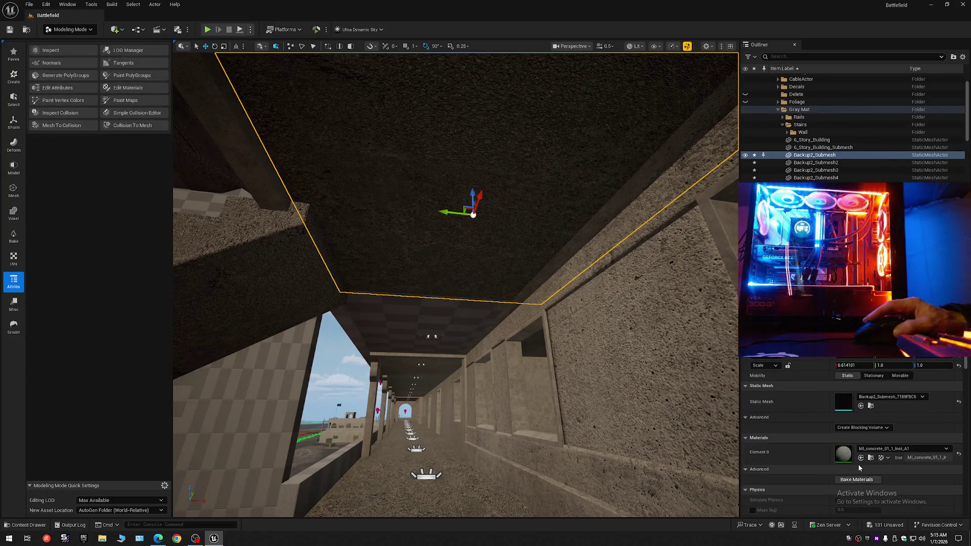
key("ctrl+space")
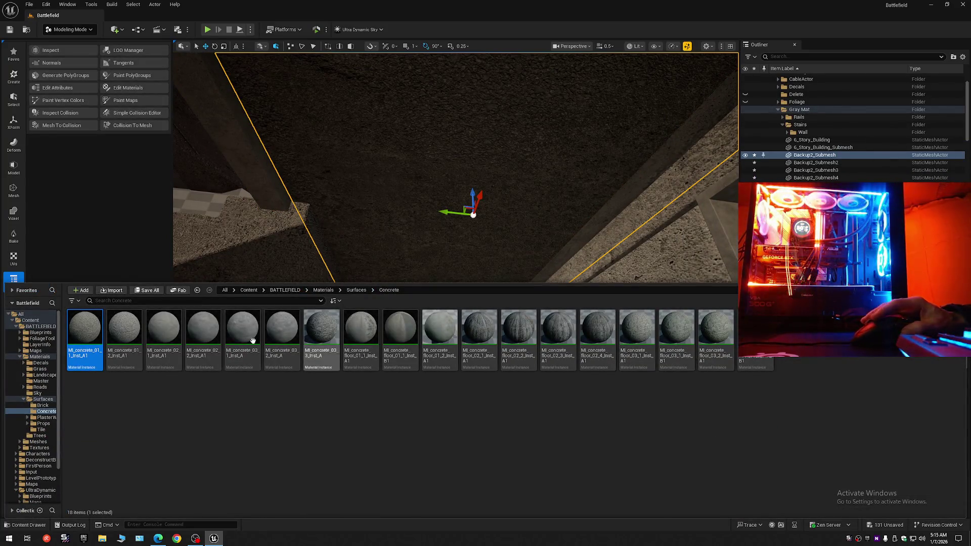
mouse_move(90, 334)
left_mouse_down()
mouse_move(324, 332)
mouse_move(460, 233)
left_mouse_up()
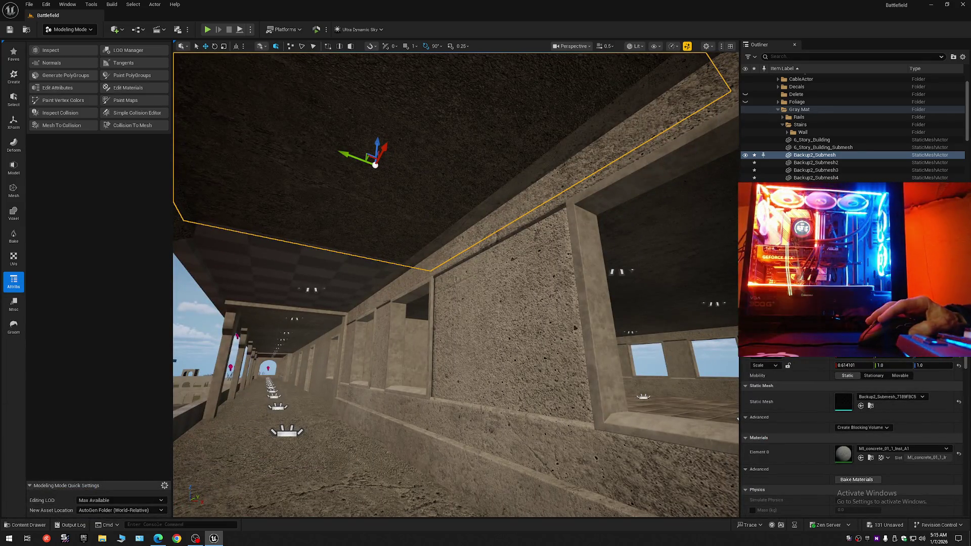
- Set Backup2_Submesh's Element 0 to MI_plaster_01_Inst_A1 and apply it with Edit Materials
left_click(811, 140)
left_click(871, 458)
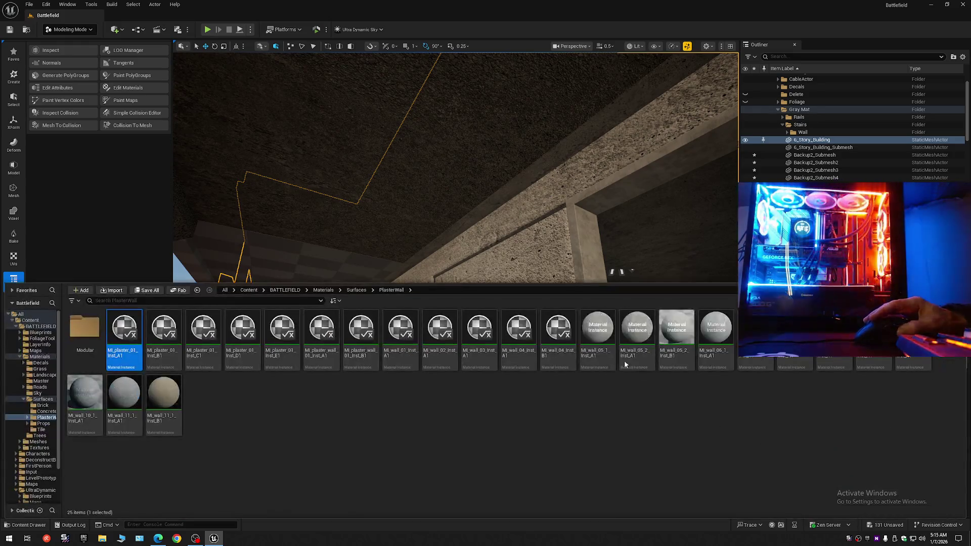
left_click(814, 155)
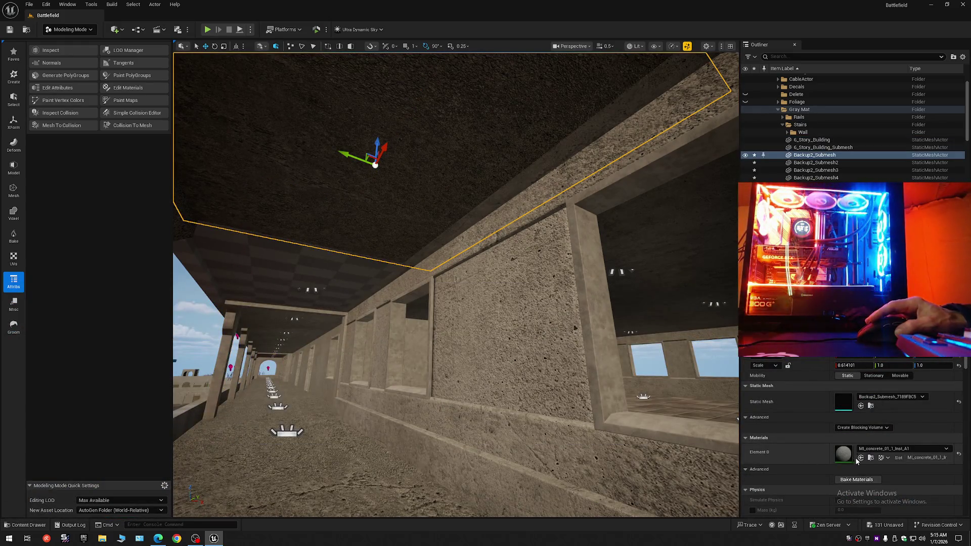
left_click(861, 457)
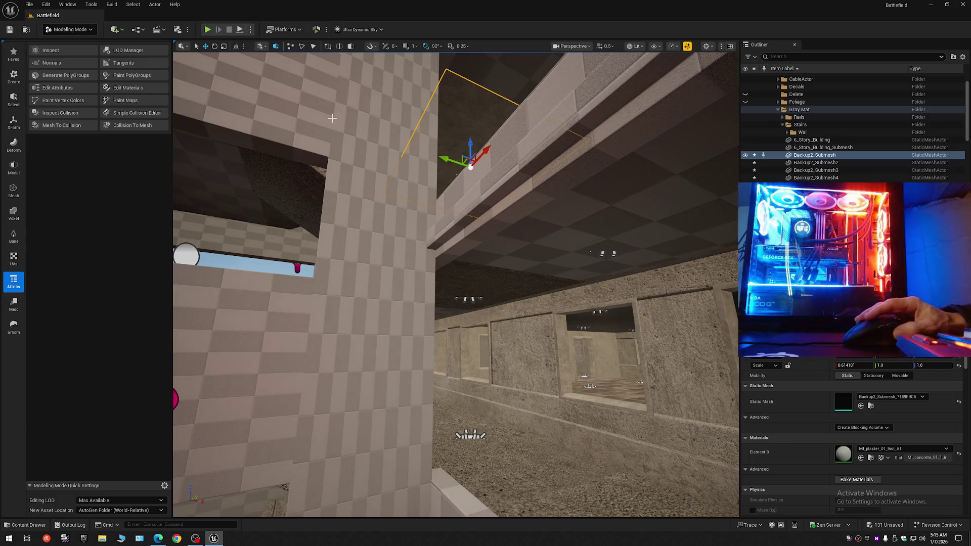
left_click(126, 88)
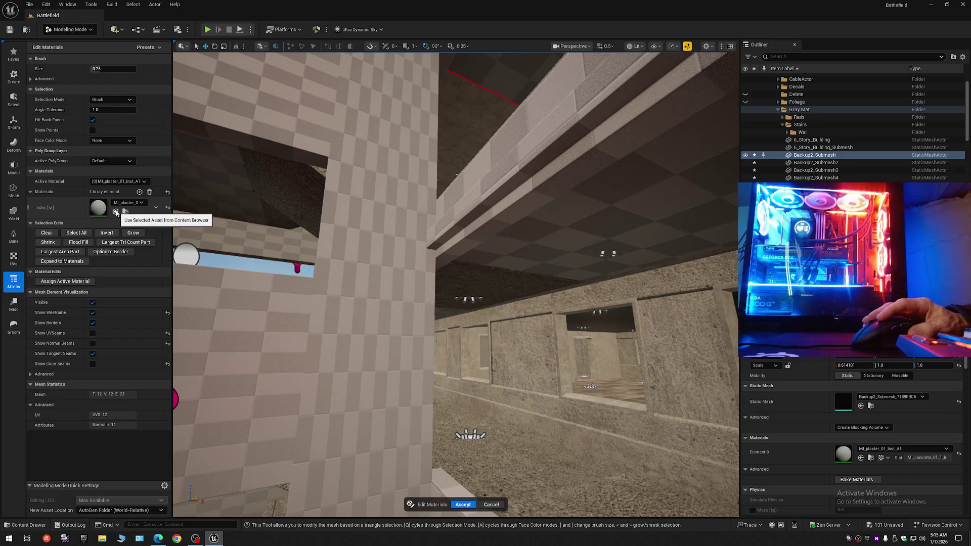
left_click(464, 505)
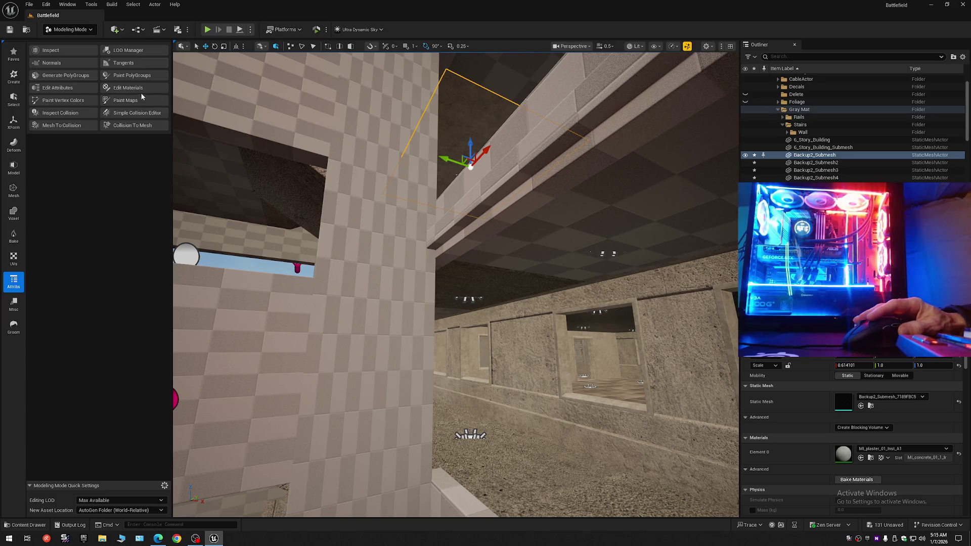
- Open Edit Materials on Backup2_Submesh2 and remove its material array element
left_click(477, 287)
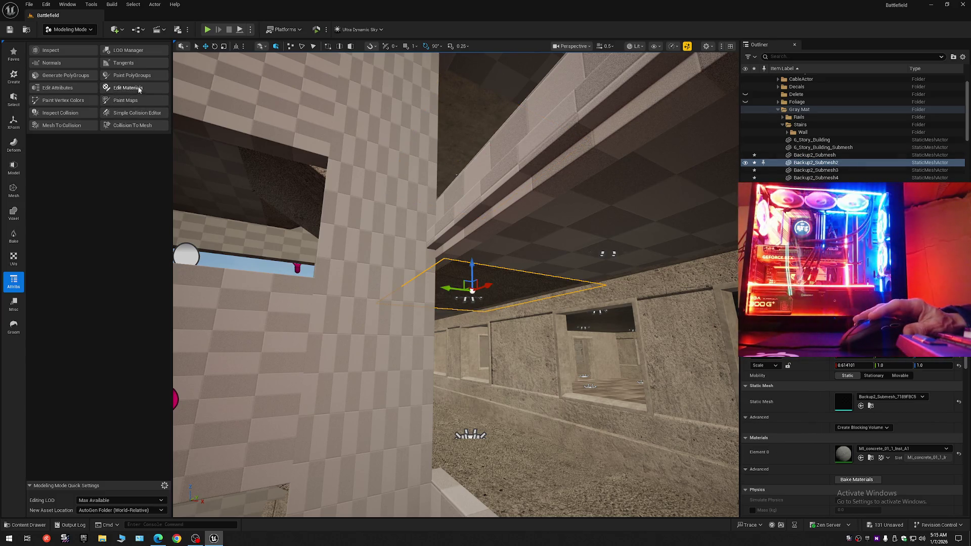
left_click(138, 92)
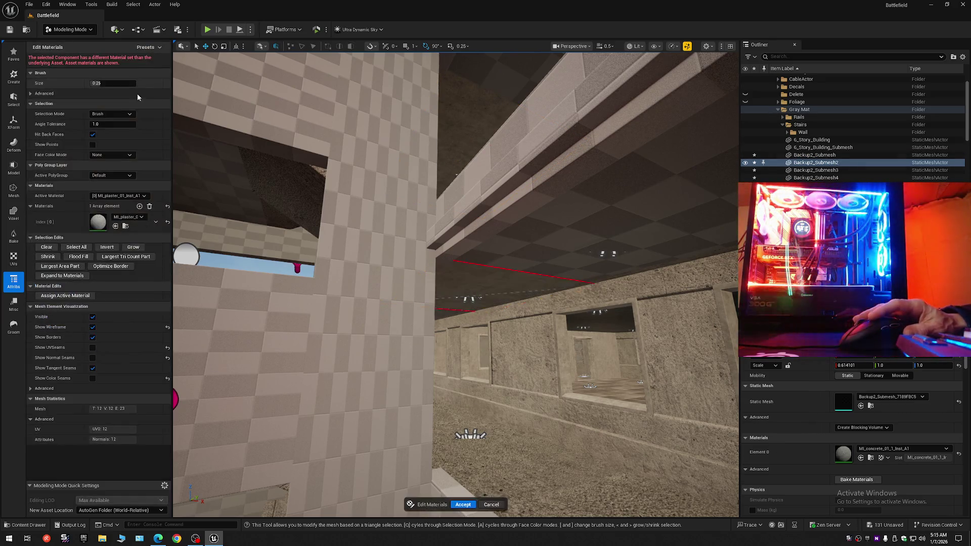
left_click(150, 207)
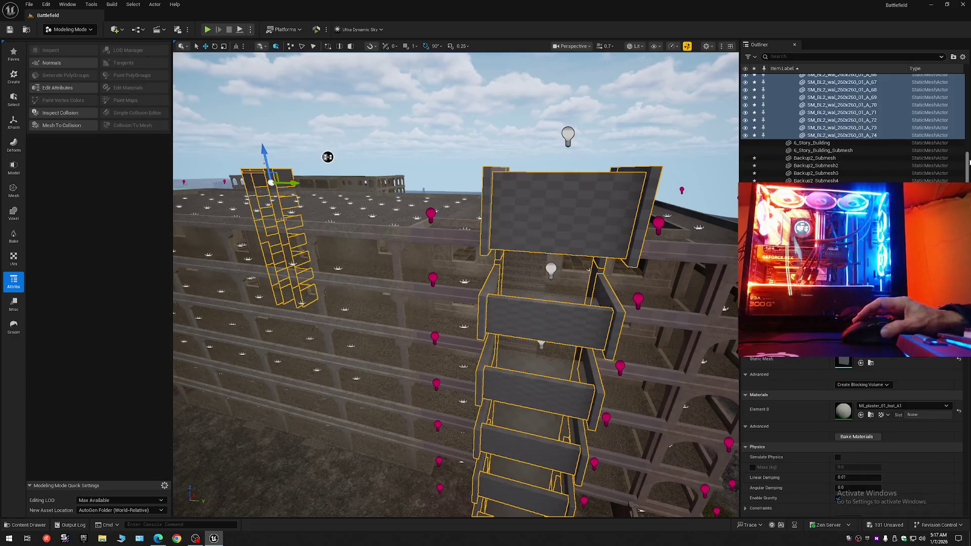
- Narrow the selection to one wall plank and collapse the Outliner to Battlefield's top folders
left_click_drag(967, 162, 967, 89)
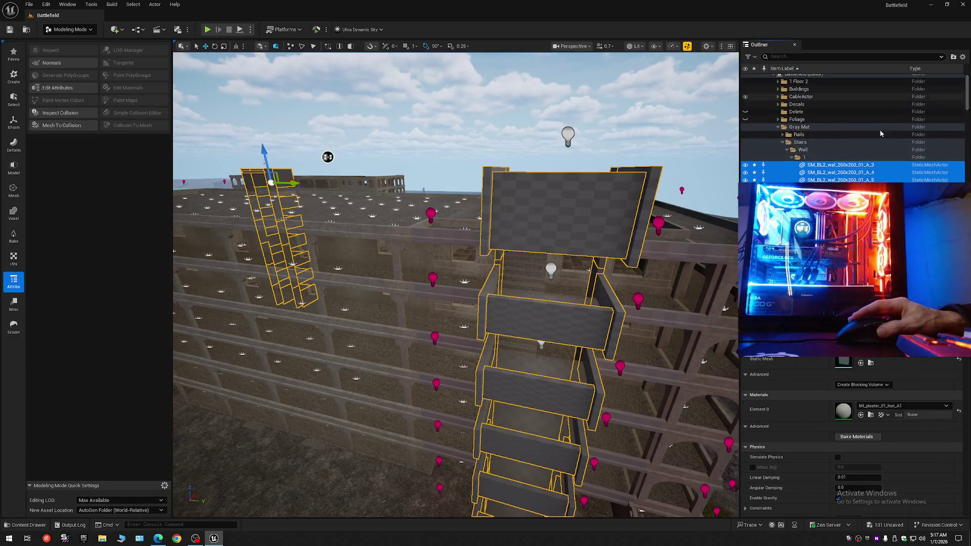
left_click(827, 164)
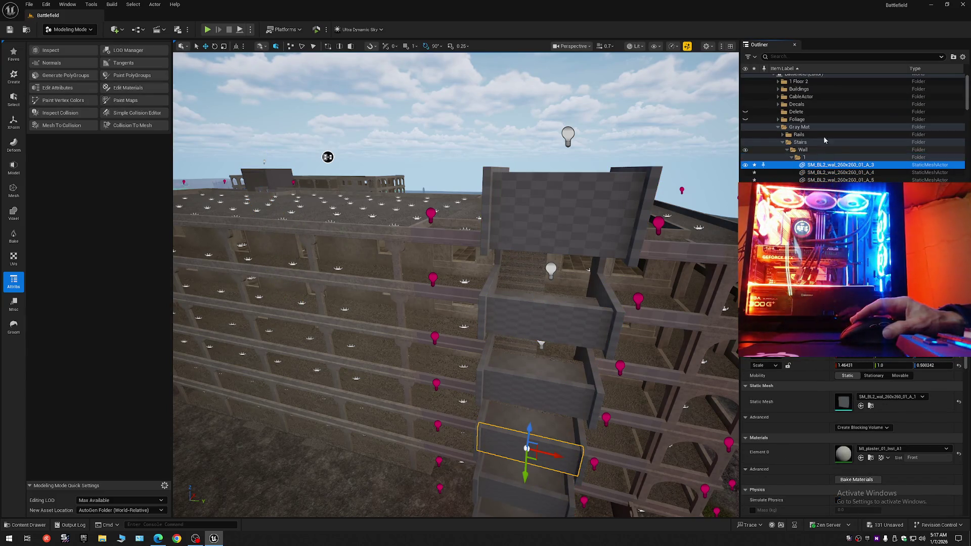
left_click(964, 57)
left_click(885, 95)
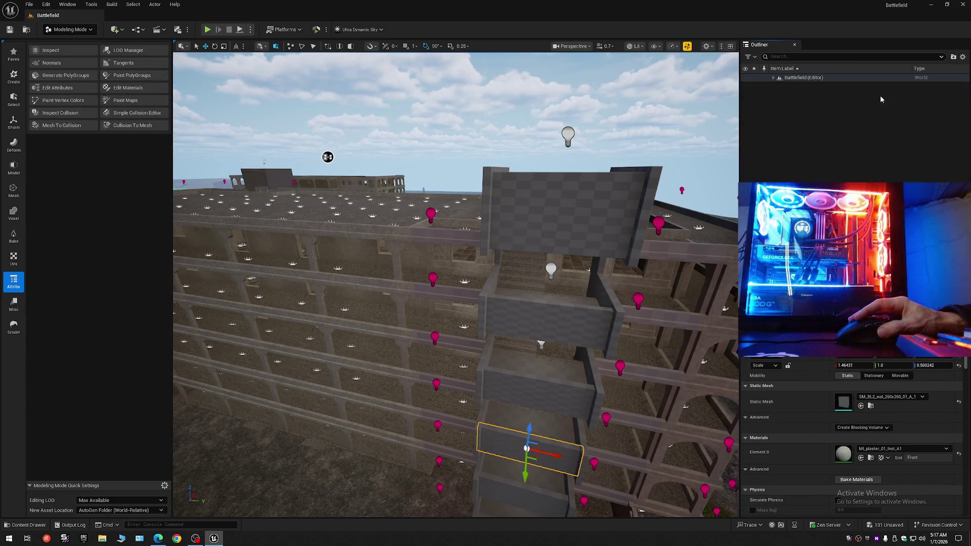
left_click(775, 83)
left_click(773, 78)
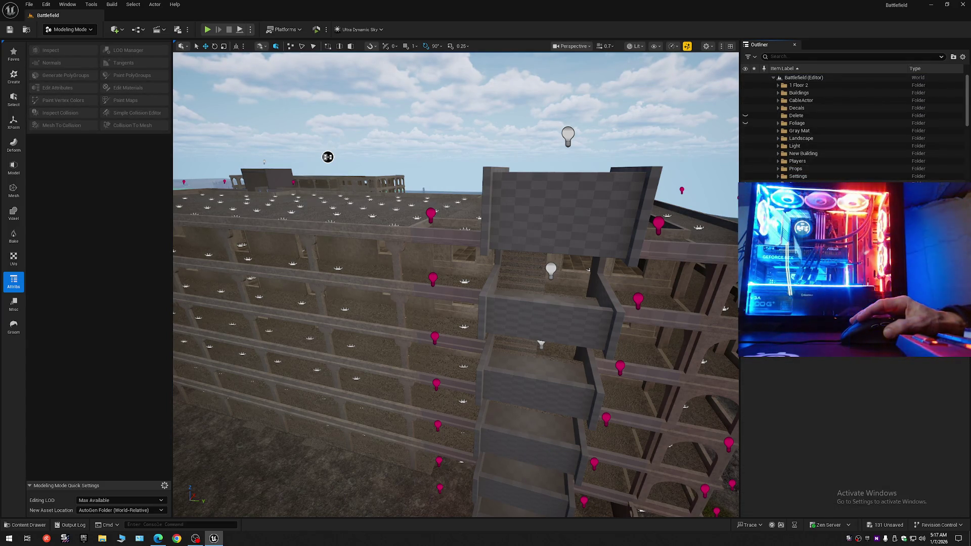
- Shift-select the SM_BL5_flor and SM_BL5_ladr stair meshes in the Outliner
left_click(273, 292)
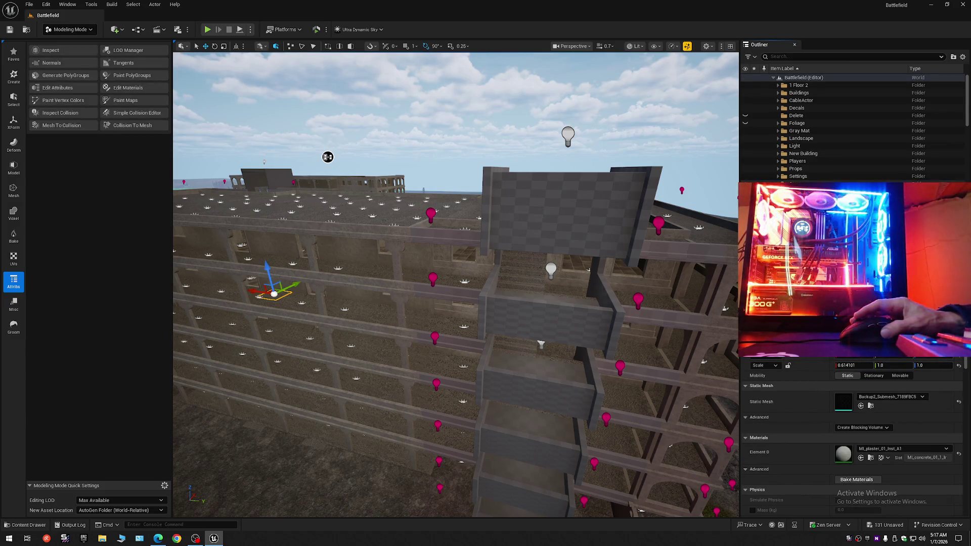
left_click_drag(967, 115, 967, 192)
left_click(830, 179, "shift")
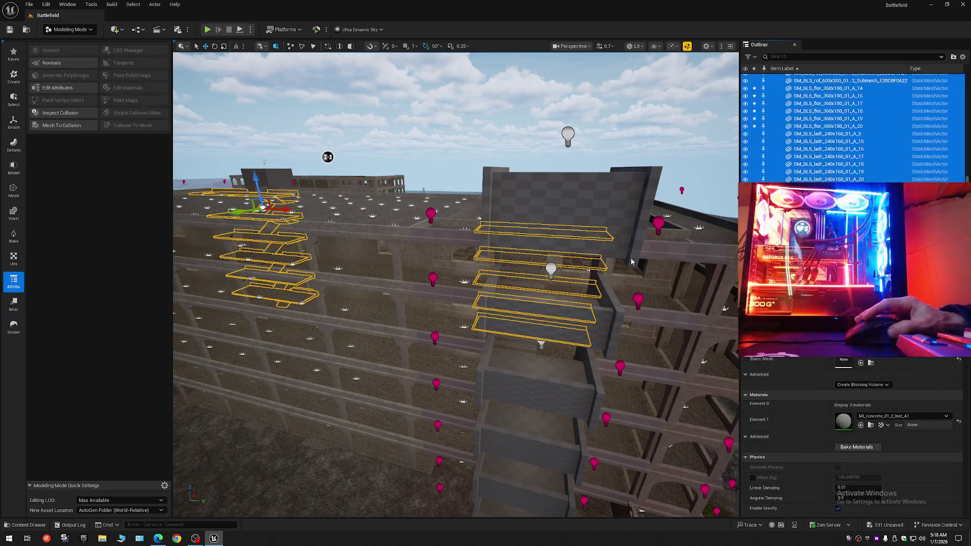
- Fly up to the selected stairs and wall above, pull back, then undo the accidental Move Elements
right_click(519, 298)
key("w")
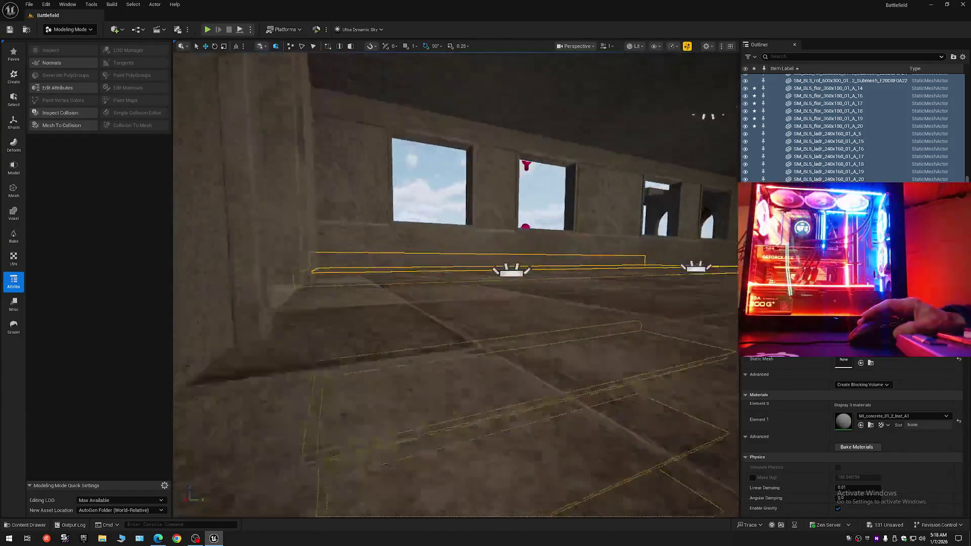
scroll(456, 283, "up", 1)
key("w")
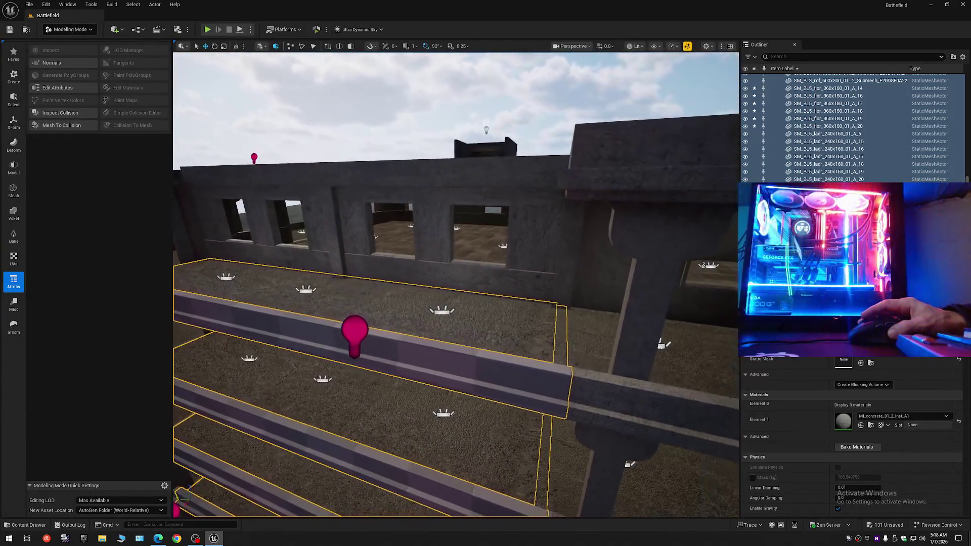
scroll(455, 283, "down", 1)
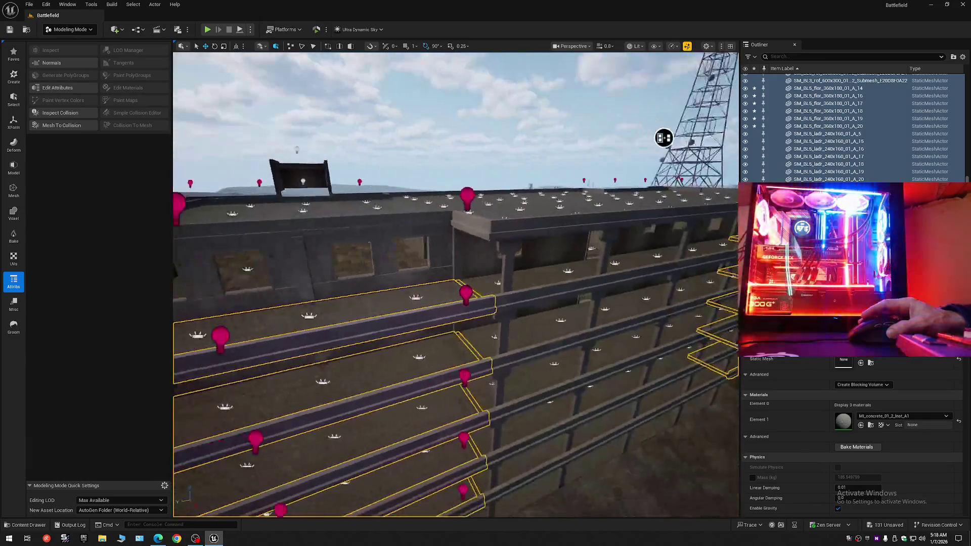
scroll(455, 284, "down", 2)
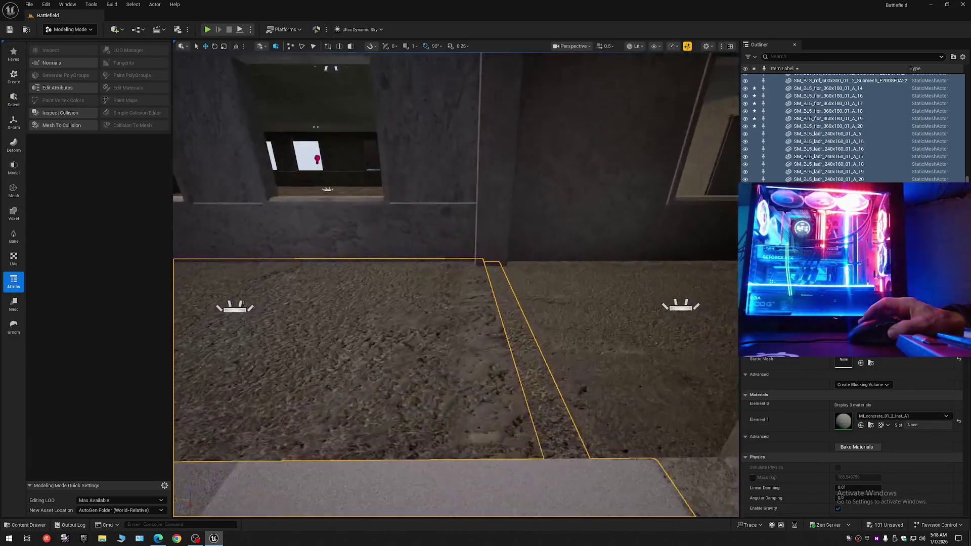
scroll(455, 283, "up", 2)
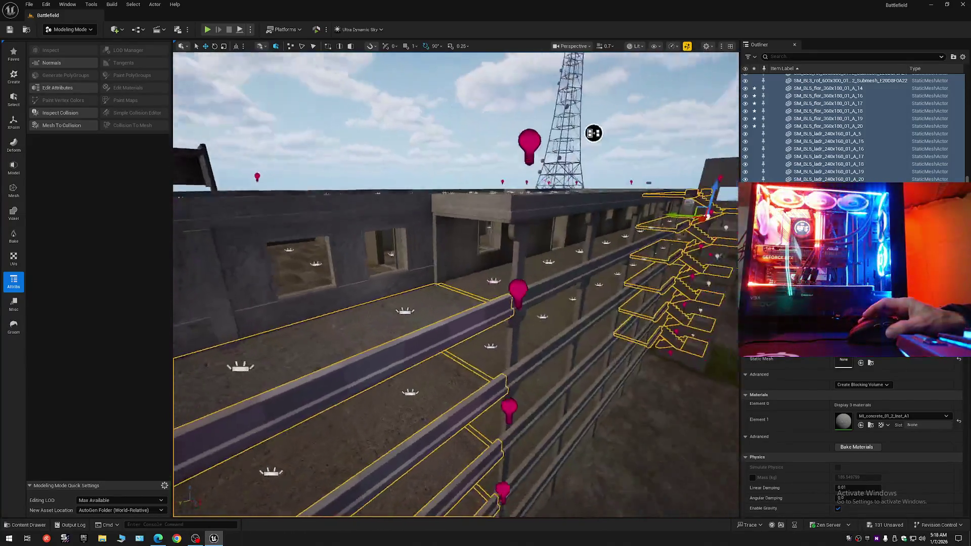
left_click_drag(593, 133, 526, 130)
key("ctrl+z")
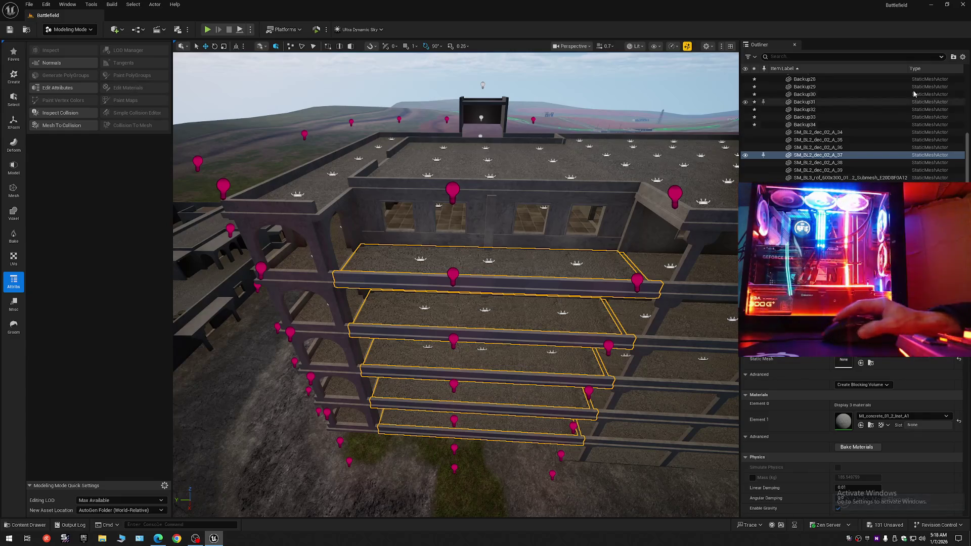
- Collapse the Outliner and expand the Battlefield level to its top-level folders
left_click(963, 57)
left_click(912, 96)
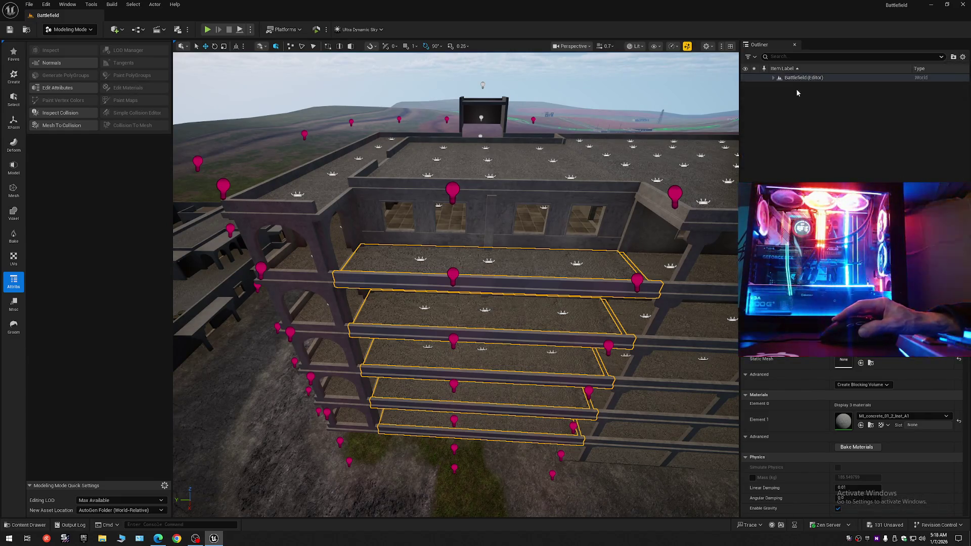
left_click(781, 122)
left_click(774, 78)
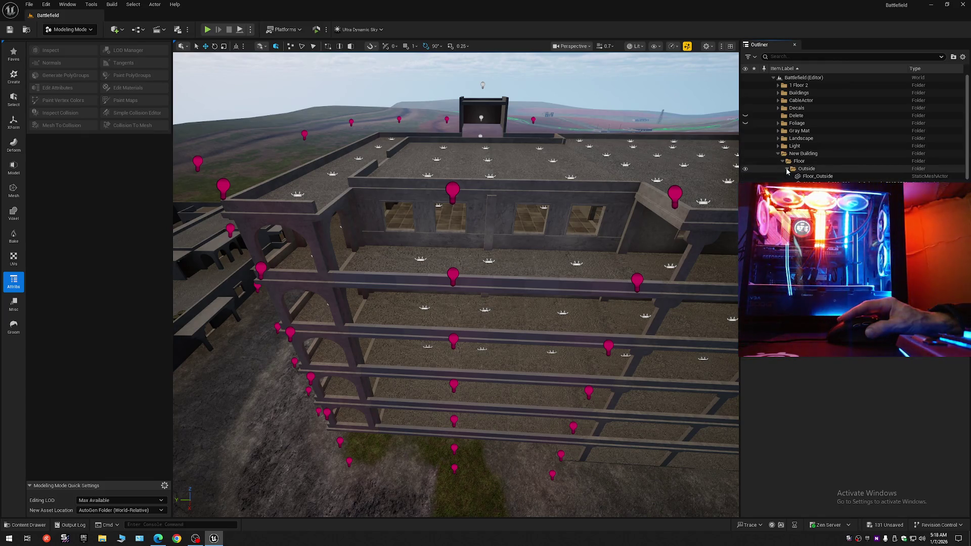
- Select Floor_Outside through the last Outside submesh, toggle their visibility, orbit, then Collapse All
left_click(824, 178)
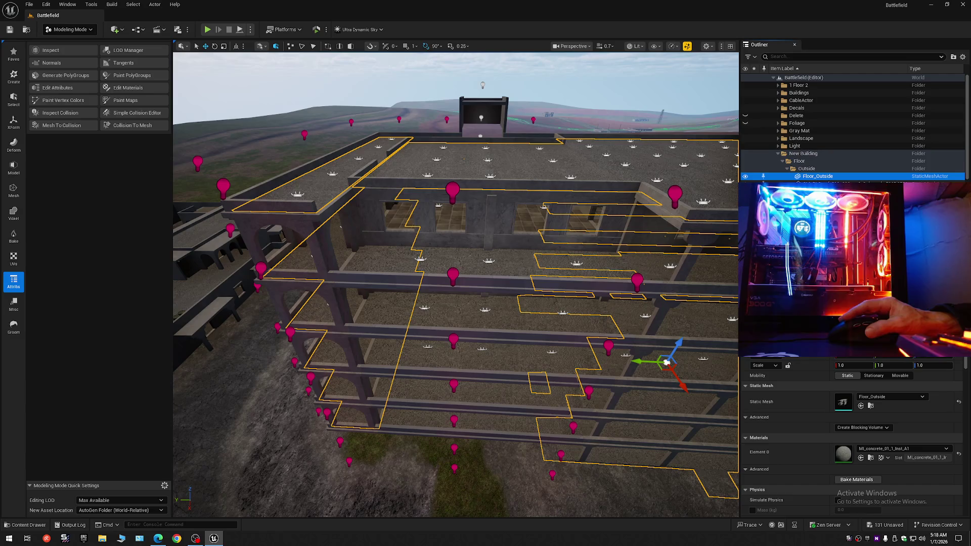
scroll(968, 153, "down", 5)
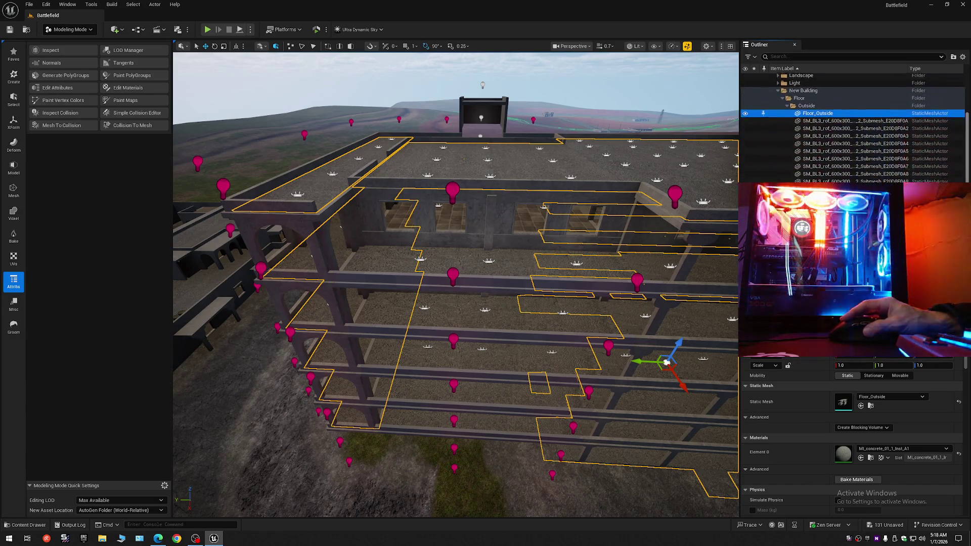
left_click(755, 179, "shift")
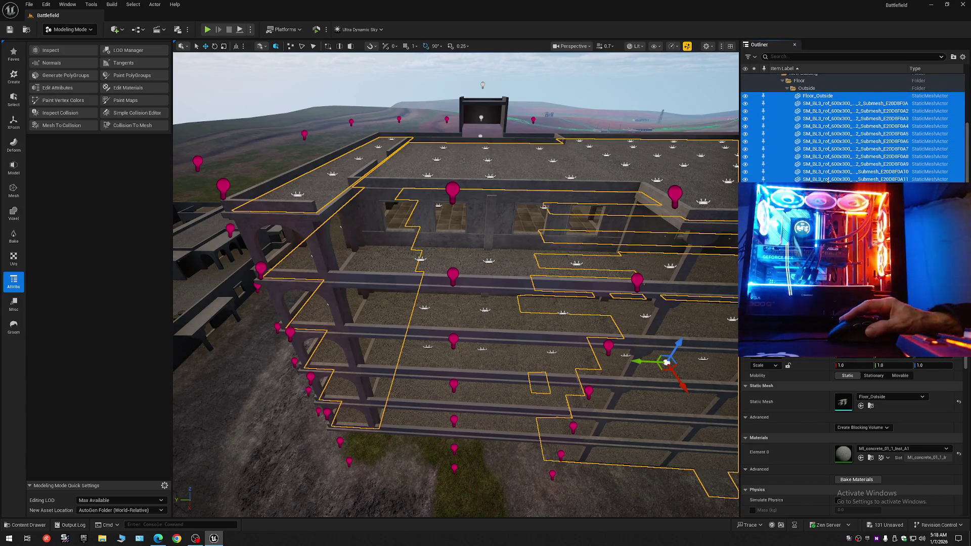
left_click(747, 151)
left_click(746, 151)
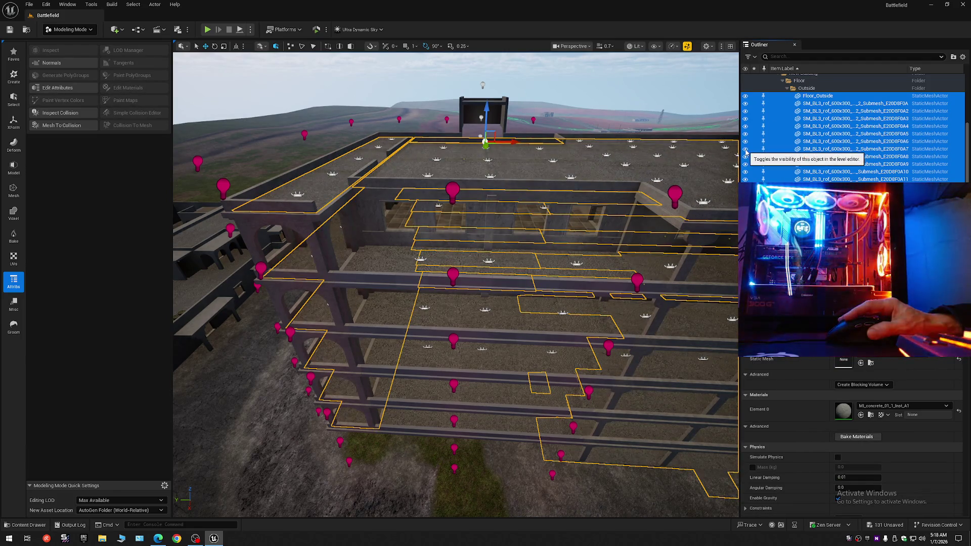
mouse_move(626, 207)
left_mouse_down()
mouse_move(561, 192)
mouse_move(554, 175)
left_mouse_up()
left_click(965, 59)
left_click(890, 94)
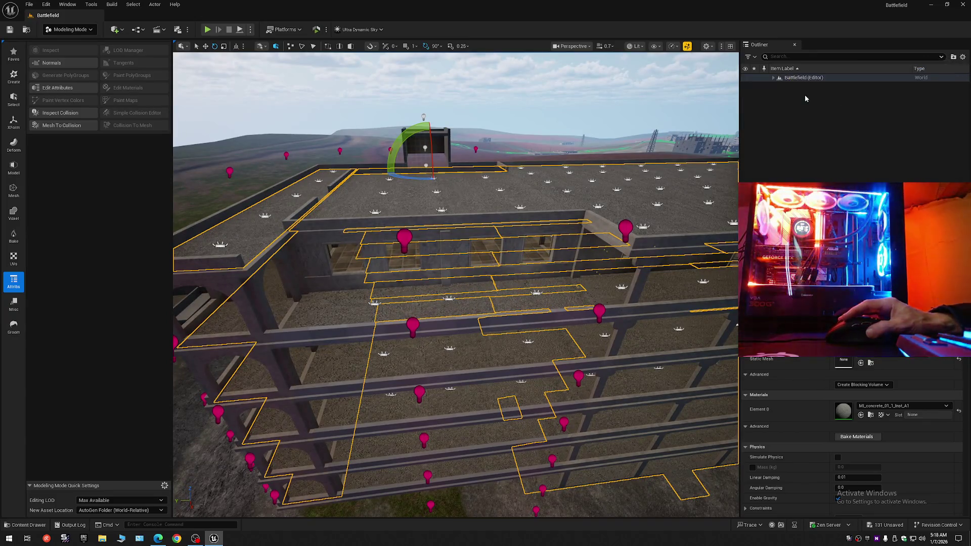
- Select the five stray roof and floor slabs in the viewport
left_click(489, 310)
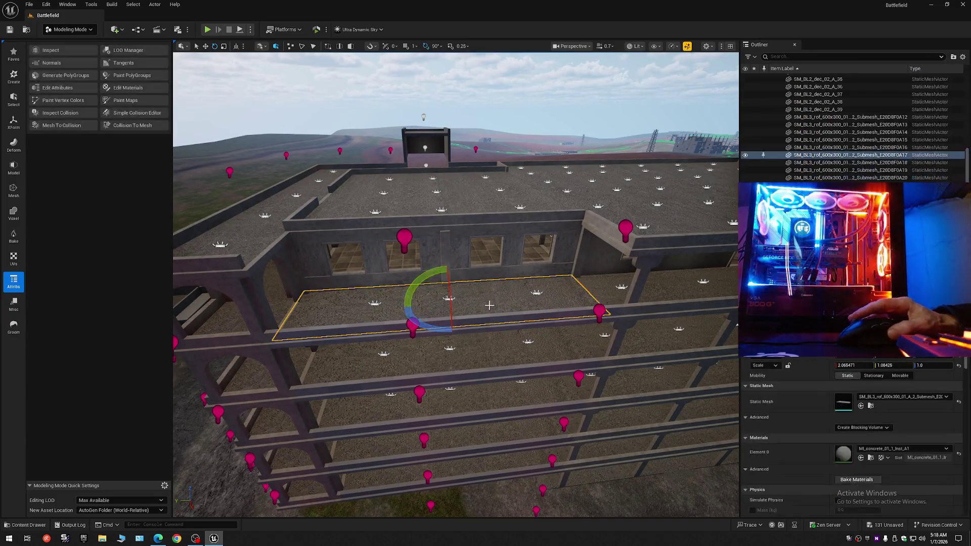
left_click(483, 377, "ctrl")
left_click(481, 403, "ctrl")
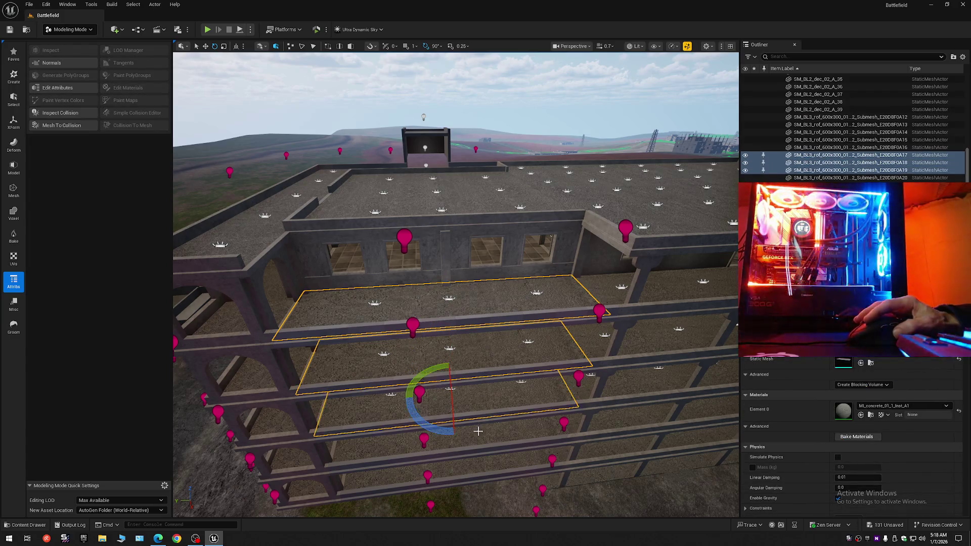
left_click(479, 460, "ctrl")
left_click(477, 464, "ctrl")
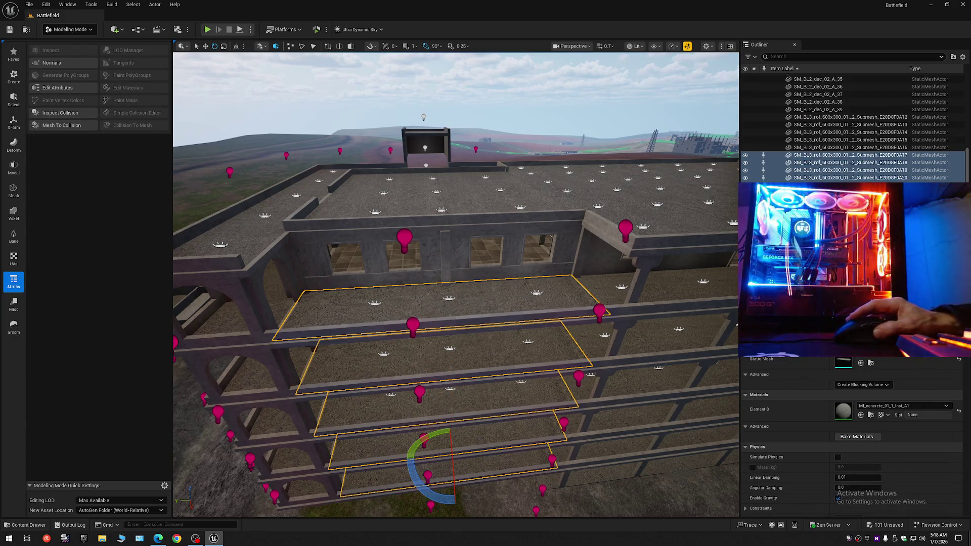
- Move the slabs to New Building > Floor > Outside, collapse the Outliner, and clear the selection
right_click(829, 171)
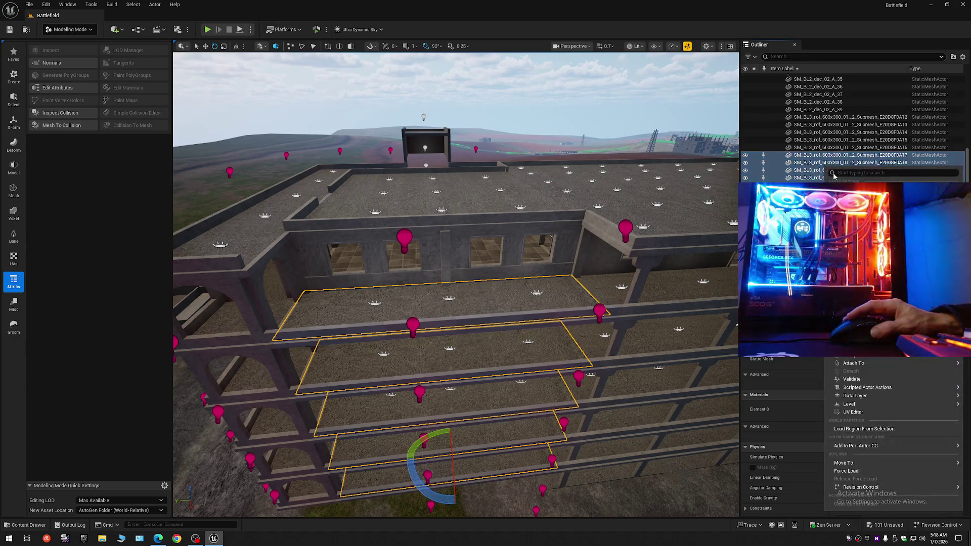
mouse_move(860, 463)
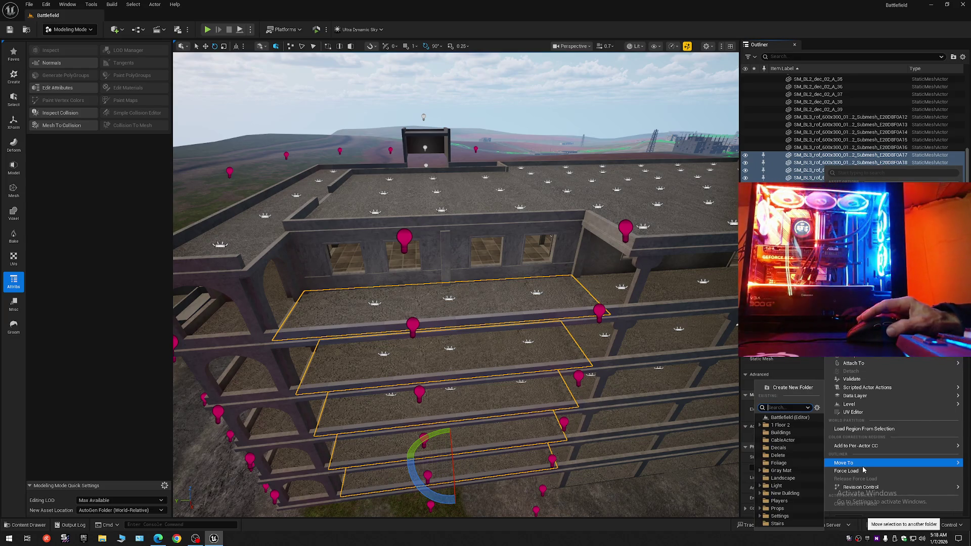
left_click(763, 500)
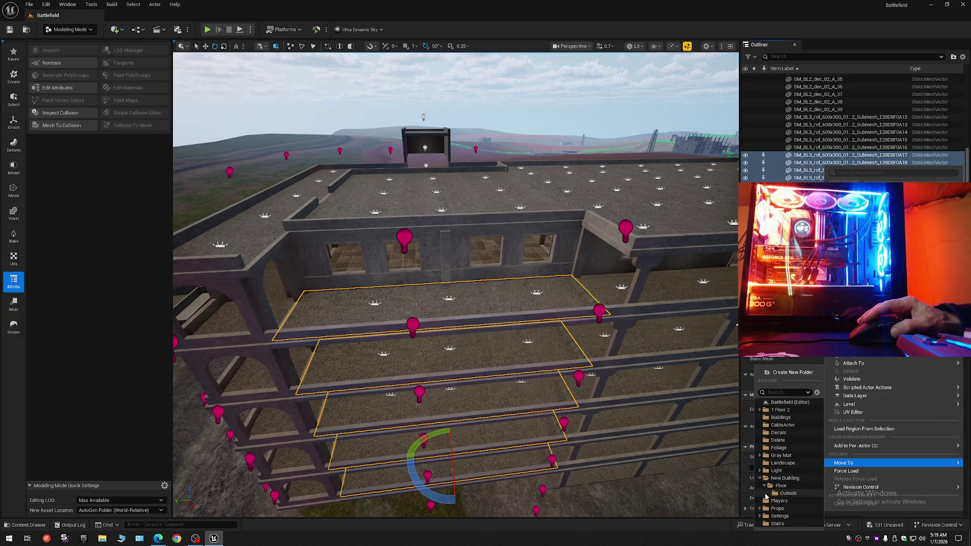
left_click(789, 494)
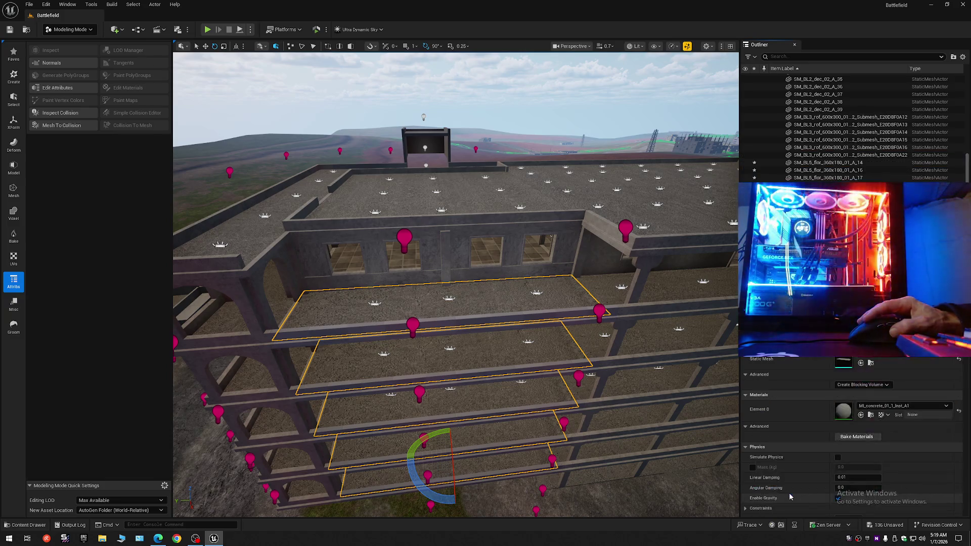
left_click(963, 57)
left_click(880, 95)
left_click(788, 94)
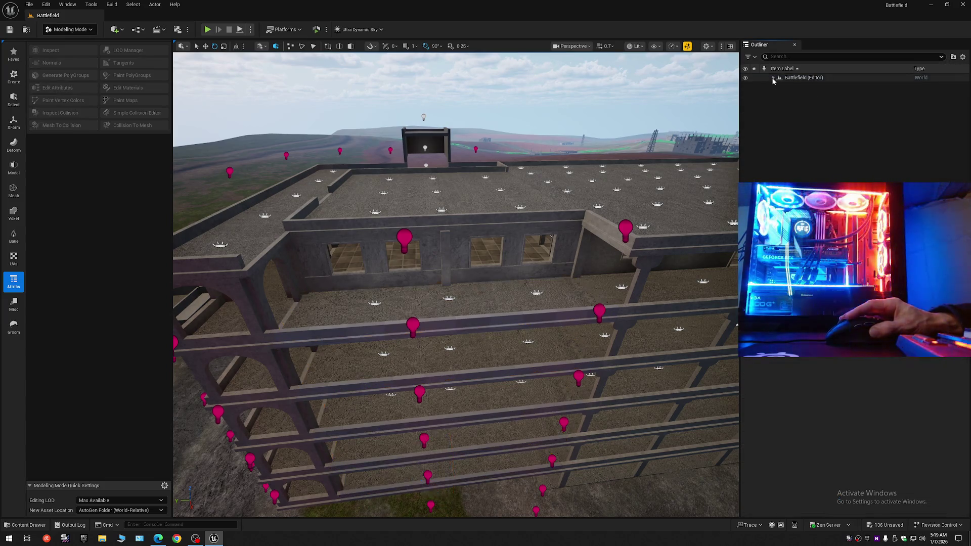
- Hide and reshow the Floor folder while flying toward the building's long side
left_click(772, 78)
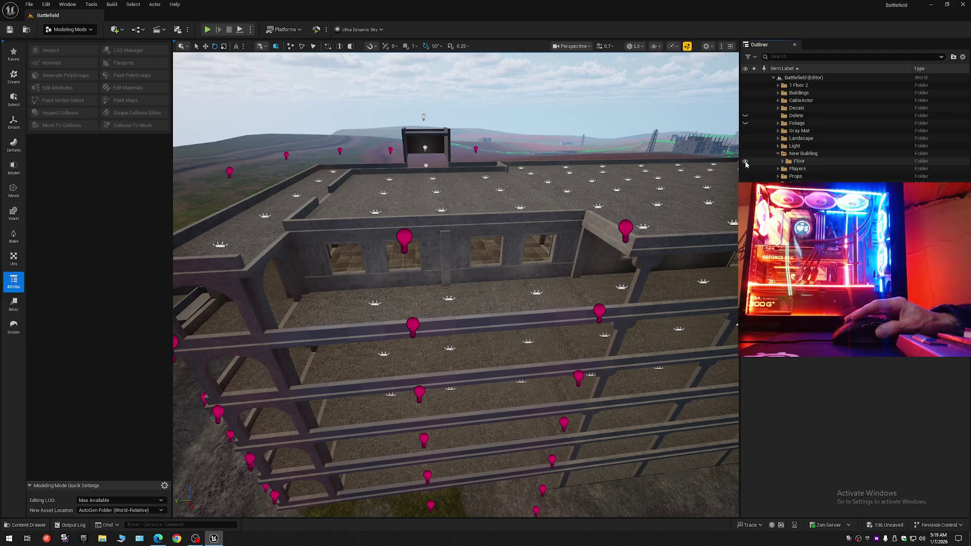
left_click(746, 162)
left_click(745, 161)
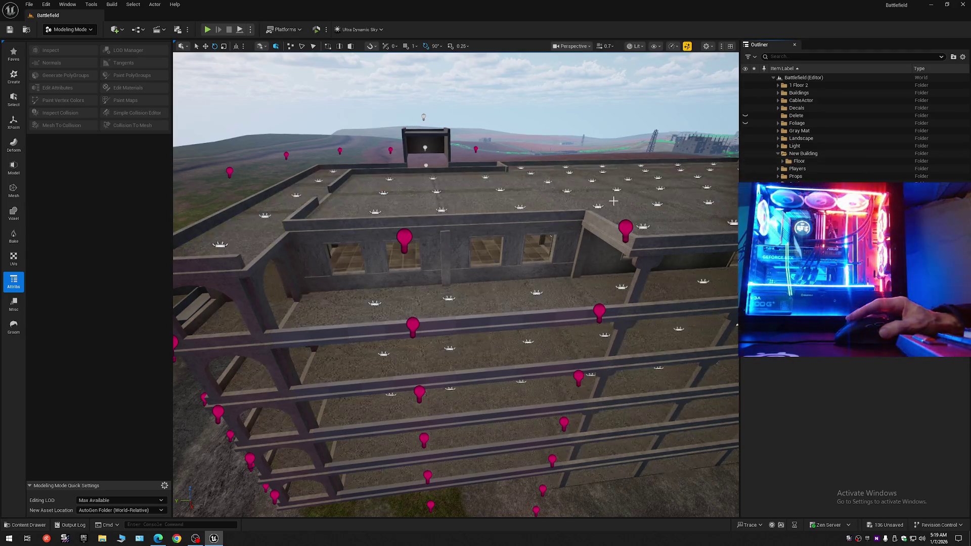
left_click_drag(397, 201, 397, 201)
left_click_drag(456, 283, 455, 283)
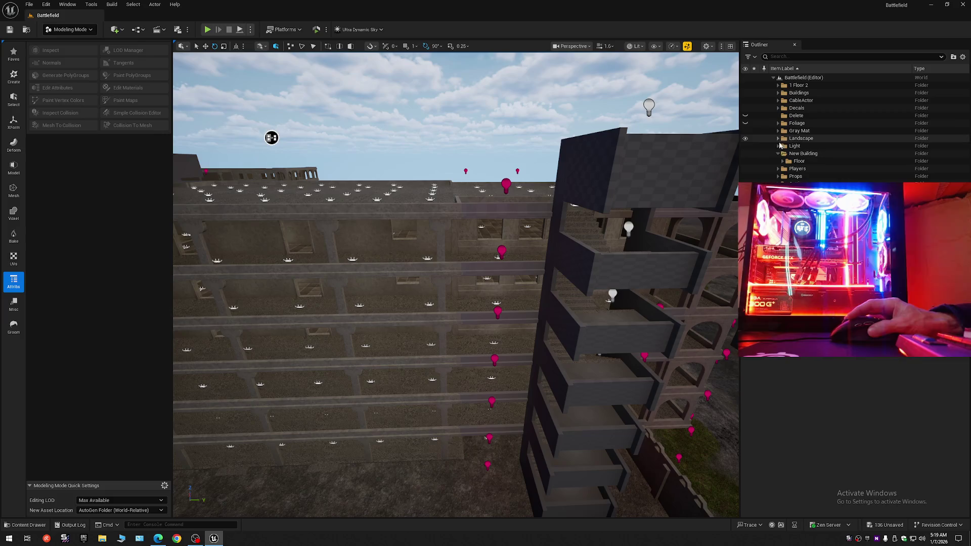
- Hide the New Building folder and pull back to view the whole building
left_click(745, 154)
left_click_drag(455, 284, 456, 283)
scroll(455, 283, "down", 2)
mouse_move(188, 98)
left_mouse_down()
mouse_move(533, 134)
mouse_move(549, 146)
mouse_move(469, 167)
mouse_move(620, 169)
mouse_move(364, 169)
mouse_move(317, 199)
mouse_move(301, 151)
mouse_move(599, 162)
mouse_move(672, 194)
left_mouse_up()
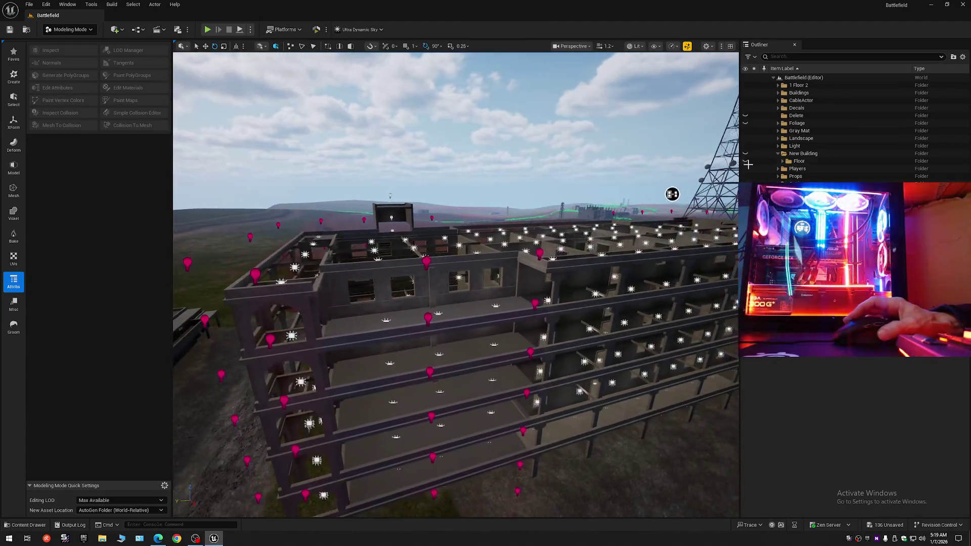
- Show the New Building floors again and toggle the Gray Mat walls off and on
left_click(964, 57)
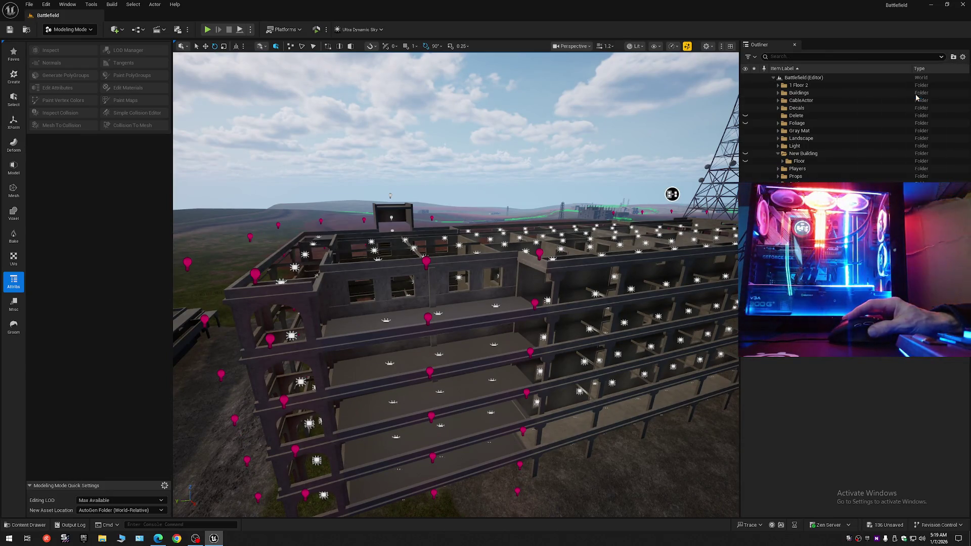
left_click(773, 78)
left_click(773, 77)
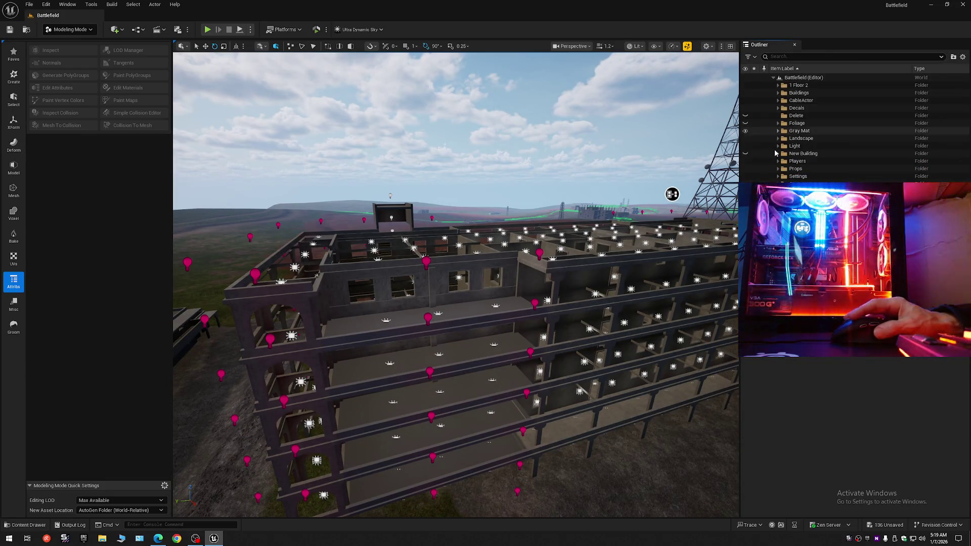
left_click(746, 154)
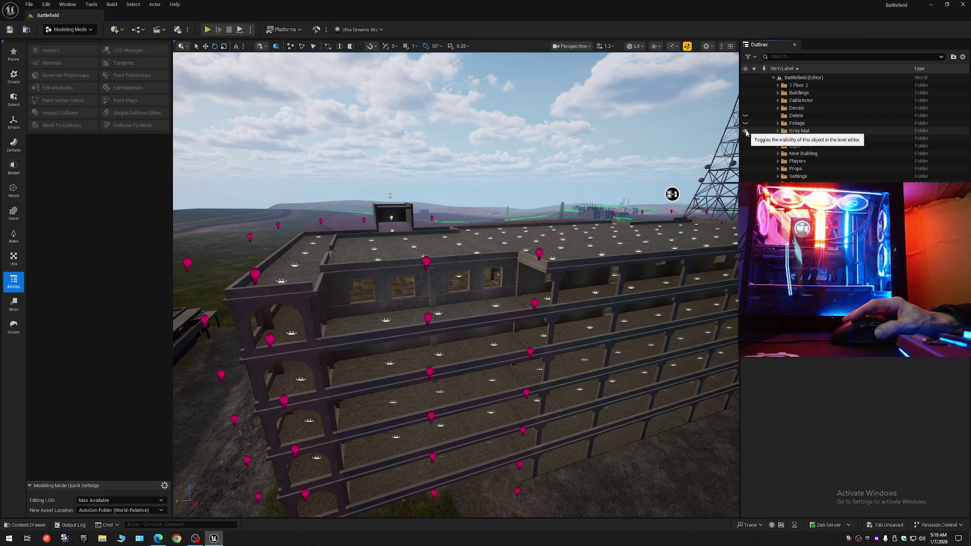
left_click(746, 132)
left_click(746, 131)
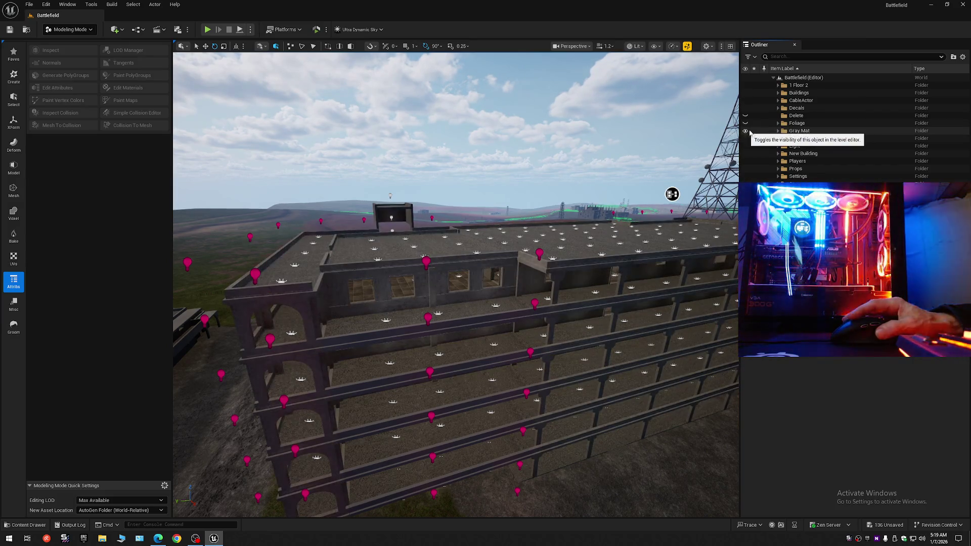
- Collapse the Outliner to Battlefield's folders and switch the editor to Selection Mode
left_click(963, 57)
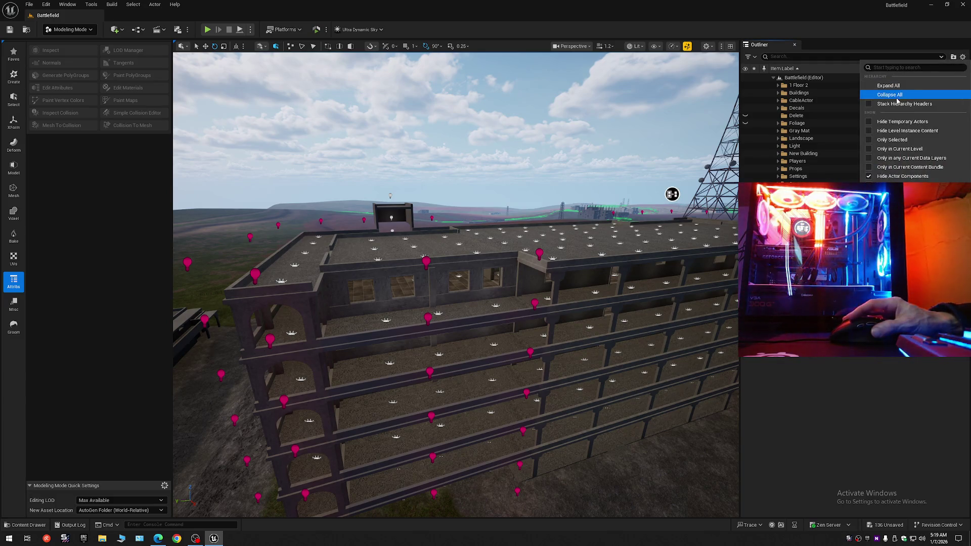
left_click(880, 97)
left_click(772, 78)
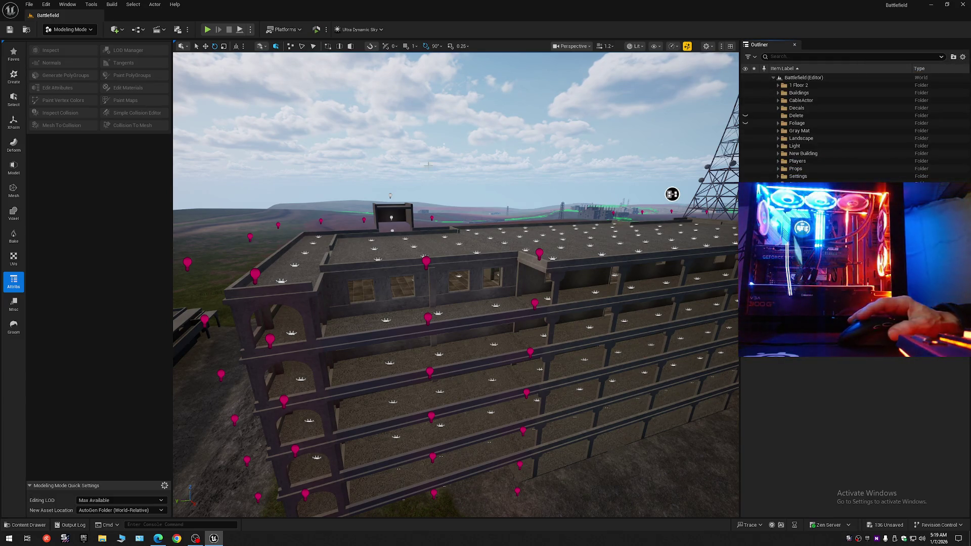
left_click(77, 31)
left_click(71, 43)
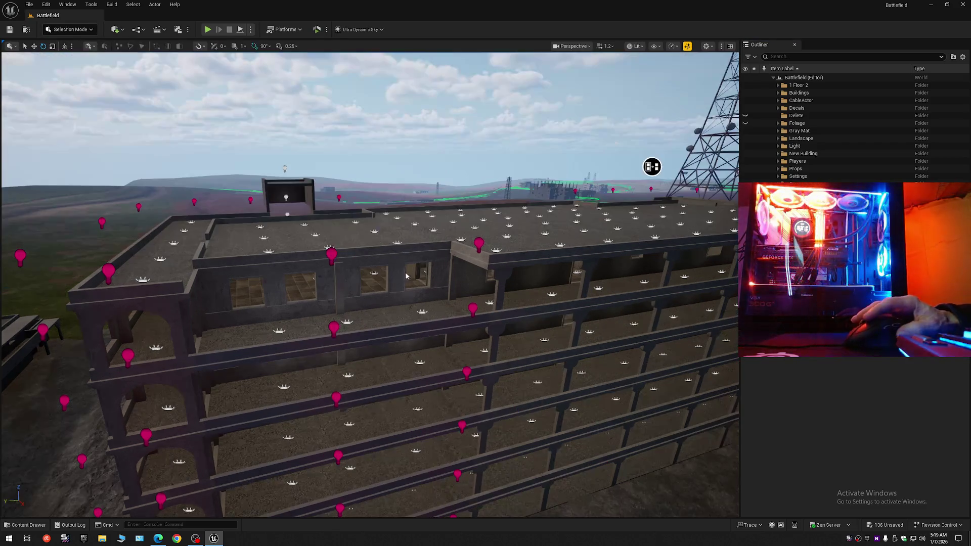
- Select all Outside floor slabs with Shift+E, test lifting them, then undo the raise
left_click(397, 318)
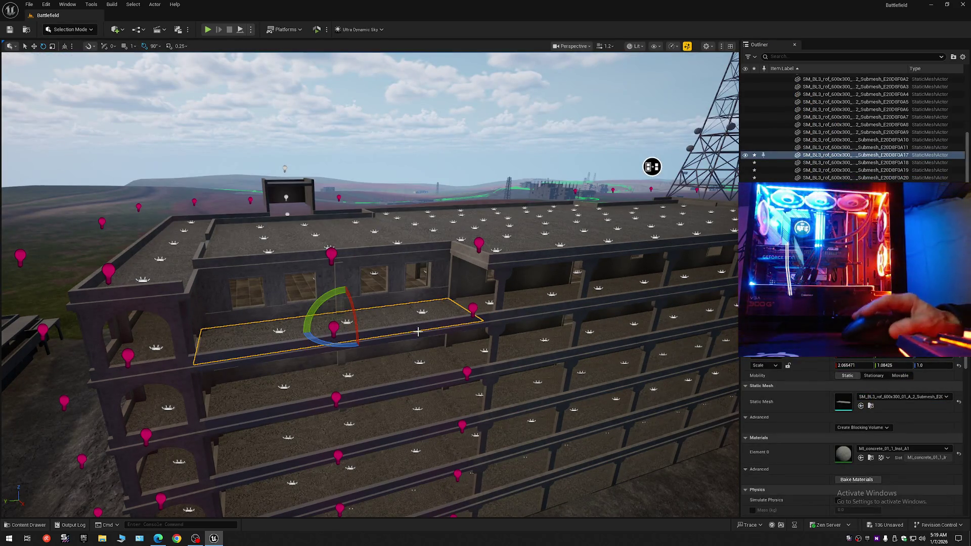
left_click(377, 374)
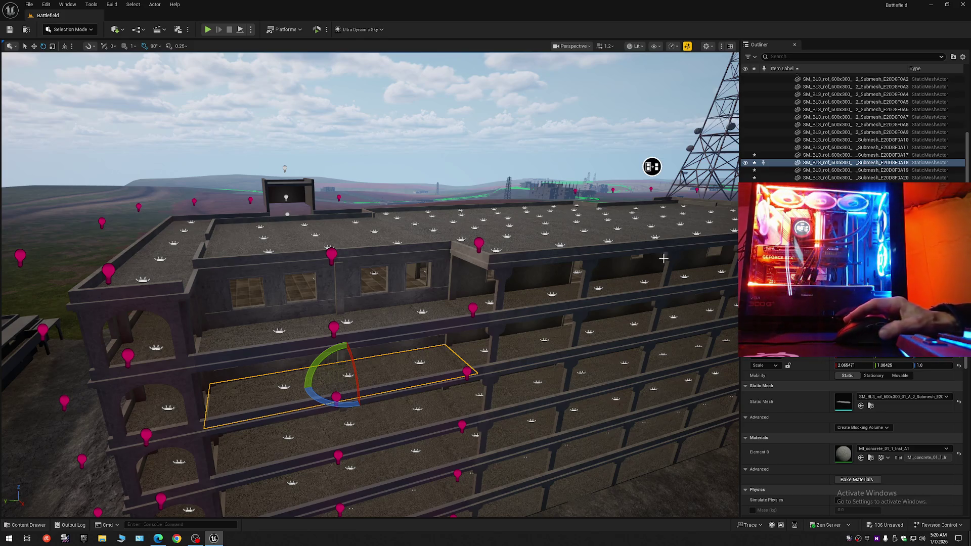
left_click(354, 493)
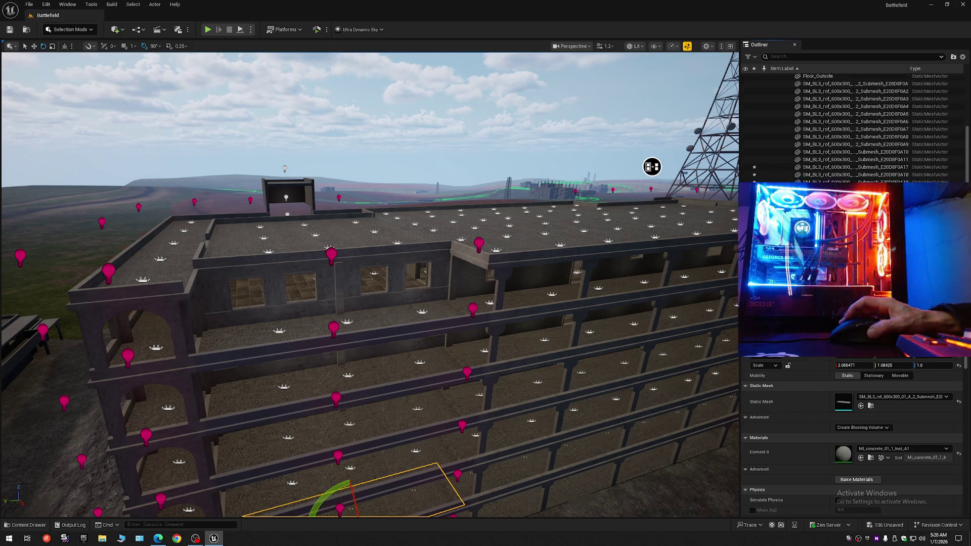
key("shift+e")
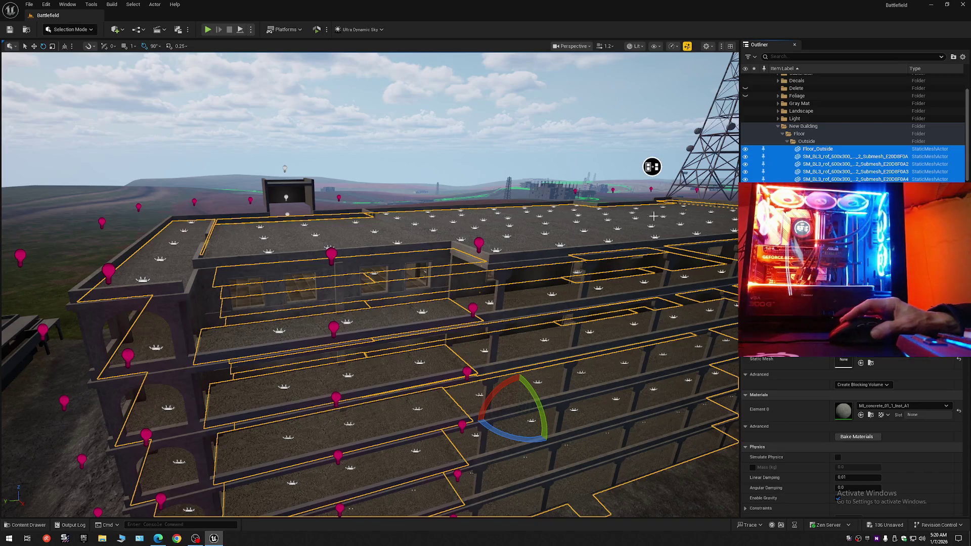
mouse_move(516, 398)
left_mouse_down()
mouse_move(526, 215)
mouse_move(556, 208)
left_mouse_up()
mouse_move(667, 178)
left_mouse_down()
mouse_move(669, 252)
mouse_move(687, 192)
left_mouse_up()
mouse_move(594, 334)
left_mouse_down()
mouse_move(589, 364)
mouse_move(589, 323)
mouse_move(569, 296)
mouse_move(564, 304)
mouse_move(584, 290)
left_mouse_up()
key("ctrl+z")
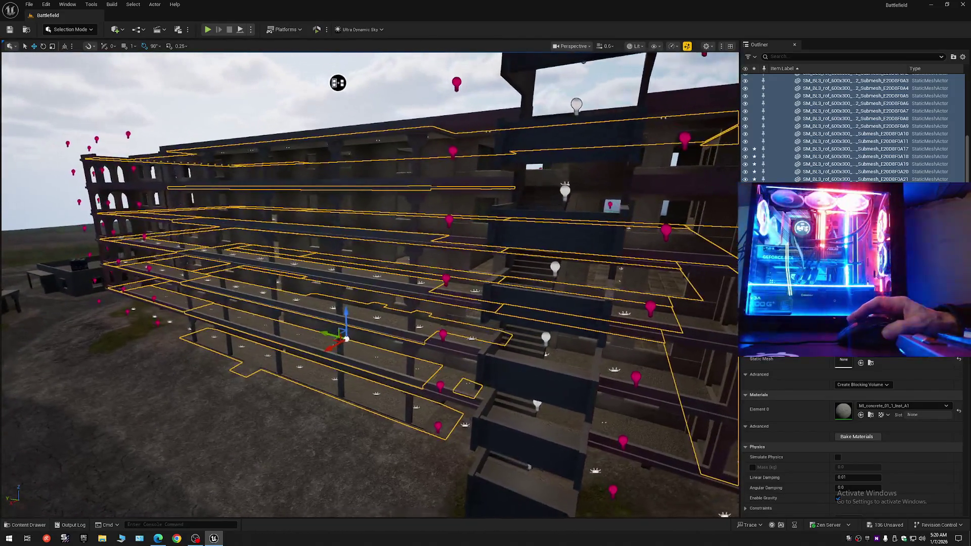
- Hide the selected slabs and collapse the Outliner to Battlefield's top-level folders
left_click(745, 179)
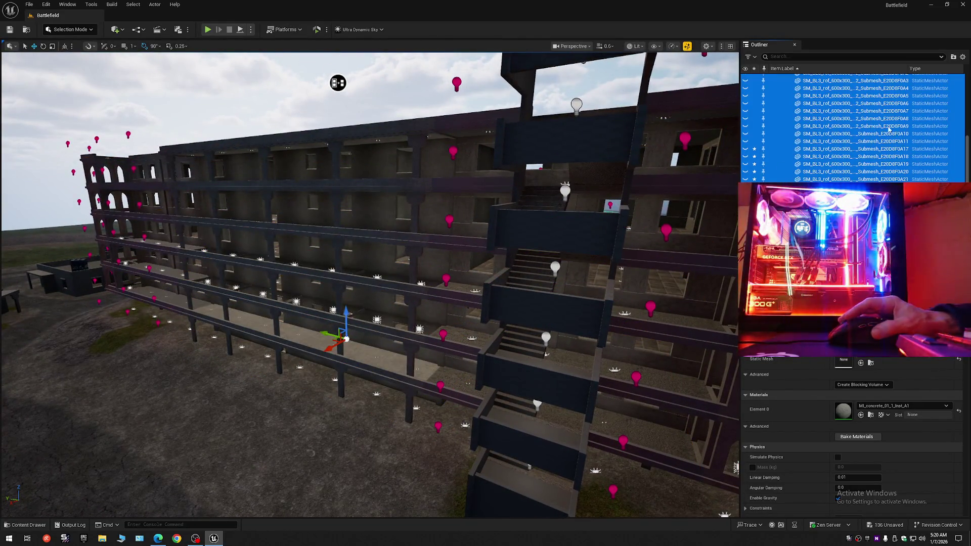
left_click(963, 57)
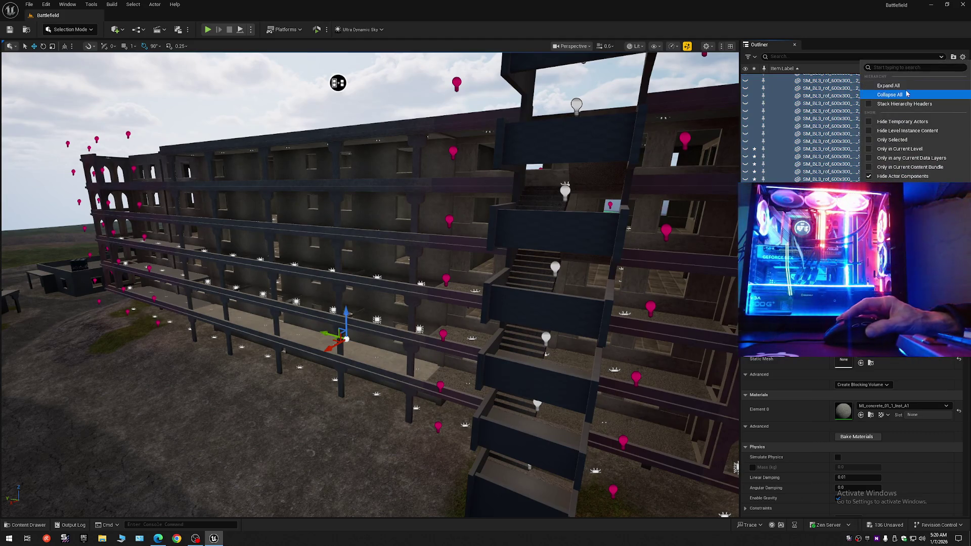
left_click(890, 94)
left_click(774, 78)
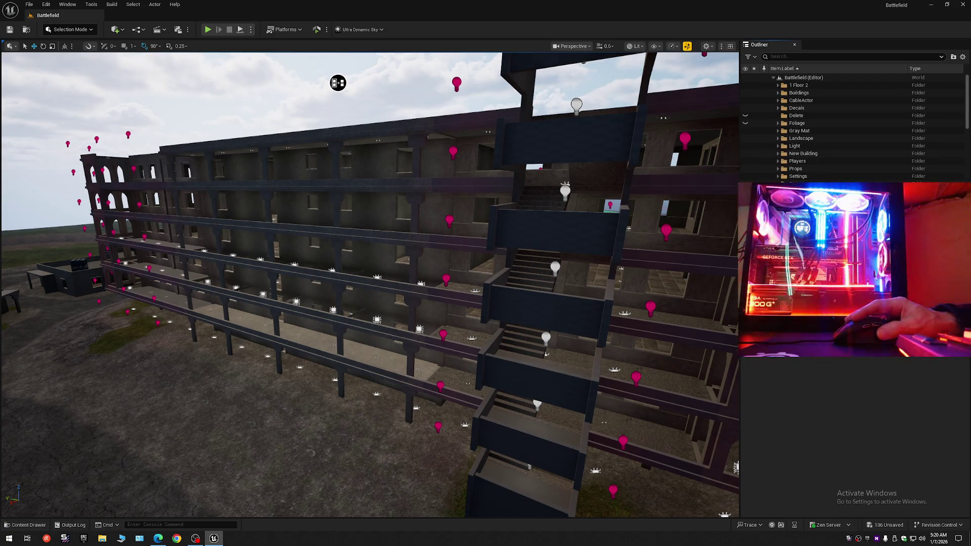
- Shift-select the Outliner rows from SM_BL3_rof through SM_BL5_ladr
left_click(540, 410)
scroll(537, 405, "up", 5)
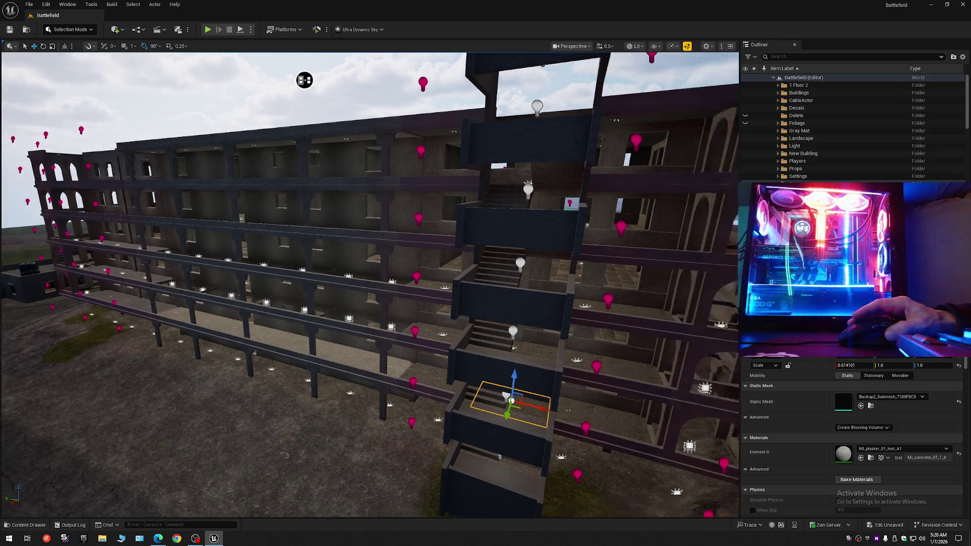
scroll(369, 283, "up", 5)
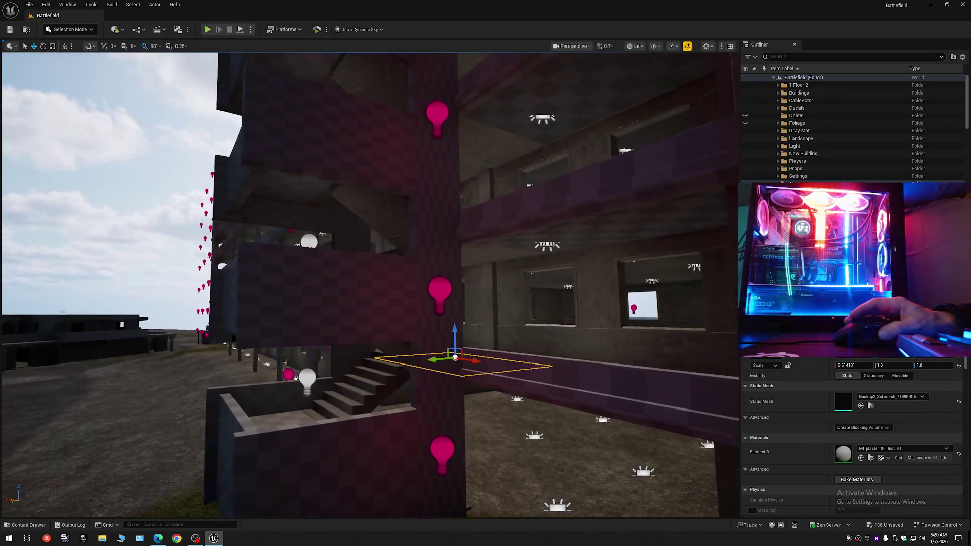
scroll(965, 129, "down", 5)
left_click_drag(965, 129, 965, 202)
left_click(828, 179, "shift")
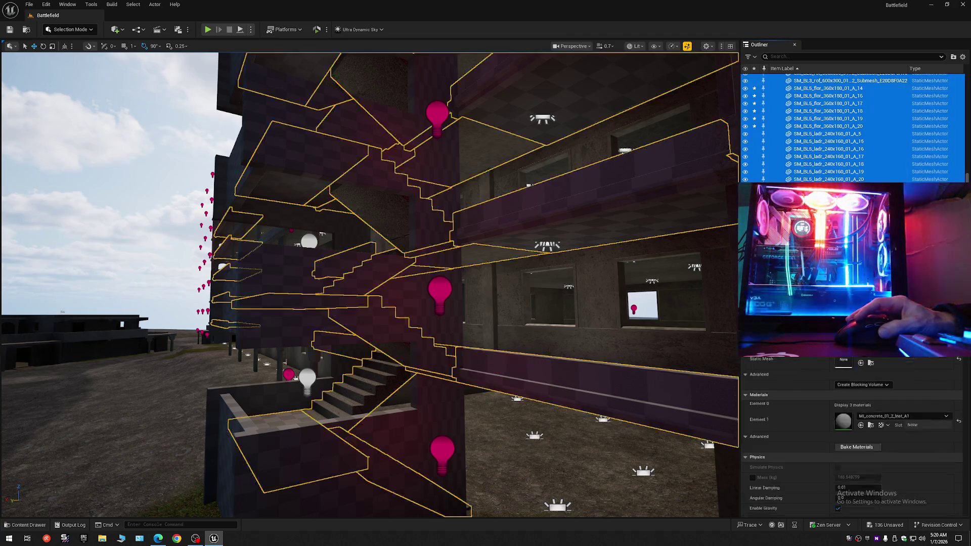
scroll(369, 283, "up", 5)
- Ctrl-click three stair flights in the viewport to remove them from the selection
left_click_drag(466, 256, 465, 257)
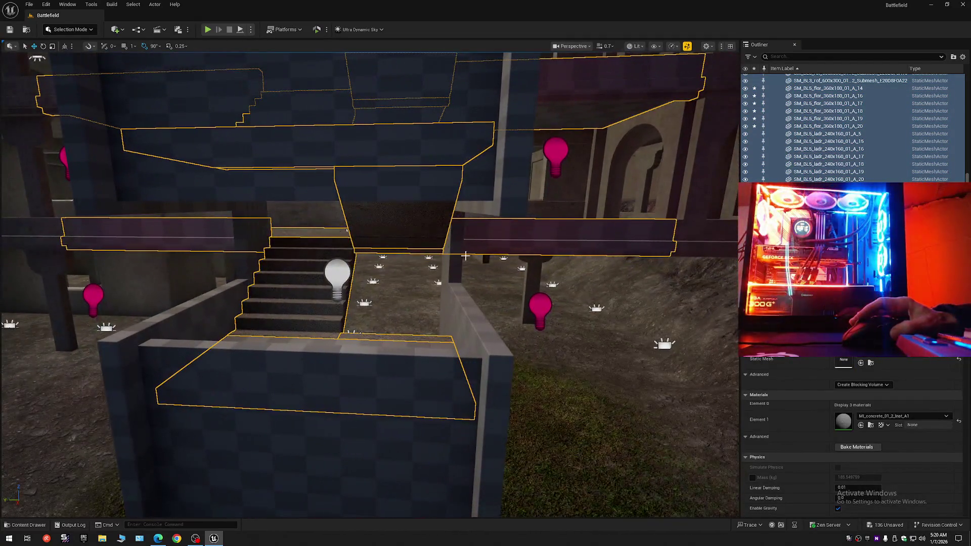
left_click(314, 314, "ctrl")
left_click_drag(409, 287, 394, 287)
left_click(408, 287, "ctrl")
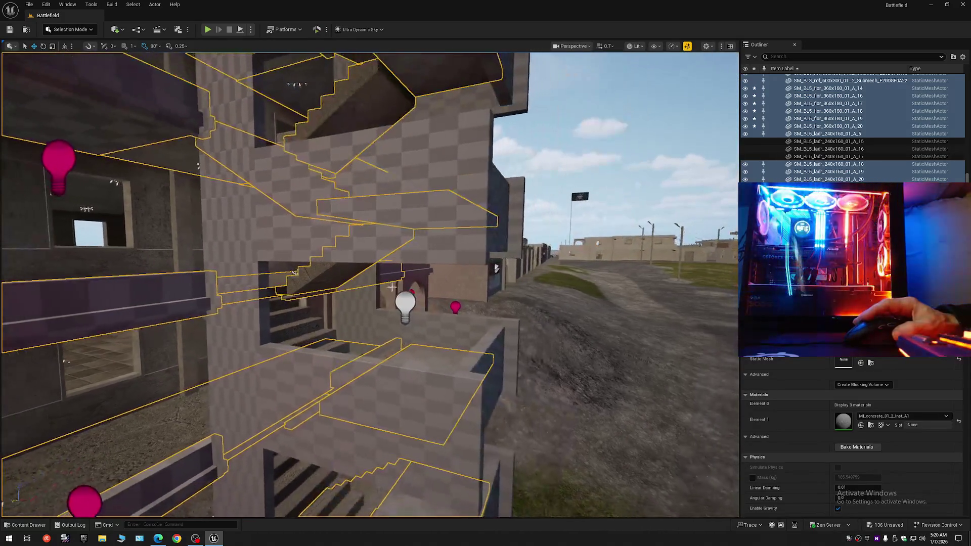
left_click(351, 118, "ctrl")
left_click_drag(350, 119, 351, 119)
left_click_drag(407, 277, 407, 277)
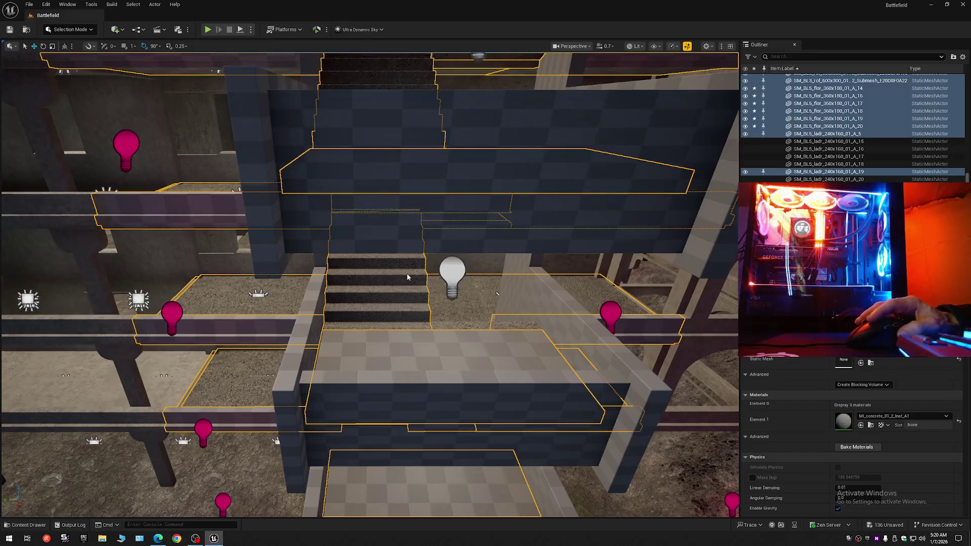
left_click_drag(418, 84, 418, 84)
left_click_drag(459, 183, 458, 183)
left_click_drag(368, 334, 368, 334)
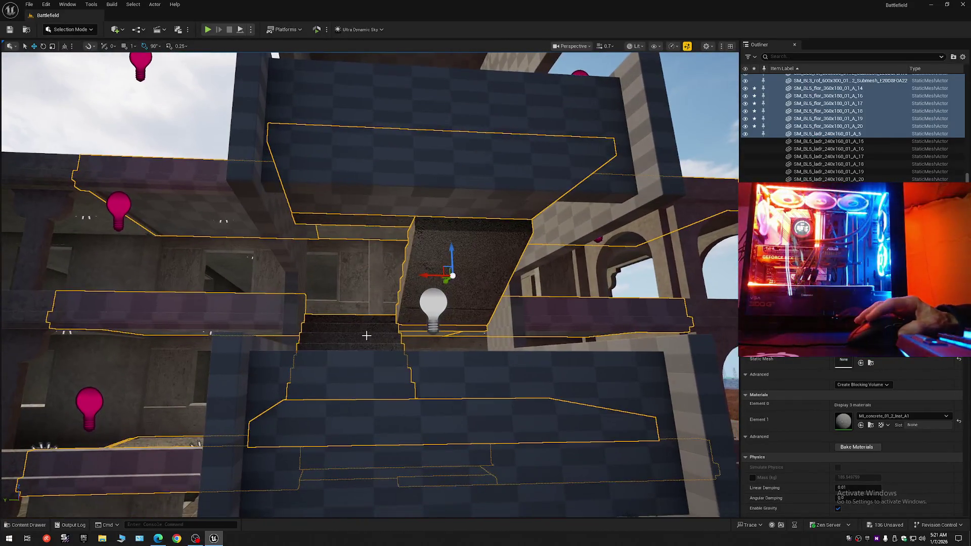
- Deselect the dark central ramp and the last staircase piece, then review the remaining slabs
left_click(472, 246, "ctrl")
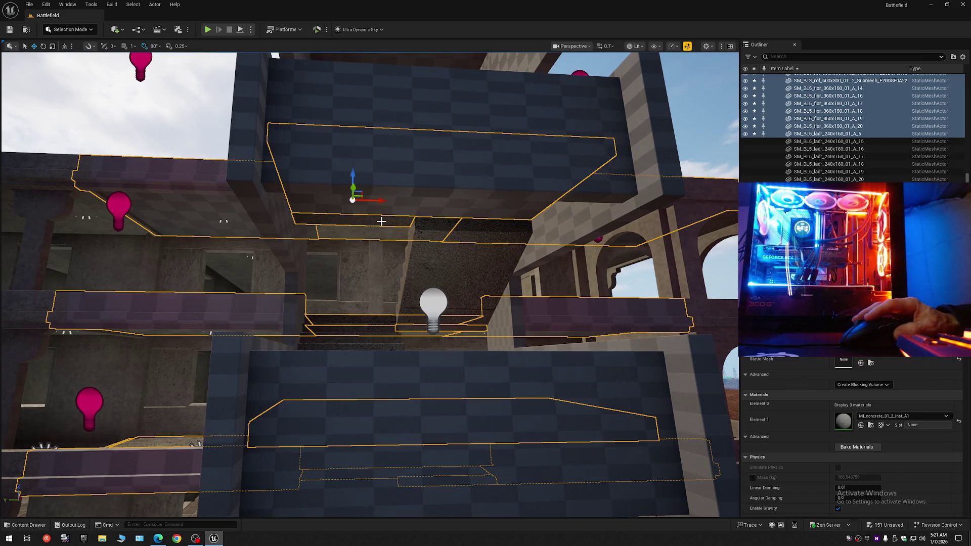
left_click_drag(401, 273, 424, 294)
scroll(423, 294, "down", 1)
scroll(423, 294, "down", 1)
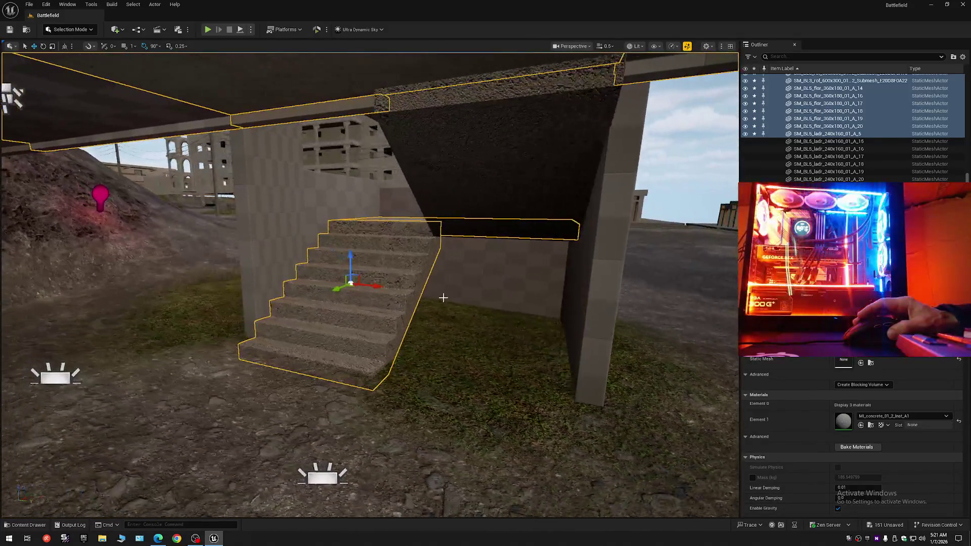
left_click(379, 260, "ctrl")
left_click_drag(379, 260, 379, 260)
scroll(379, 260, "down", 2)
scroll(379, 260, "up", 2)
scroll(379, 260, "up", 3)
scroll(379, 260, "up", 2)
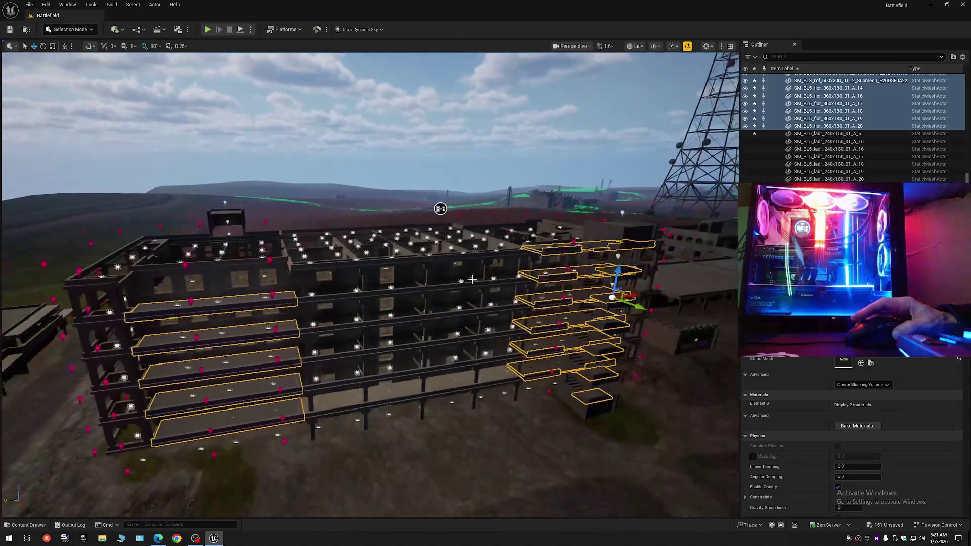
left_click(745, 127)
mouse_move(434, 206)
left_mouse_down()
mouse_move(145, 142)
mouse_move(106, 104)
mouse_move(365, 188)
mouse_move(458, 240)
left_mouse_up()
scroll(145, 142, "down", 1)
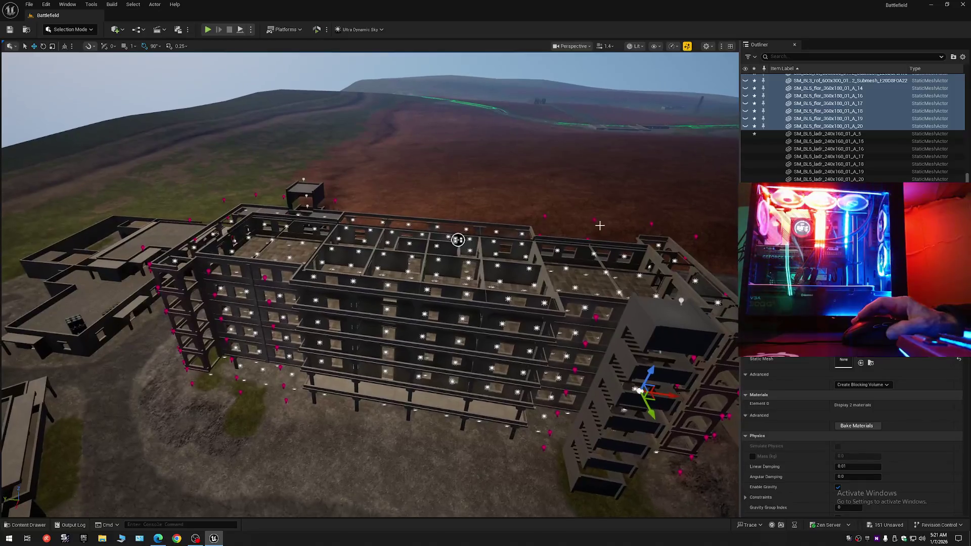
left_click(748, 126, "shift")
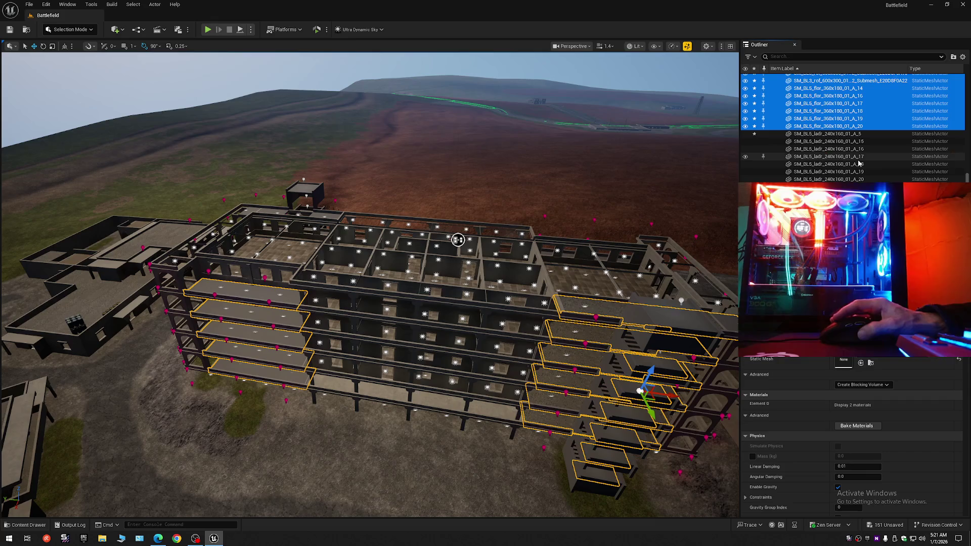
scroll(969, 115, "up", 15)
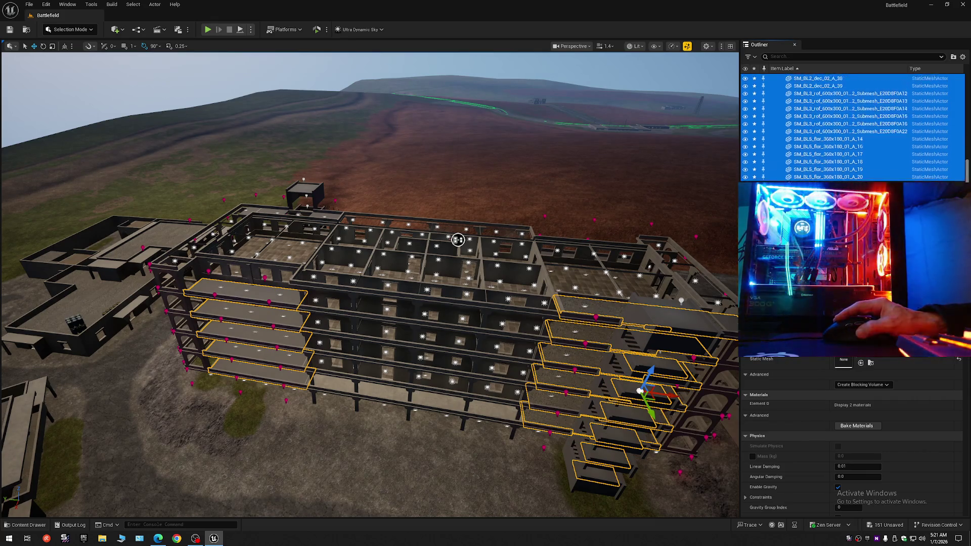
scroll(969, 115, "up", 3)
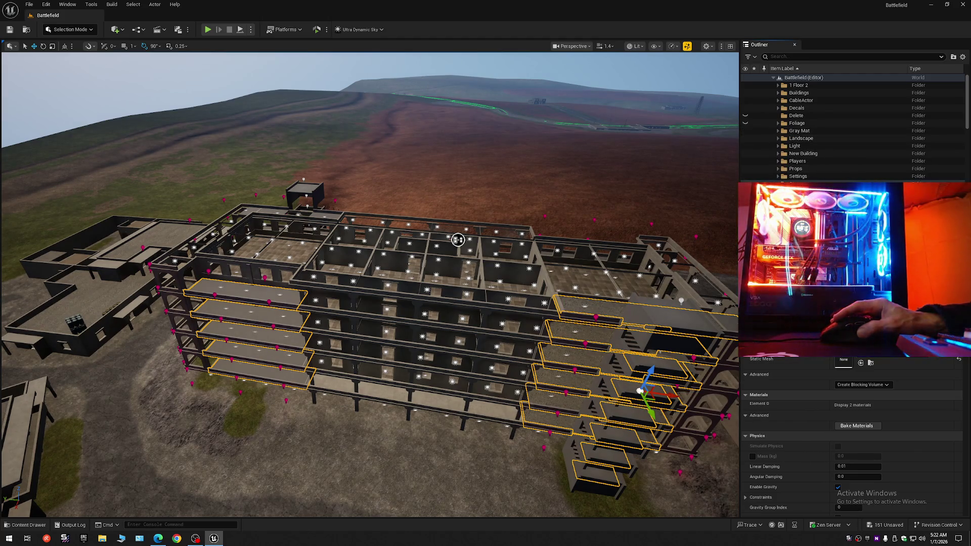
- Move the selected slabs into Gray Mat > Stairs and collapse the Outliner
right_click(817, 263)
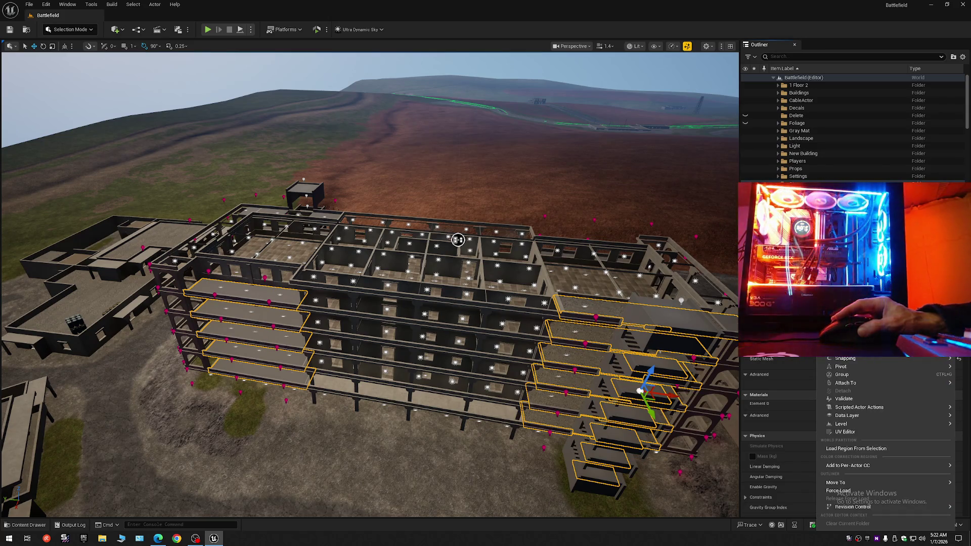
mouse_move(838, 486)
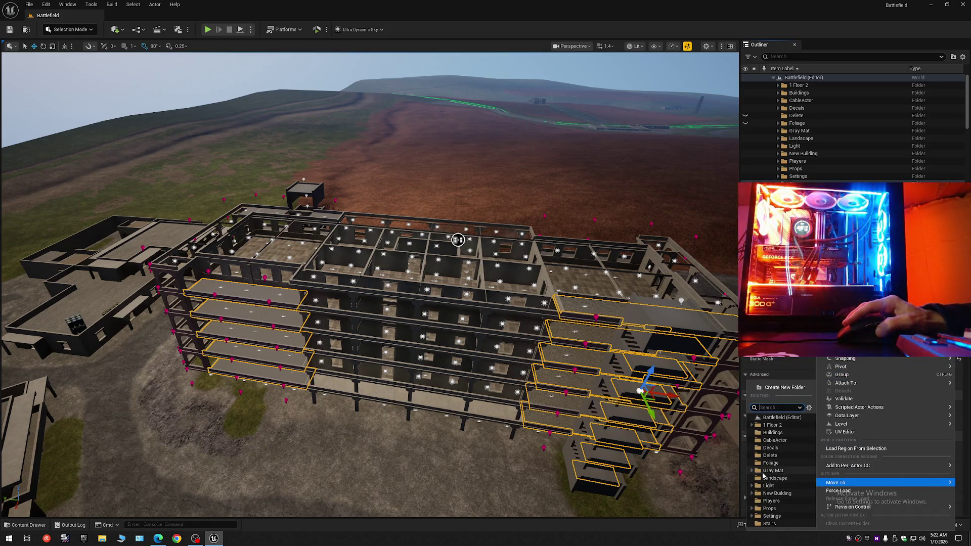
left_click(753, 470)
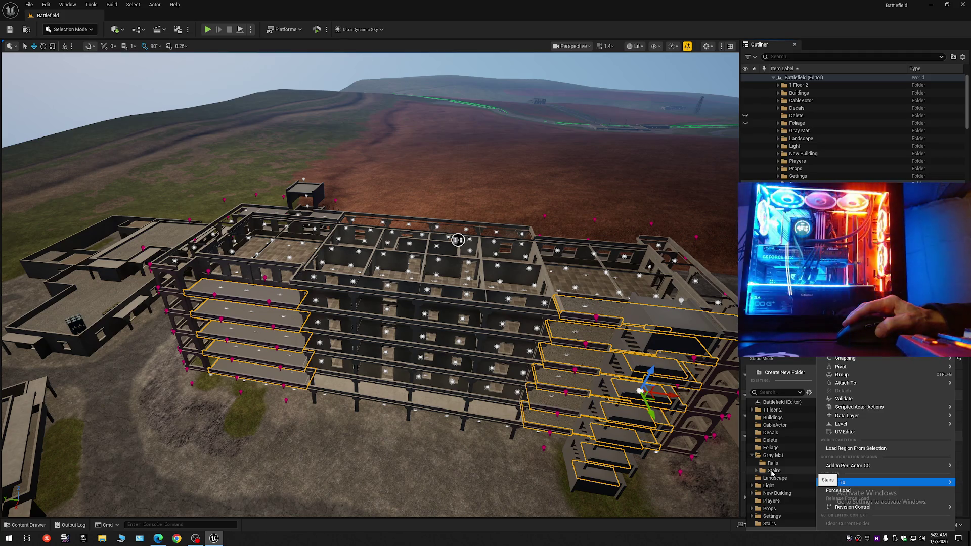
left_click(772, 472)
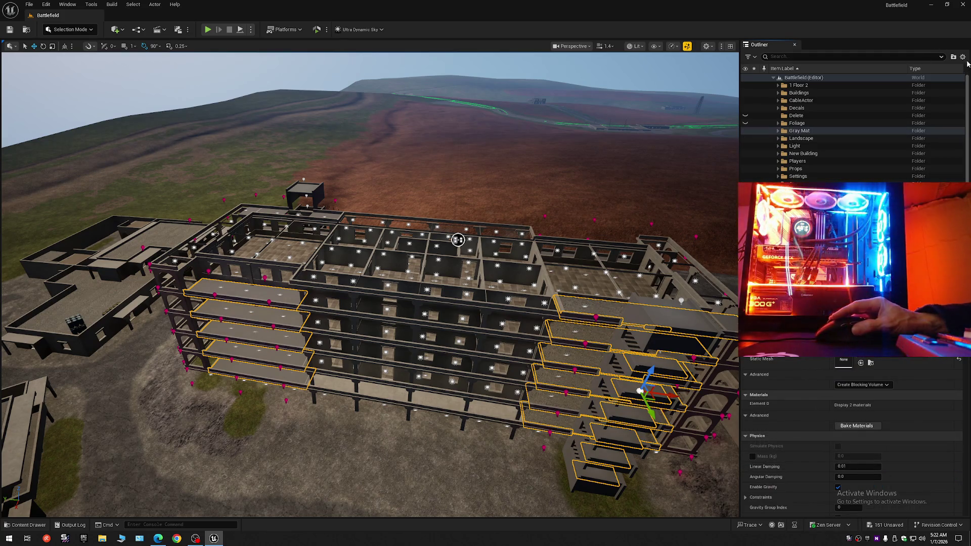
left_click(774, 78)
left_click(770, 90)
left_click(774, 78)
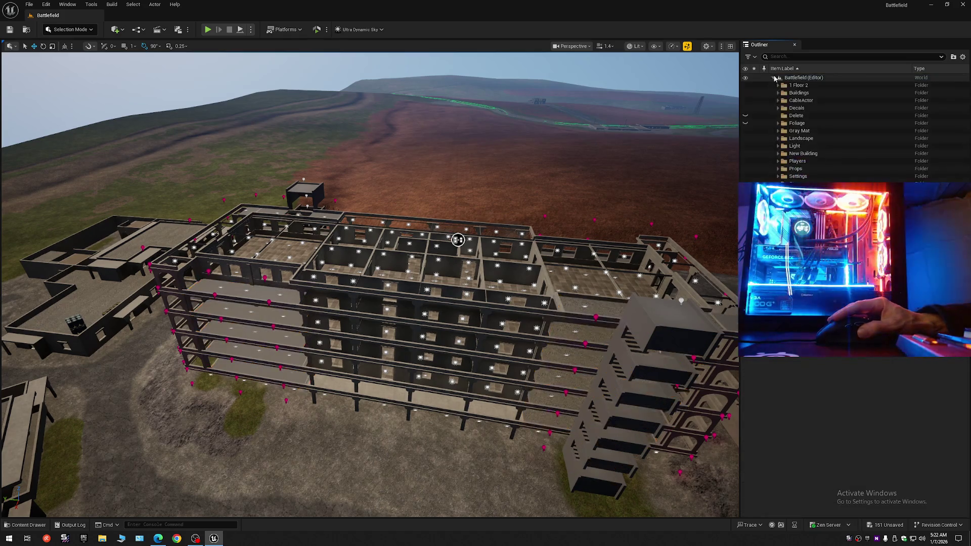
- Select all the ladder pieces at the tower's base with Shift+E and frame them
left_click(597, 457)
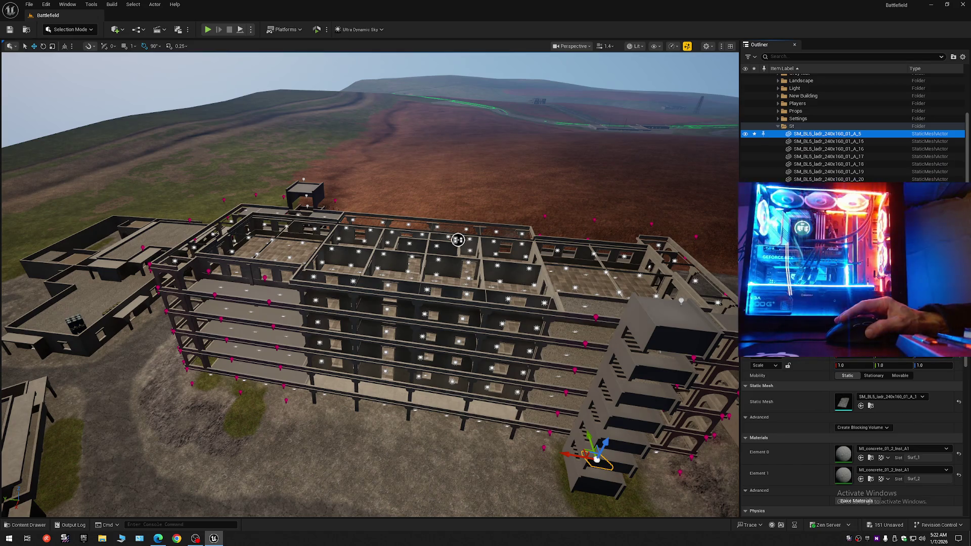
key("shift+e")
key("f")
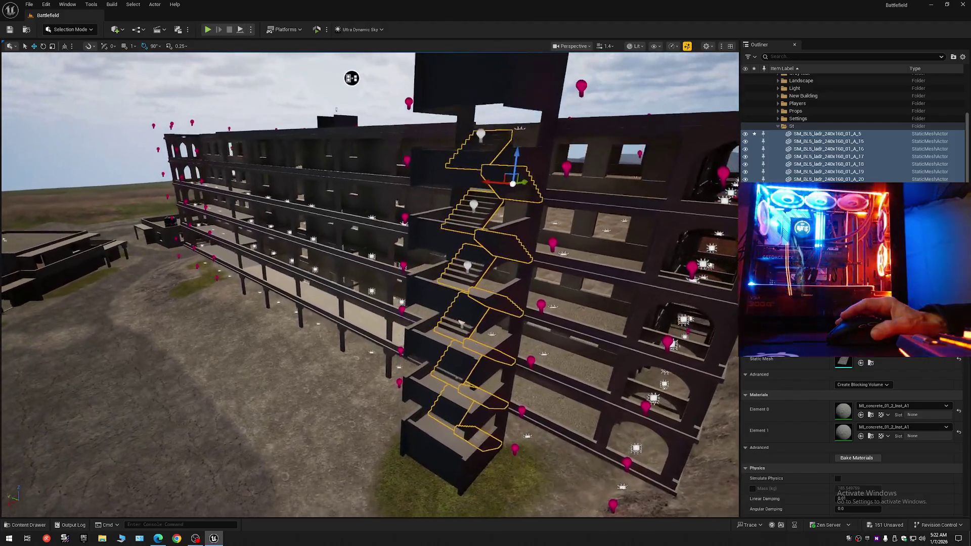
- Hide the selected SM_BL5_ladr stair flights and pick a remaining stair piece in the tower
mouse_move(351, 78)
left_mouse_down()
mouse_move(349, 121)
mouse_move(314, 123)
mouse_move(331, 140)
left_mouse_up()
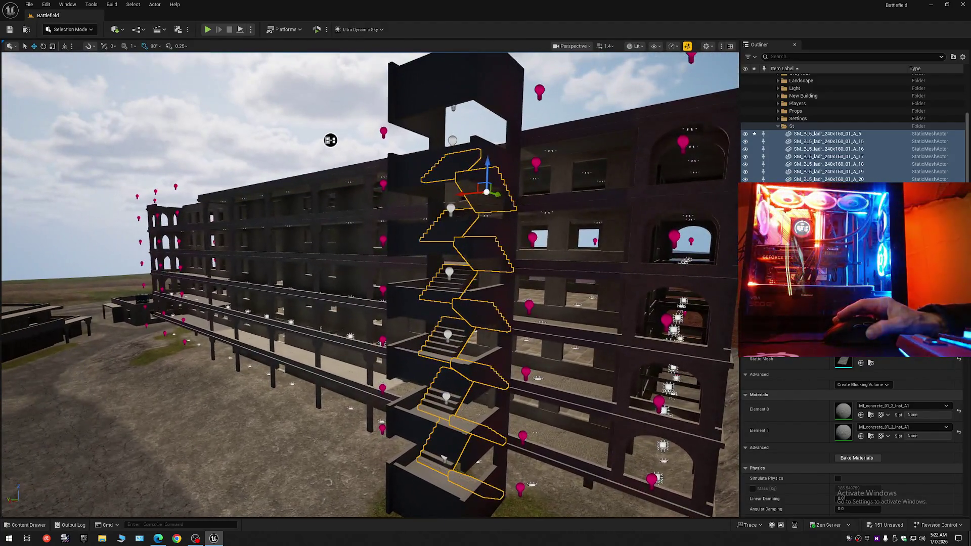
left_click(745, 134)
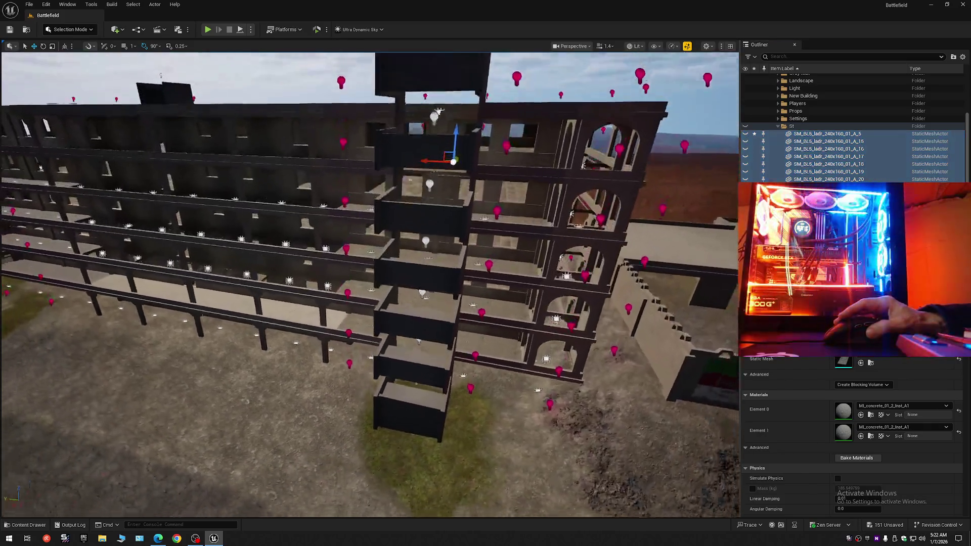
mouse_move(369, 283)
left_mouse_down()
mouse_move(238, 154)
mouse_move(258, 254)
mouse_move(126, 215)
mouse_move(370, 283)
mouse_move(576, 195)
left_mouse_up()
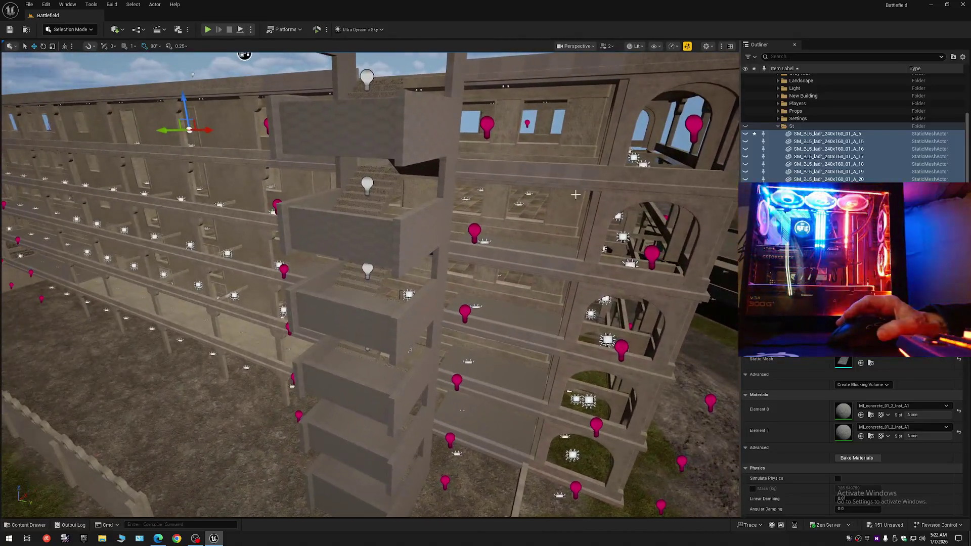
left_click(392, 183)
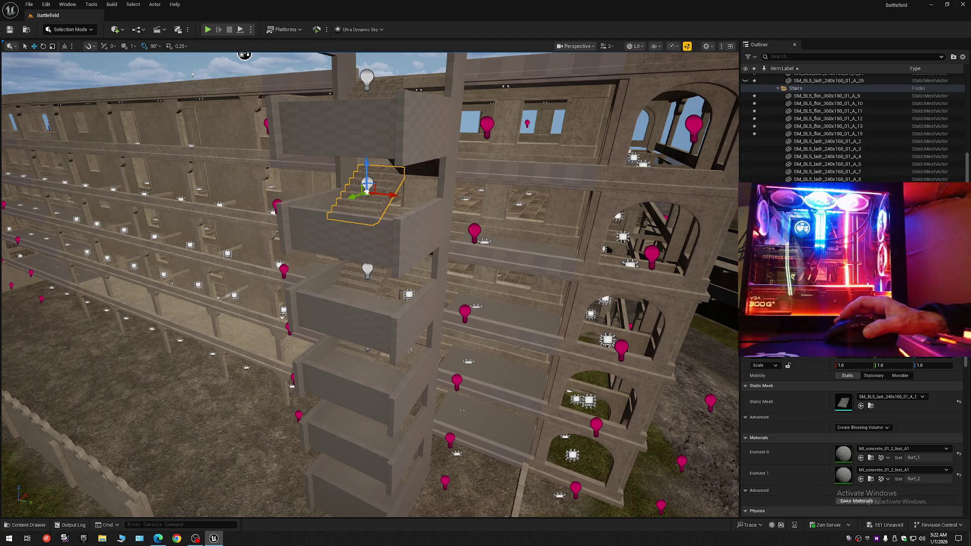
- Select the lower ladder rows, then undo the accidental lift of the stair pieces with Ctrl+Z
scroll(834, 178, "up", 1)
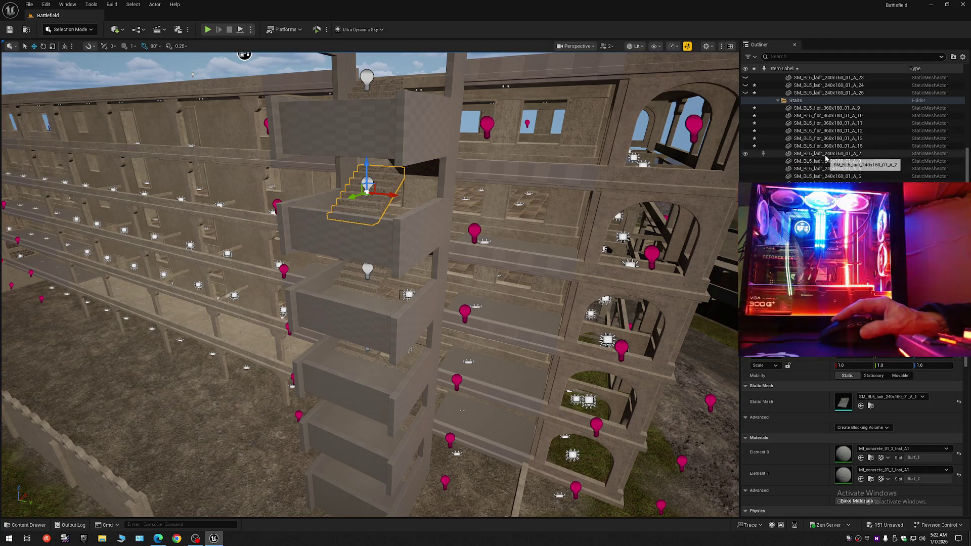
left_click(826, 154)
scroll(825, 156, "down", 1)
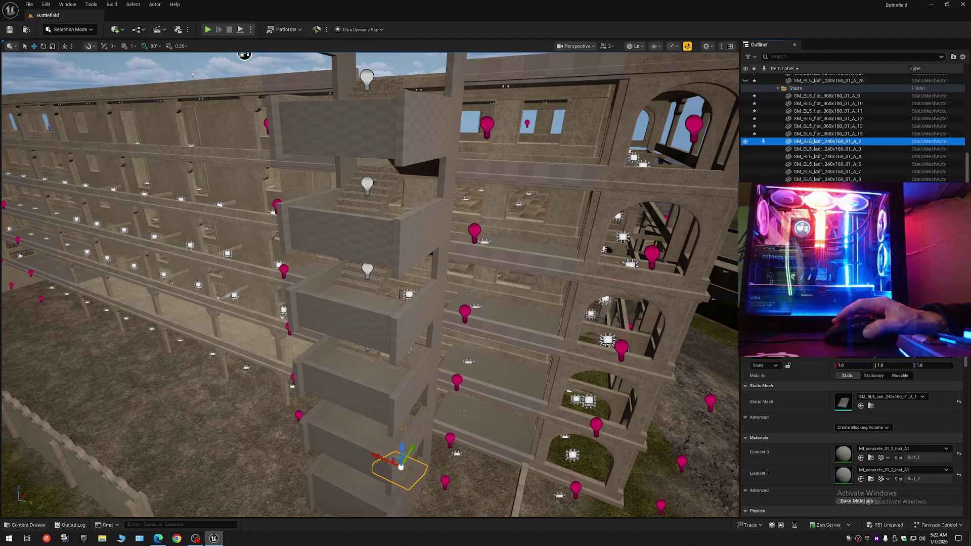
left_click(826, 179, "shift")
scroll(396, 243, "down", 10)
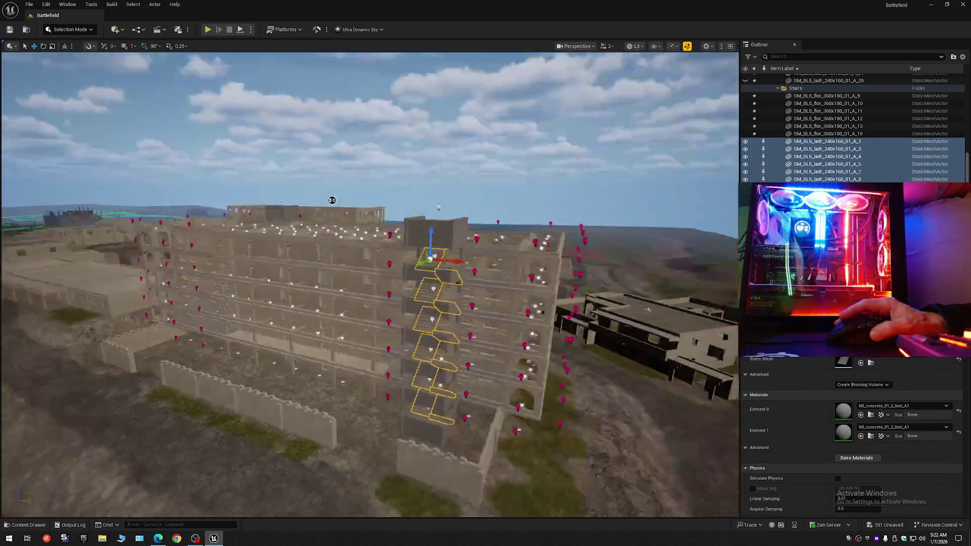
scroll(396, 242, "up", 5)
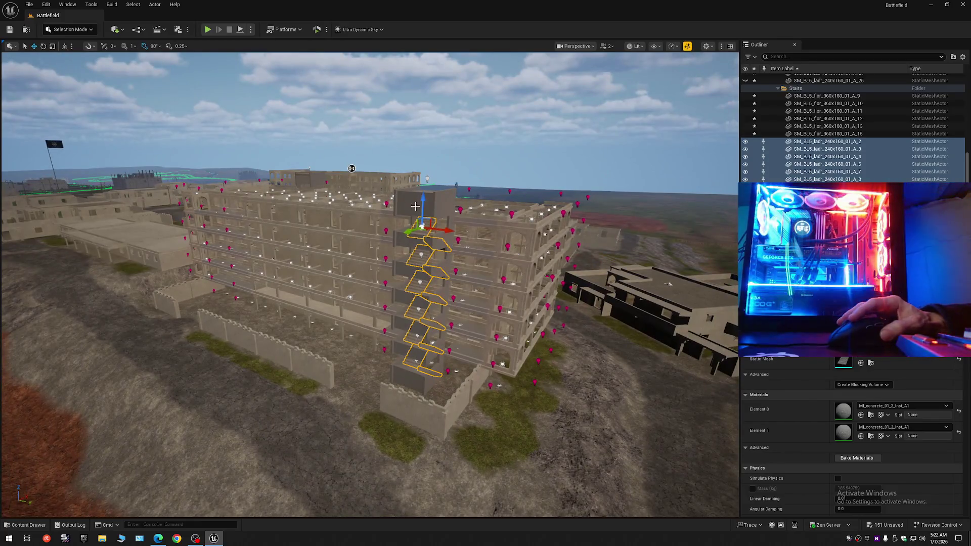
left_click_drag(423, 202, 429, 59)
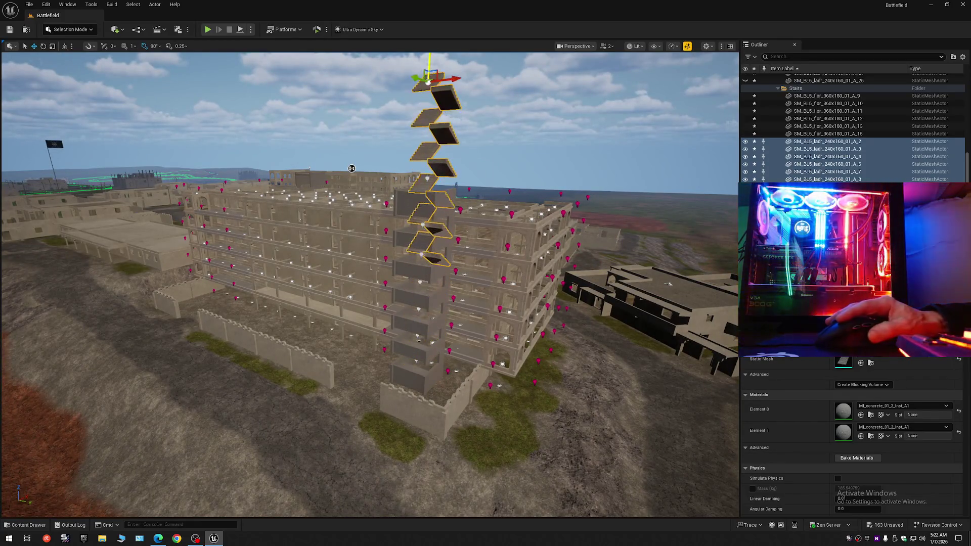
left_click_drag(492, 192, 495, 200)
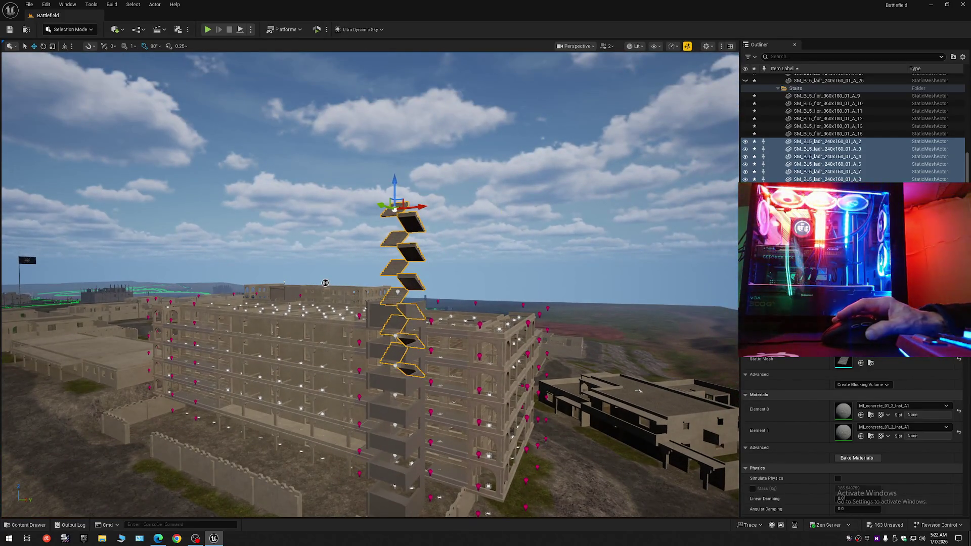
key("ctrl+z")
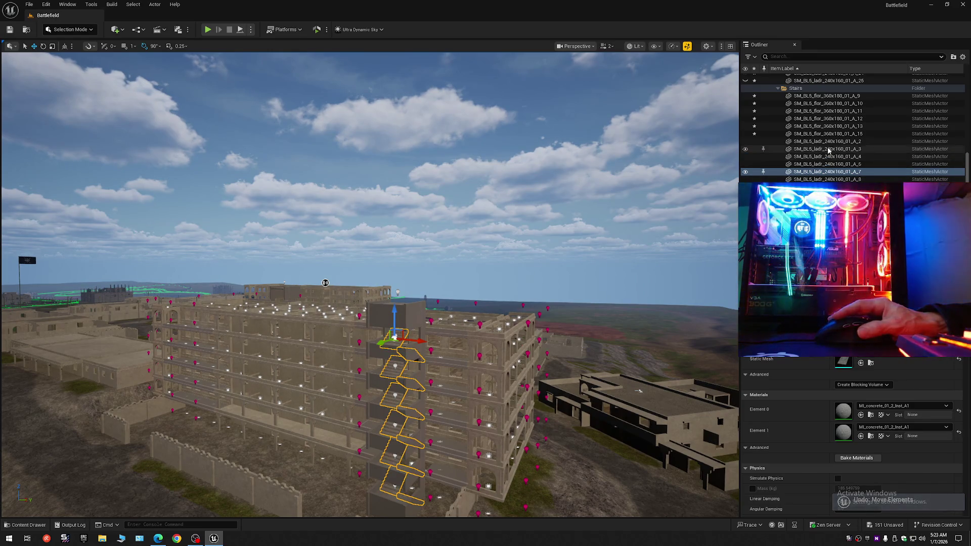
- Select the stair floor pieces A_9–A_15 and frame them in close view
left_click(827, 141)
left_click(827, 233, "shift")
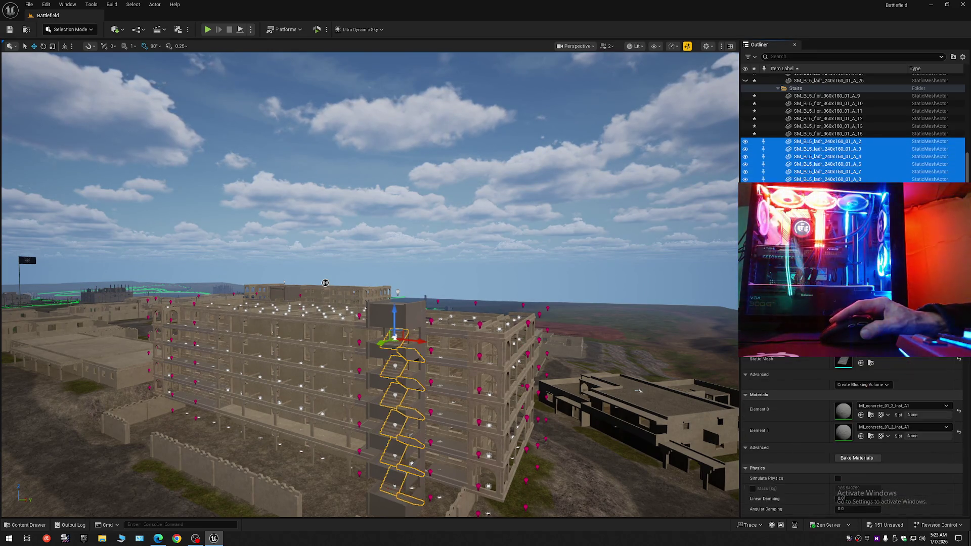
scroll(827, 232, "up", 2)
left_click(831, 171)
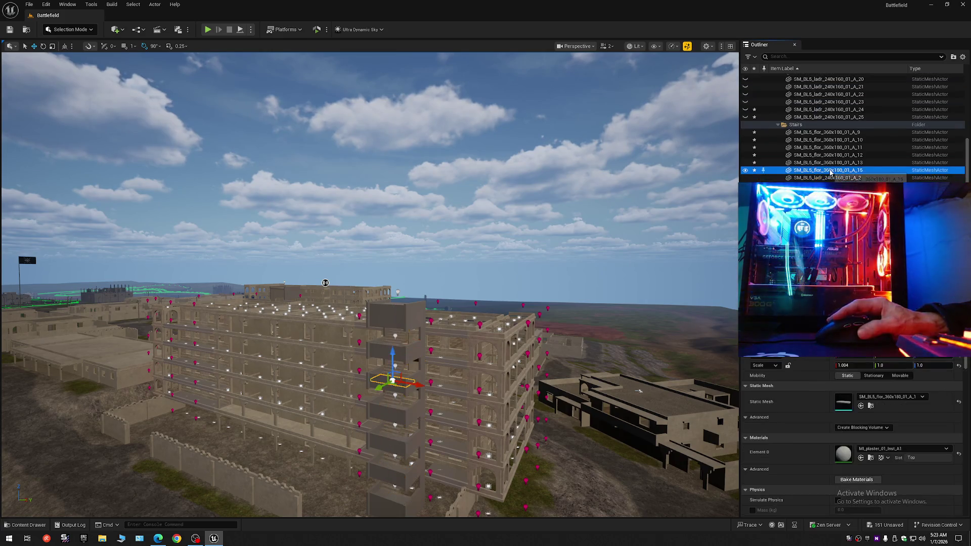
left_click(815, 133, "shift")
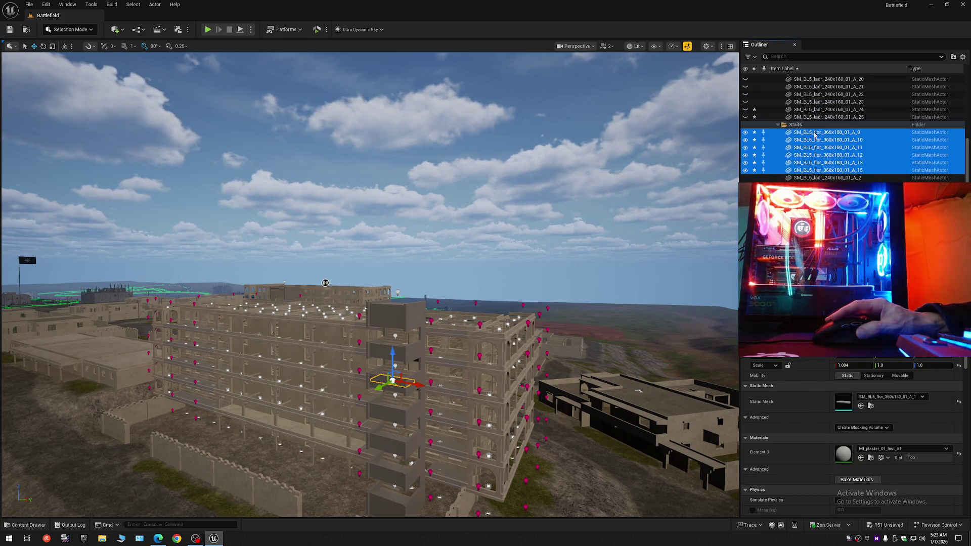
key("f")
left_click_drag(273, 77, 356, 140)
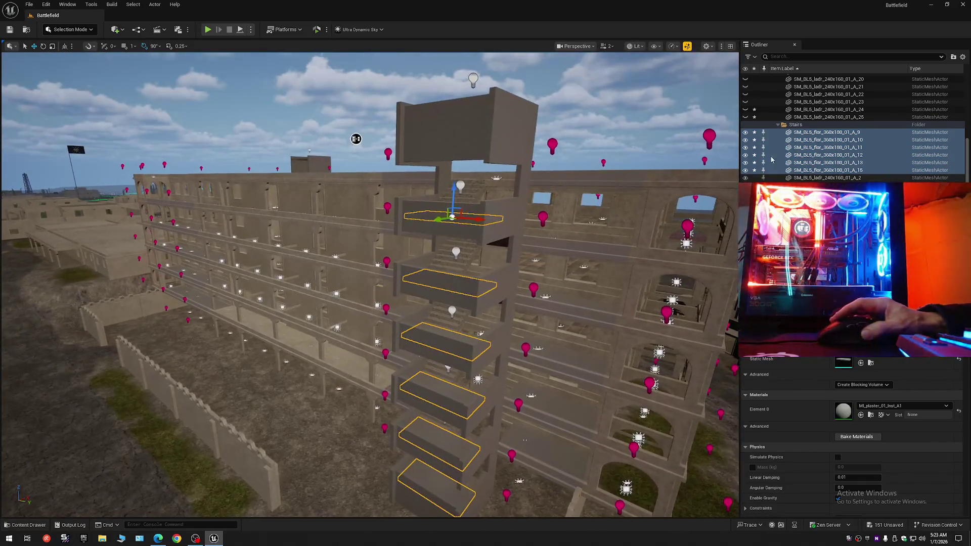
- Move the selected stair floor pieces into Gray Mat > Stairs > Wall
right_click(800, 148)
mouse_move(820, 444)
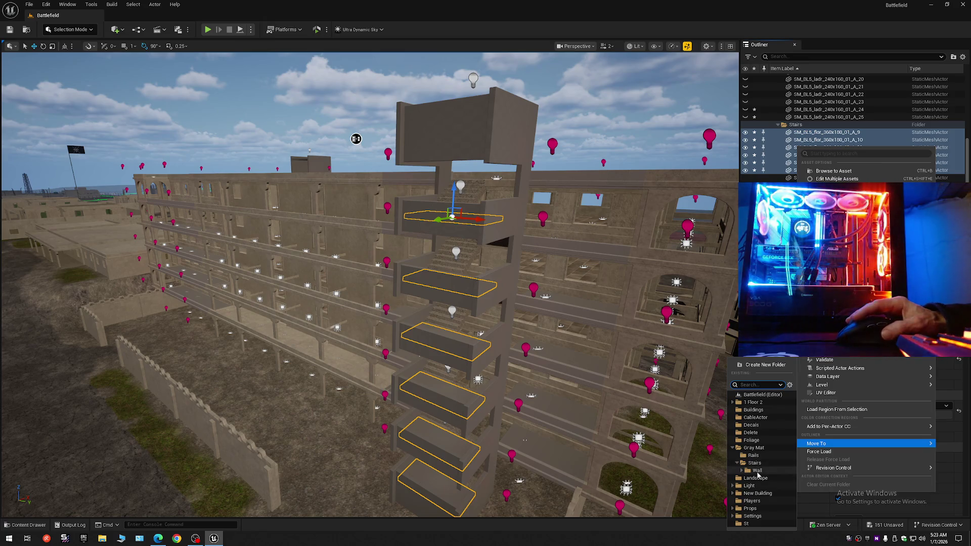
left_click(758, 471)
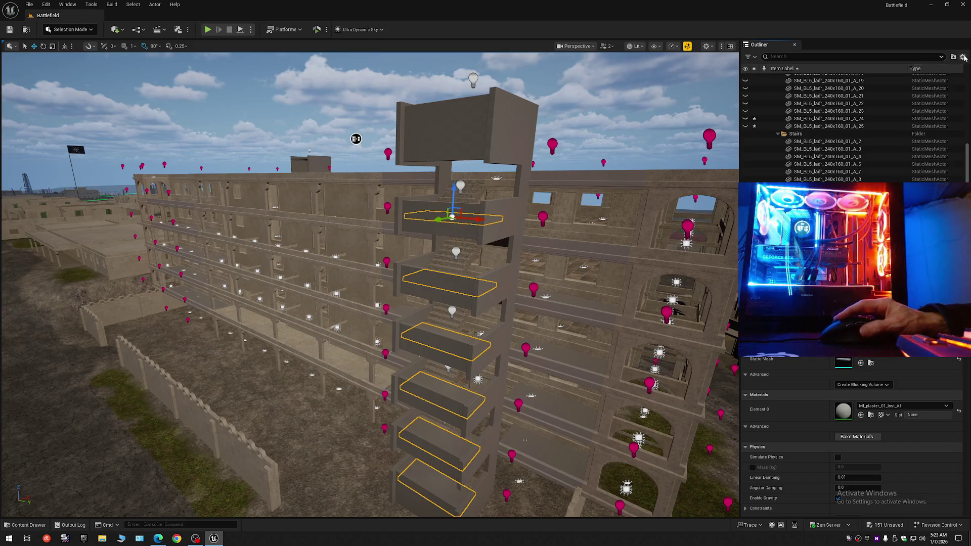
- Collapse the Outliner hierarchy, expand Battlefield, and pick a ladder piece in the building
left_click(964, 58)
left_click(890, 97)
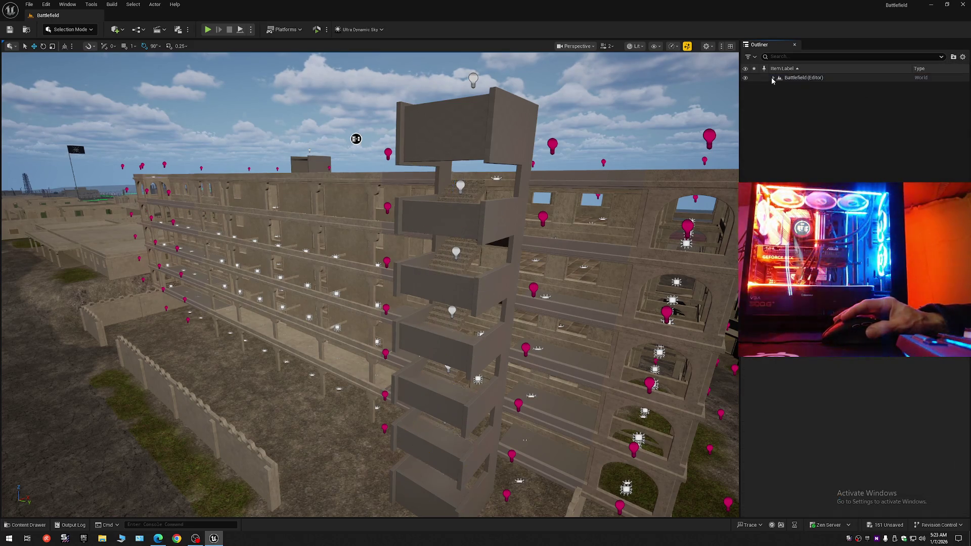
left_click(773, 78)
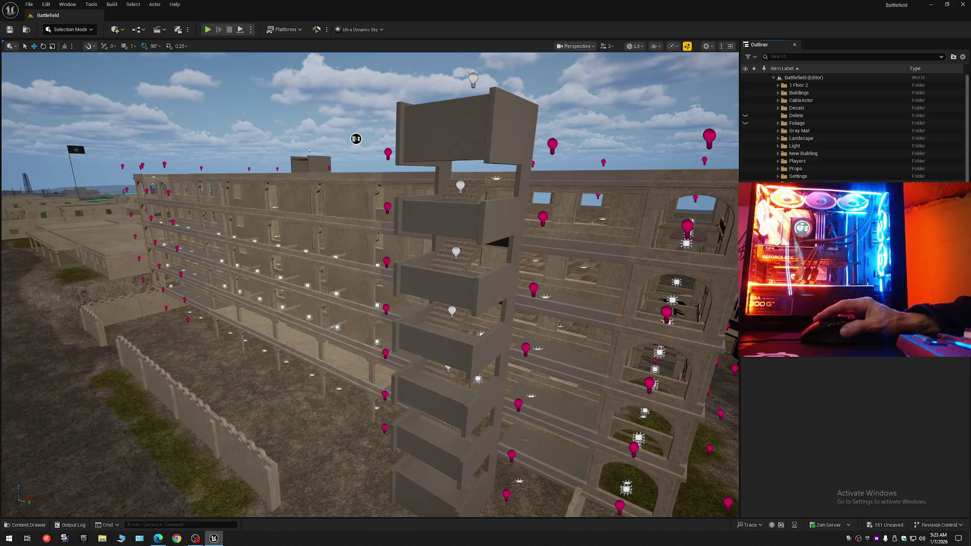
left_click(307, 281)
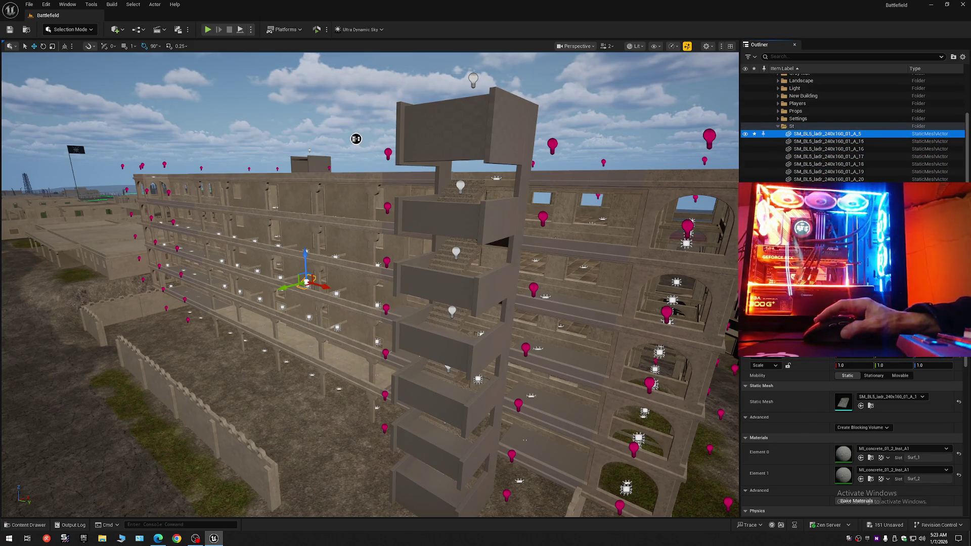
- Select the ladder pieces from A_2 and A_5 down the ladder column
key("shift+e")
mouse_move(357, 137)
left_mouse_down()
mouse_move(305, 310)
mouse_move(462, 142)
mouse_move(427, 197)
mouse_move(358, 191)
left_mouse_up()
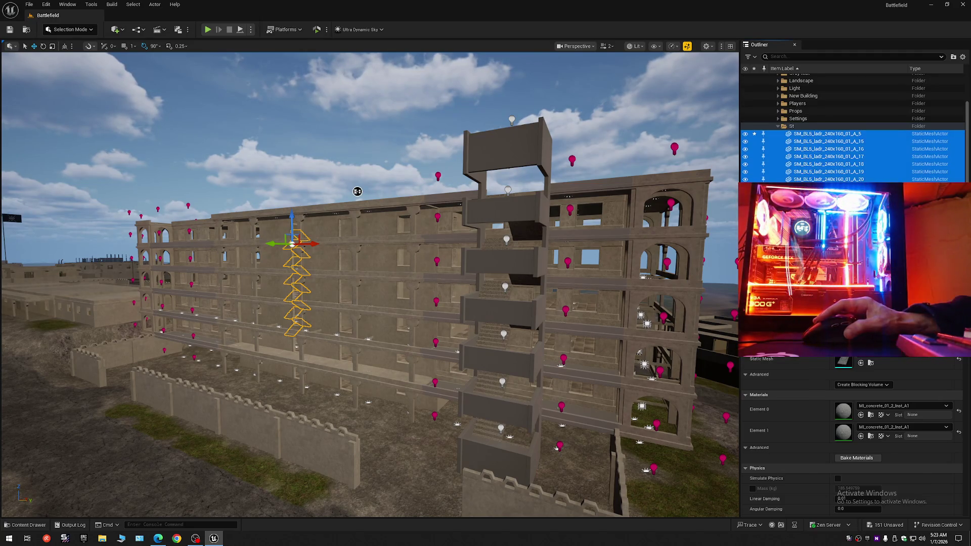
scroll(815, 146, "down", 4)
left_click(815, 142)
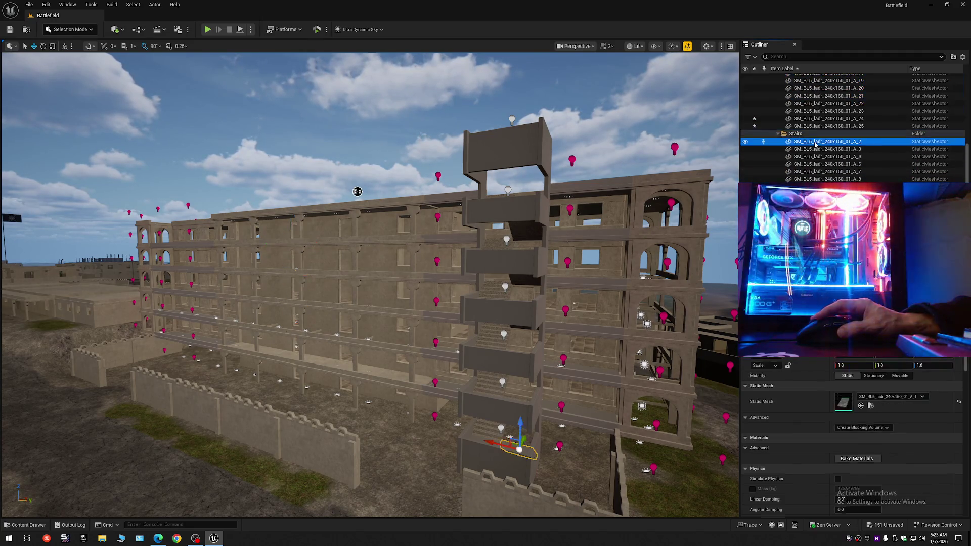
left_click(827, 194, "shift")
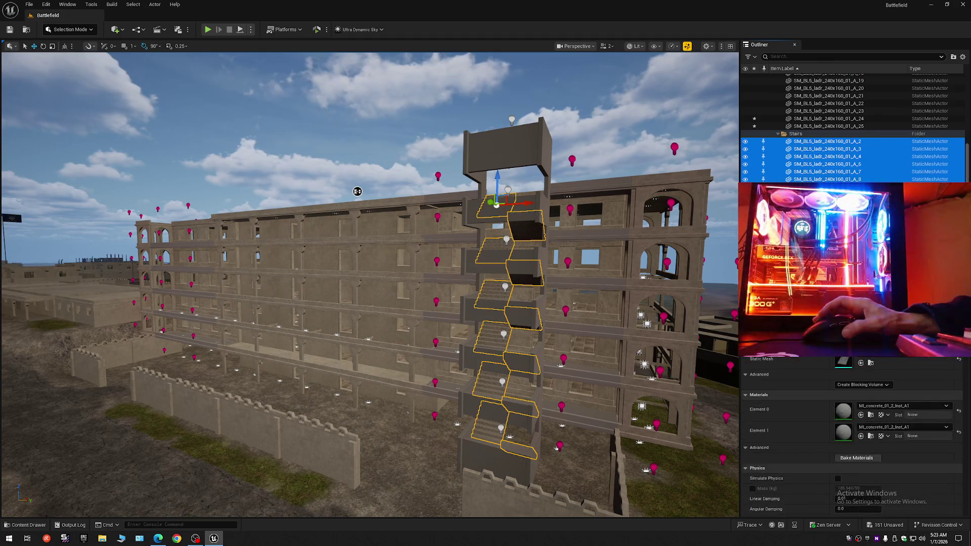
scroll(828, 194, "up", 2)
left_click(822, 128)
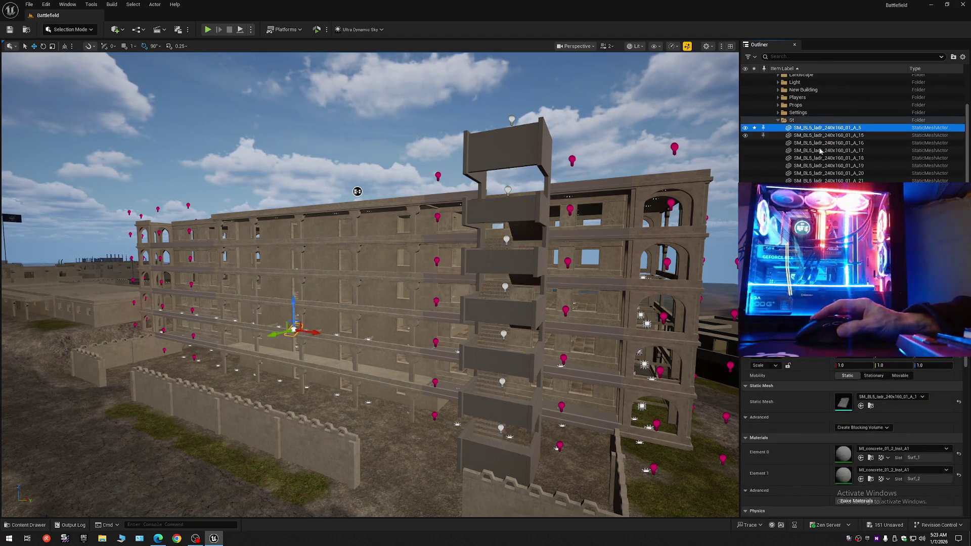
left_click(828, 194, "shift")
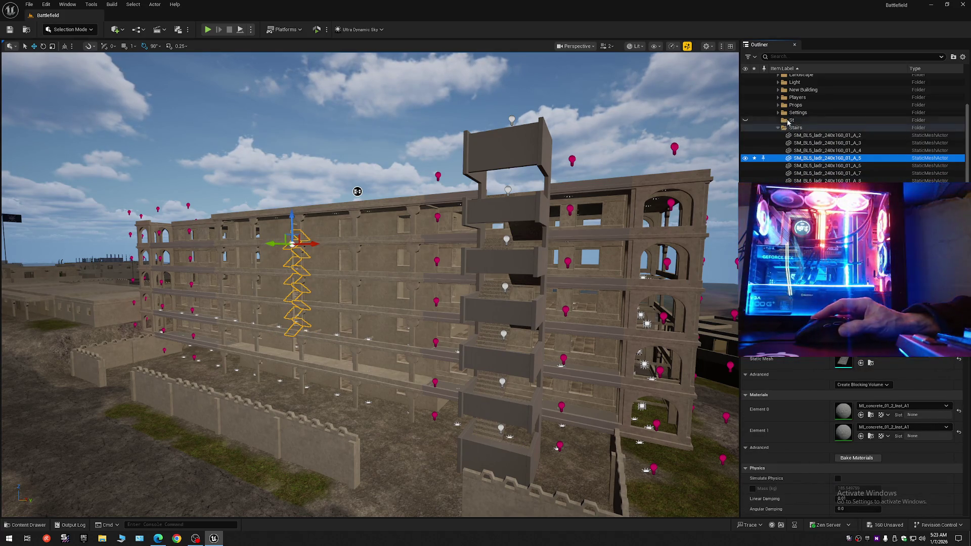
- Delete the St folder, then select all ladder pieces from A_2 down the Stairs rows
left_click(788, 121)
key("Delete")
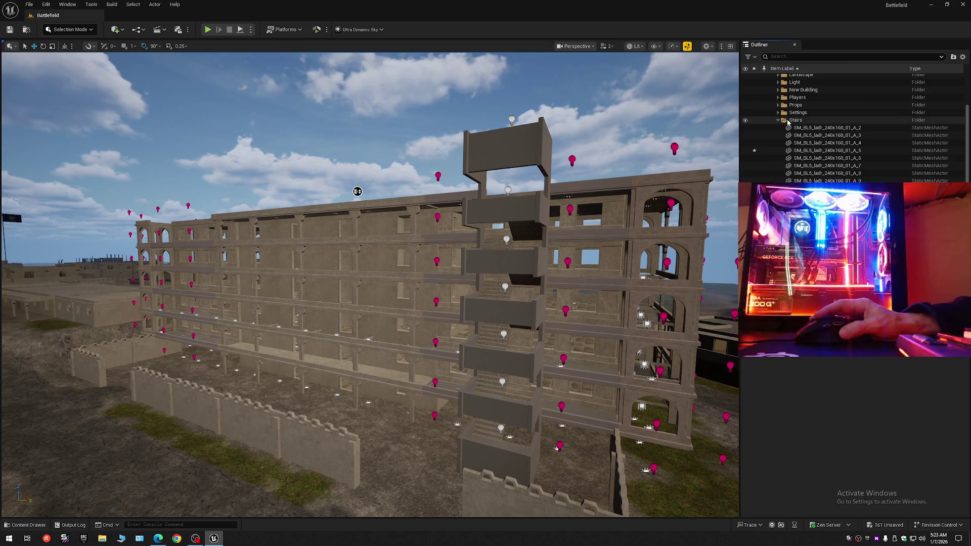
left_click(800, 129)
scroll(801, 131, "down", 3)
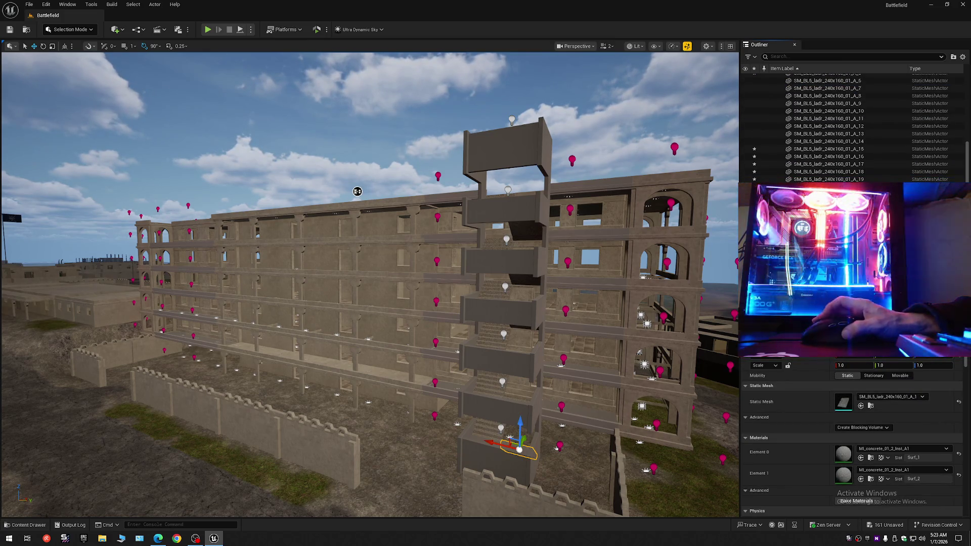
left_click(830, 202, "shift")
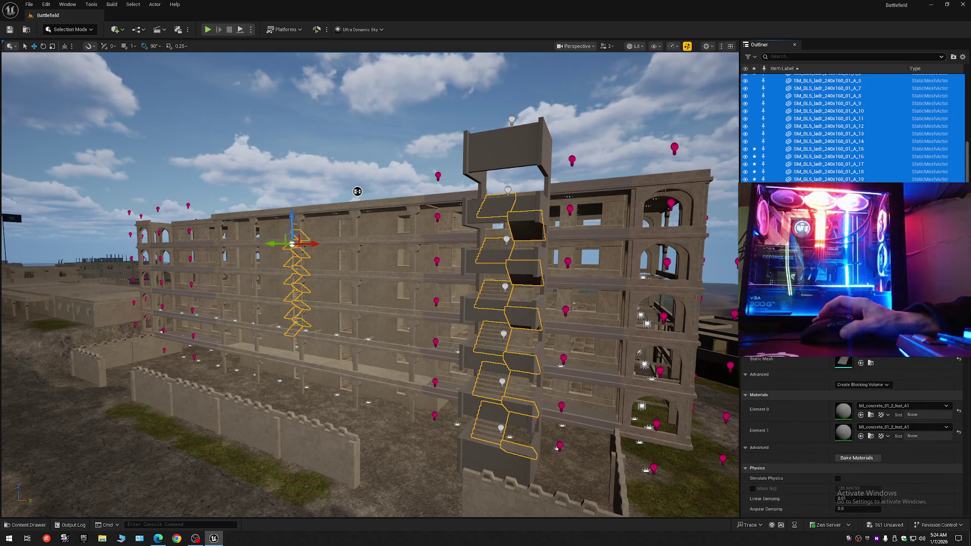
key("w")
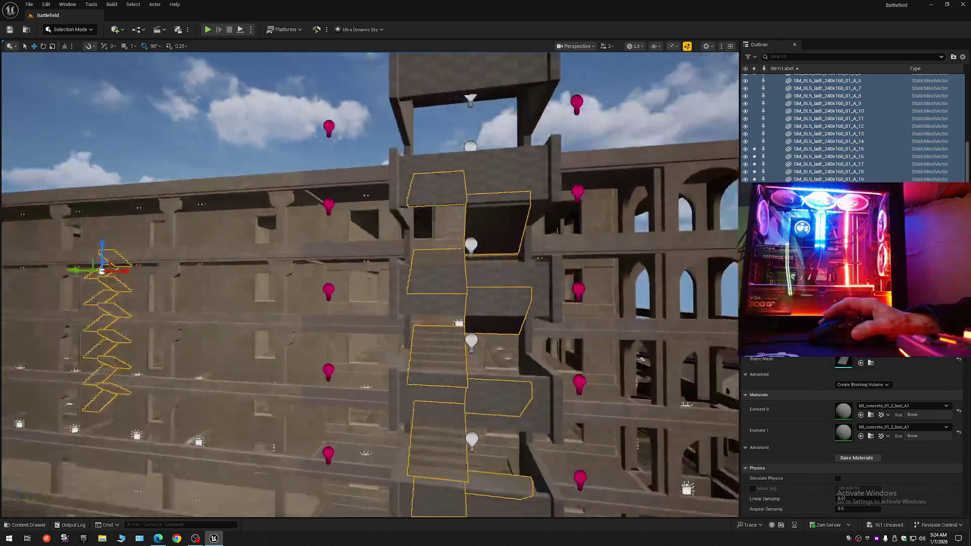
scroll(645, 243, "down", 1)
scroll(370, 283, "down", 1)
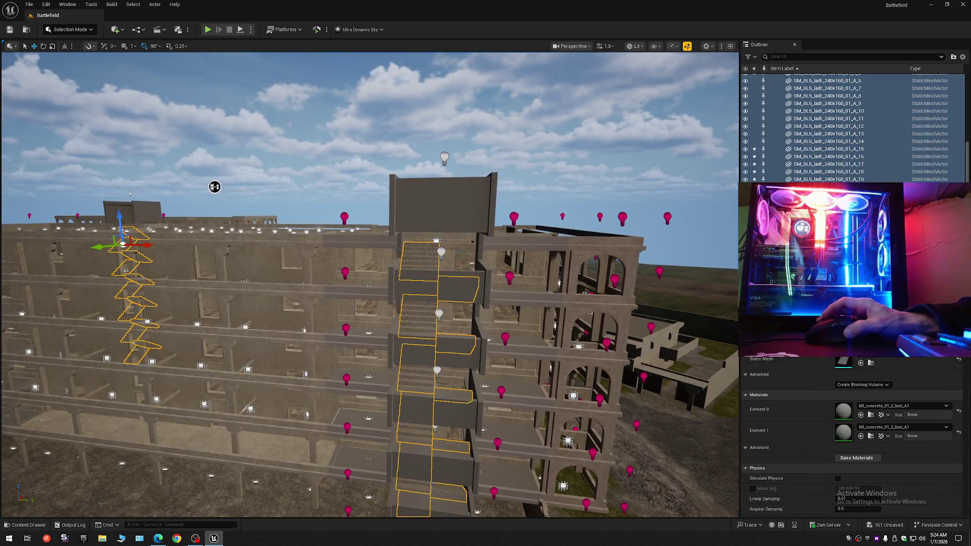
scroll(855, 127, "up", 3)
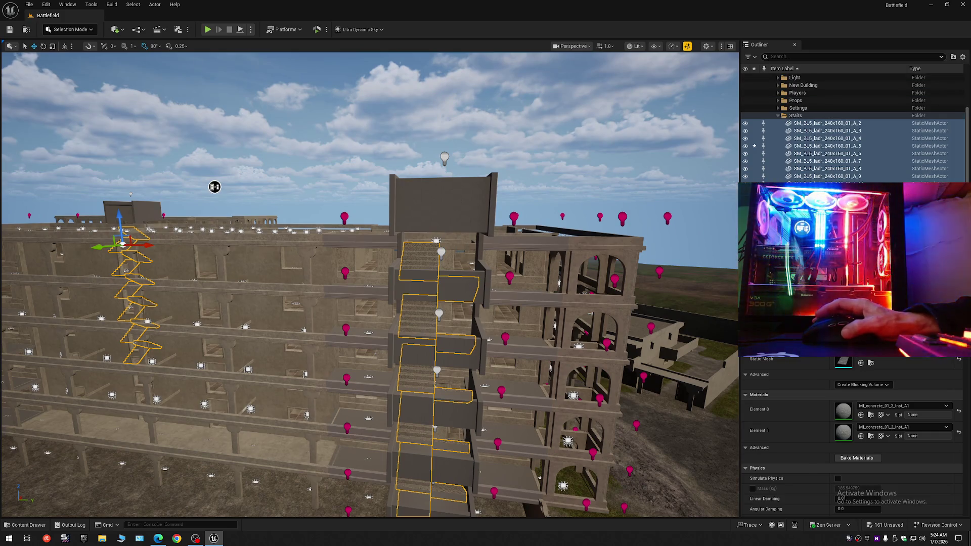
- Collapse the Outliner and move the Windows folder out of 1 Floor 2 to the level's top
right_click(920, 94)
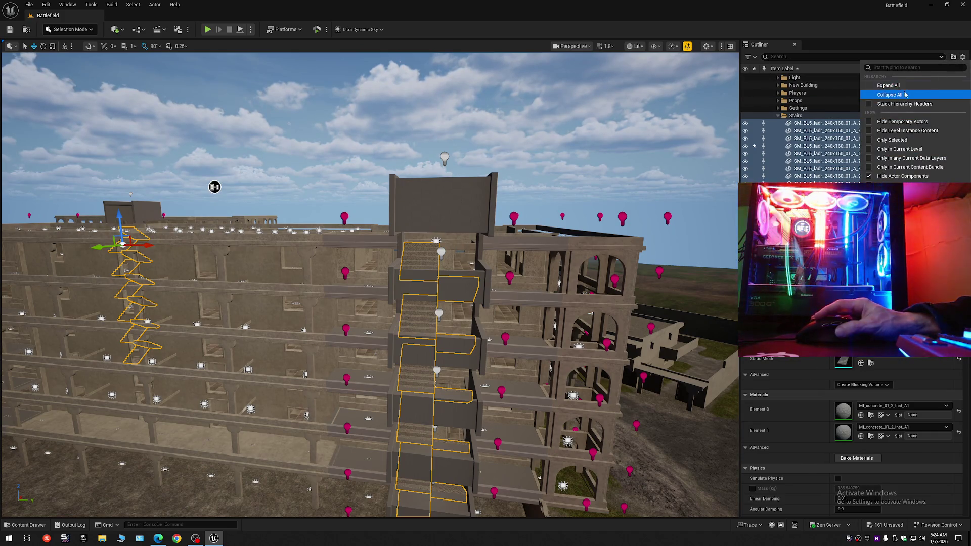
left_click(890, 94)
left_click(802, 101)
left_click(773, 78)
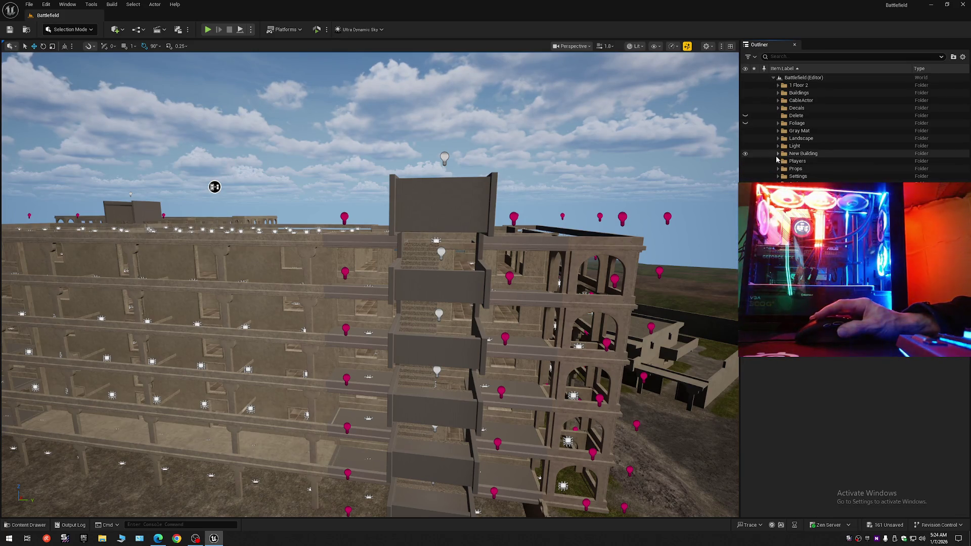
left_click(783, 161)
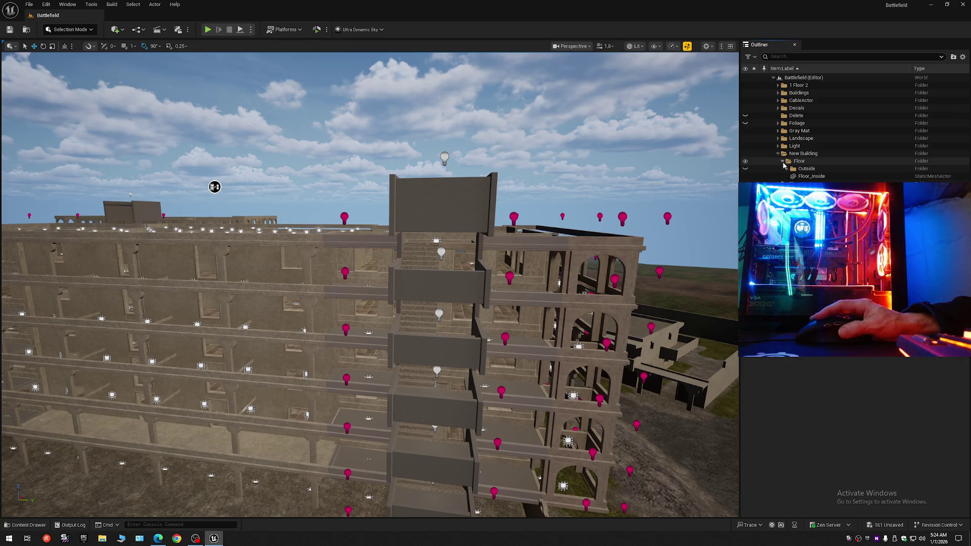
left_click(778, 154)
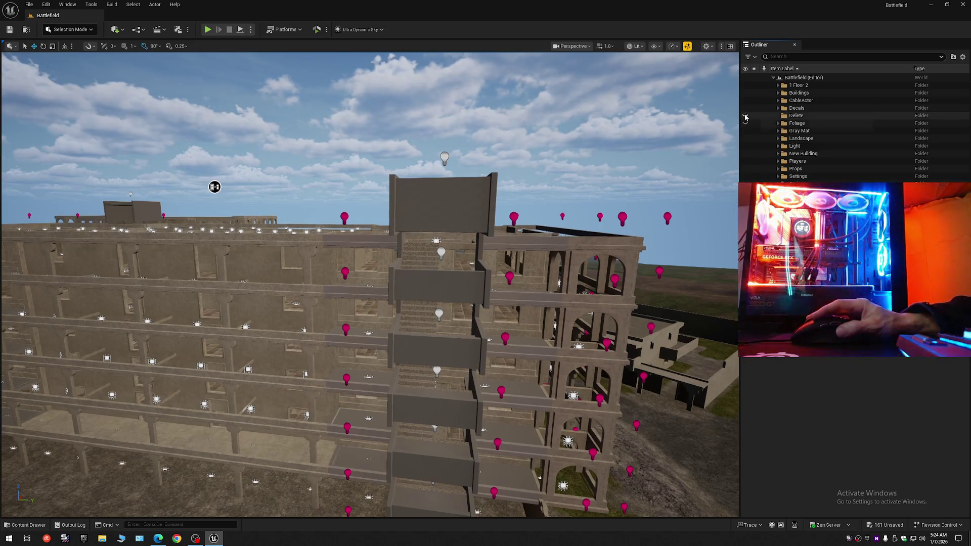
left_click(778, 85)
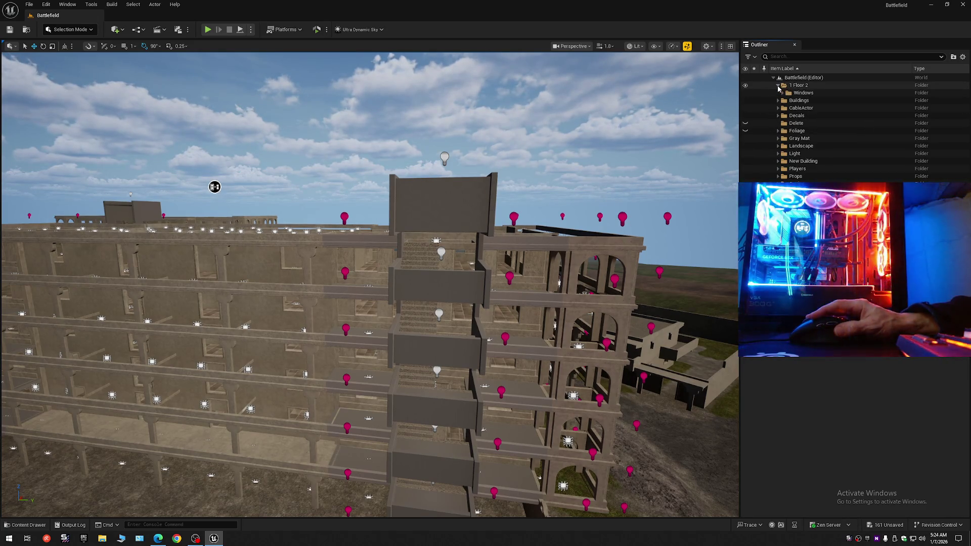
left_click(778, 86)
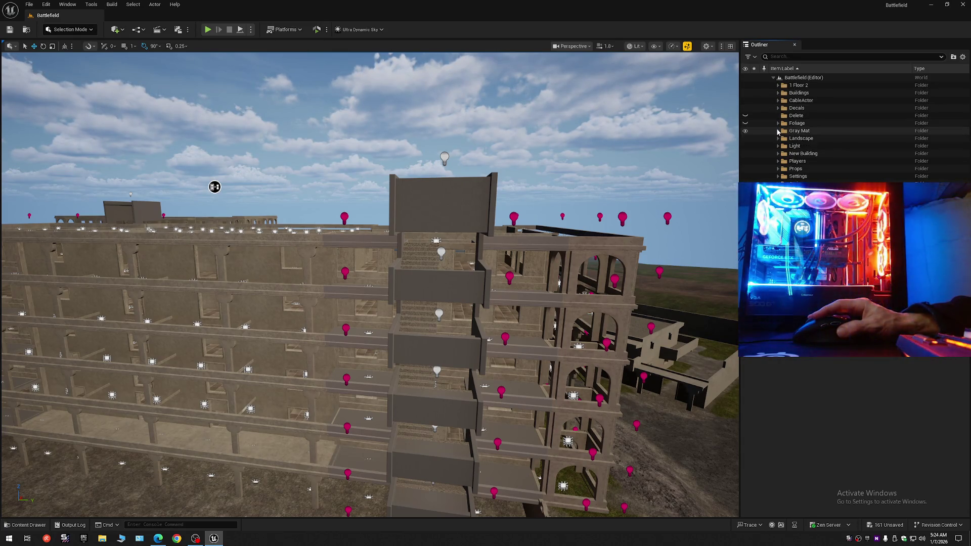
left_click(778, 86)
mouse_move(783, 92)
left_mouse_down()
mouse_move(805, 99)
mouse_move(802, 79)
left_mouse_up()
left_click(779, 86)
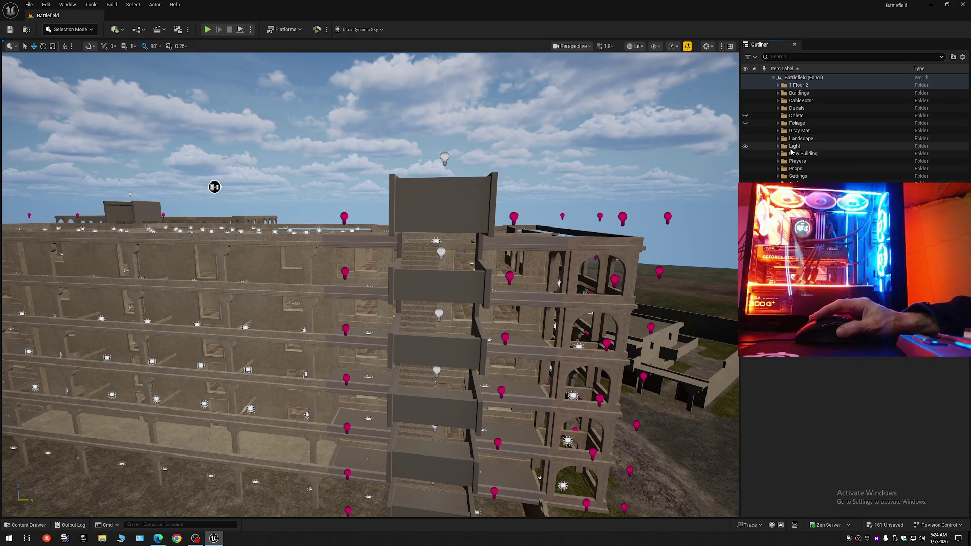
- Expand Gray Mat and select all of the building's wall meshes
left_click(778, 130)
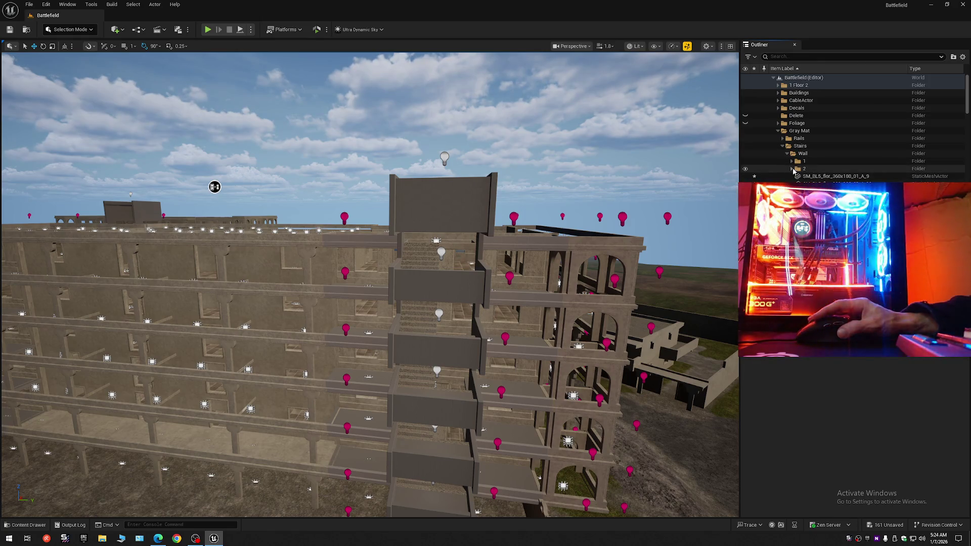
scroll(835, 152, "down", 3)
scroll(834, 152, "up", 3)
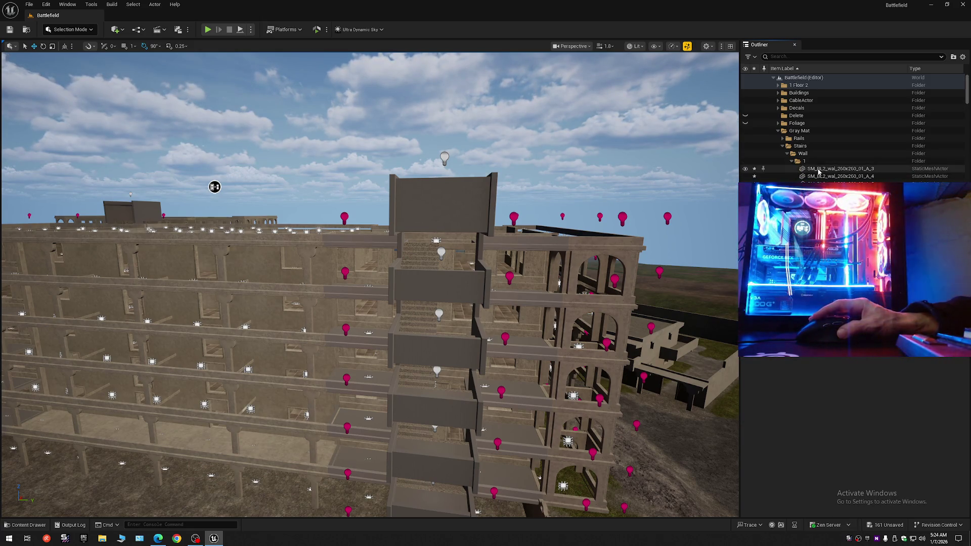
left_click(819, 170)
left_click_drag(968, 85, 968, 213)
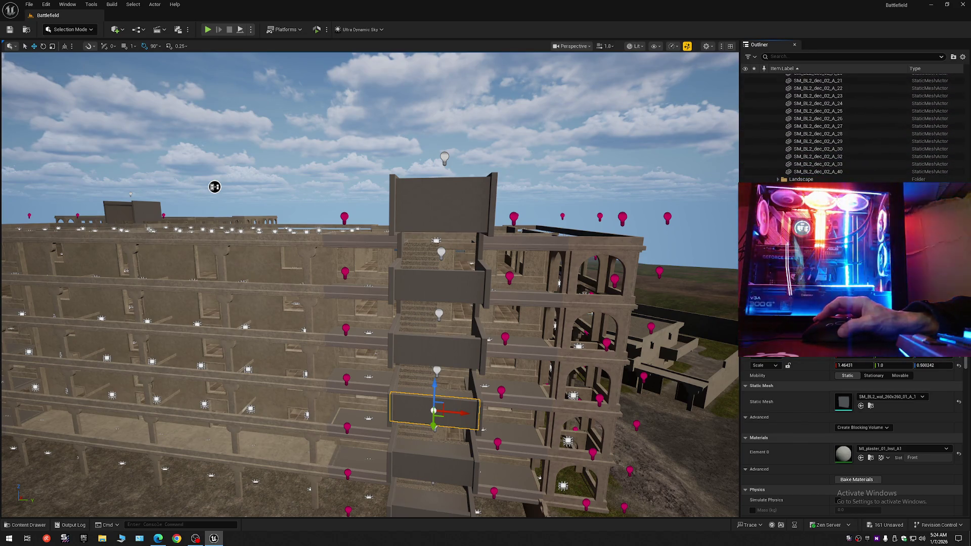
left_click(813, 172, "shift")
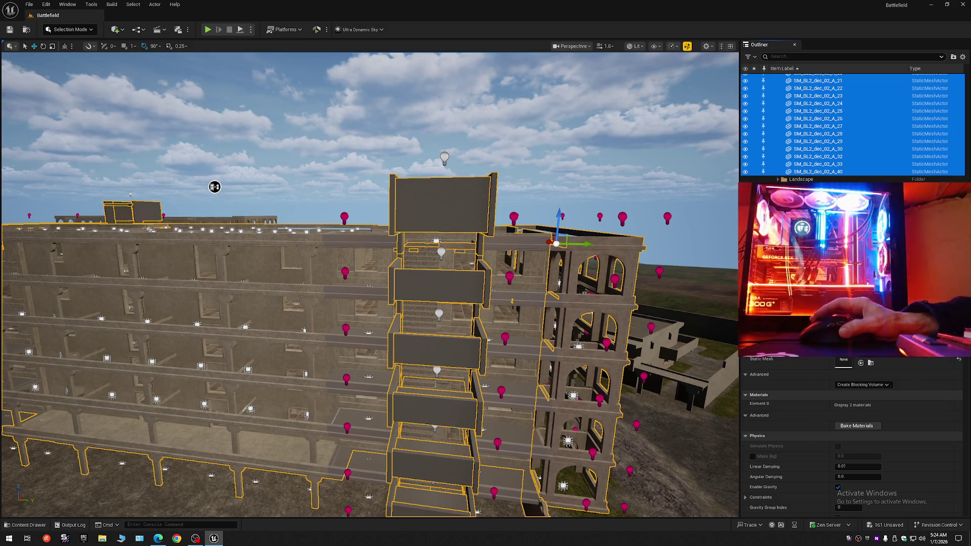
left_click_drag(586, 322, 664, 308)
left_click_drag(968, 152, 968, 79)
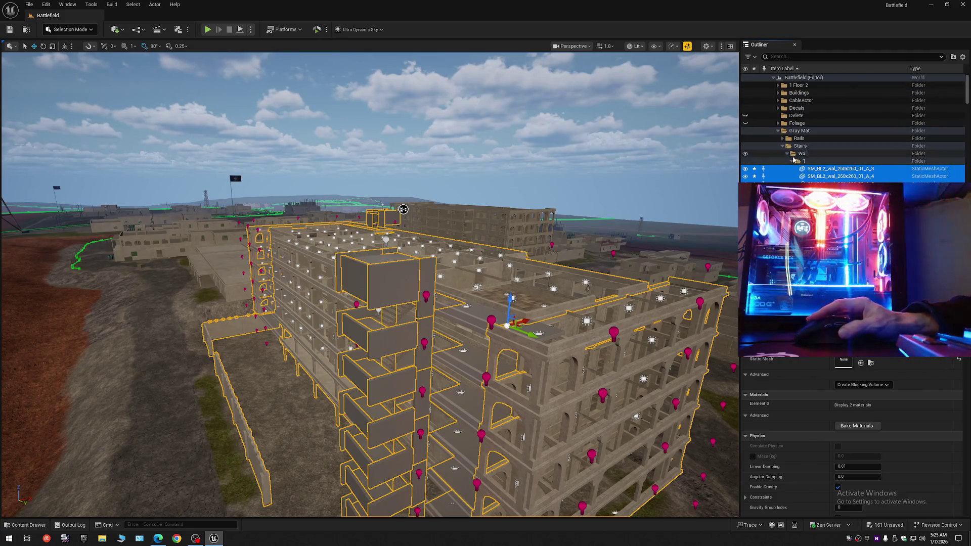
- Collapse the Stairs and Gray Mat folders and hide Gray Mat
left_click(782, 146)
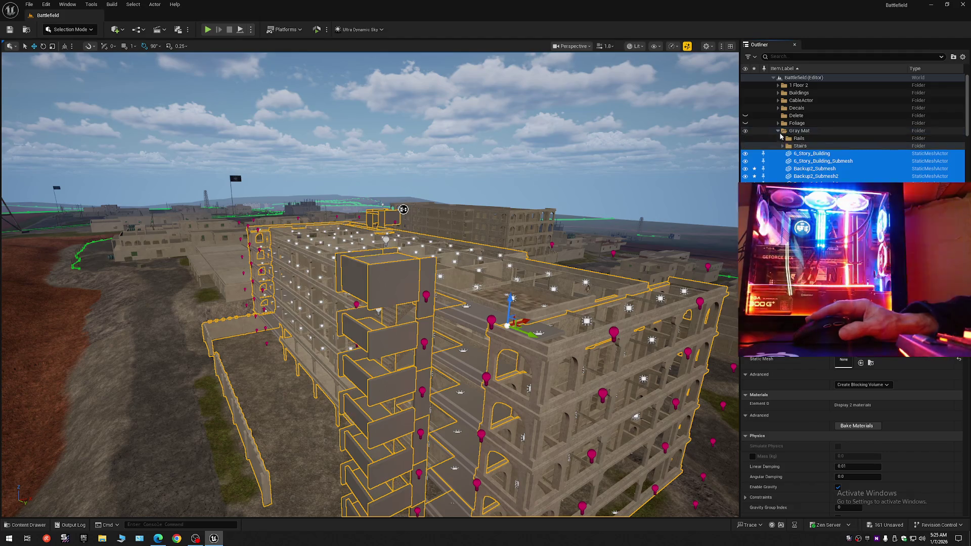
left_click(778, 131)
left_click(792, 130)
left_click(745, 130)
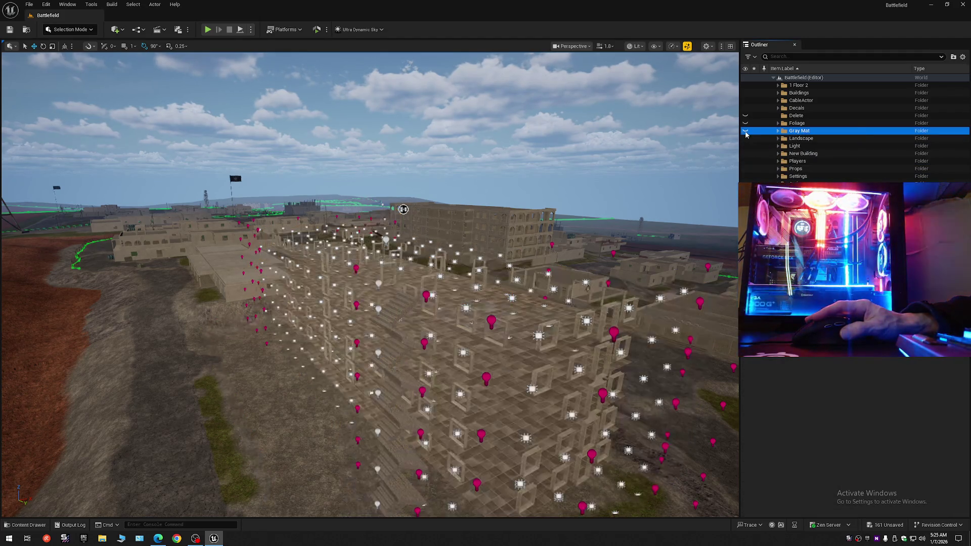
- Unhide the New Building folder, then fly around and select an SM_BL3_rof floor slab
mouse_move(458, 427)
left_mouse_down()
mouse_move(264, 276)
mouse_move(188, 287)
left_mouse_up()
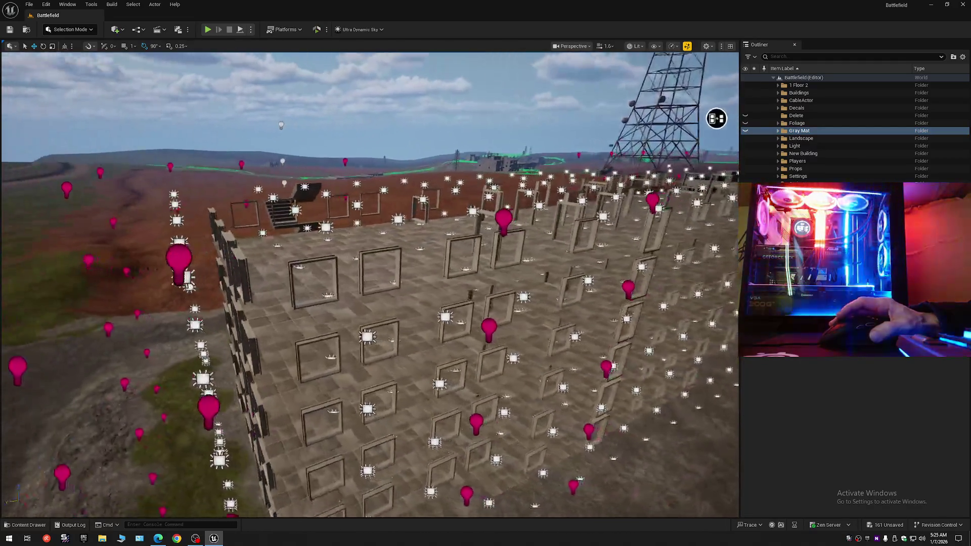
left_click(746, 155)
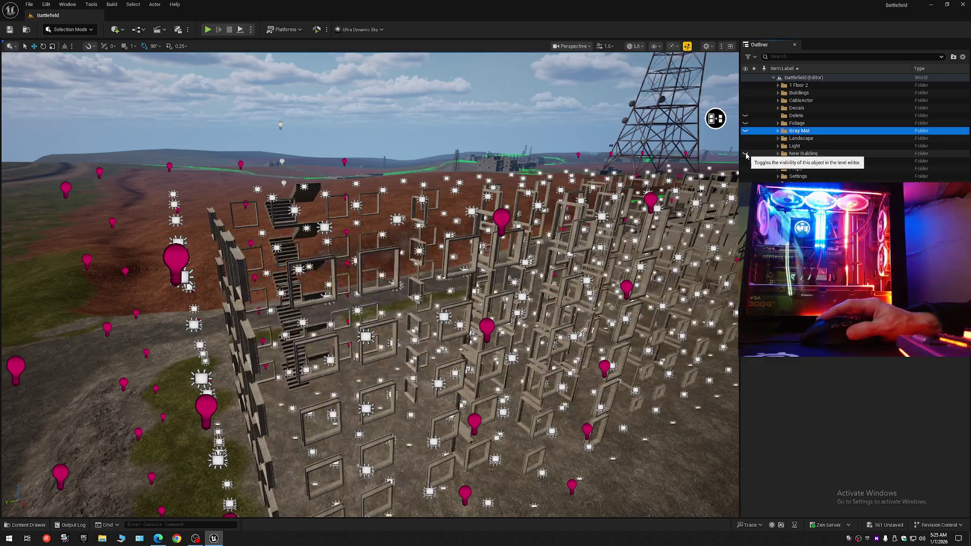
left_click_drag(715, 118, 505, 153)
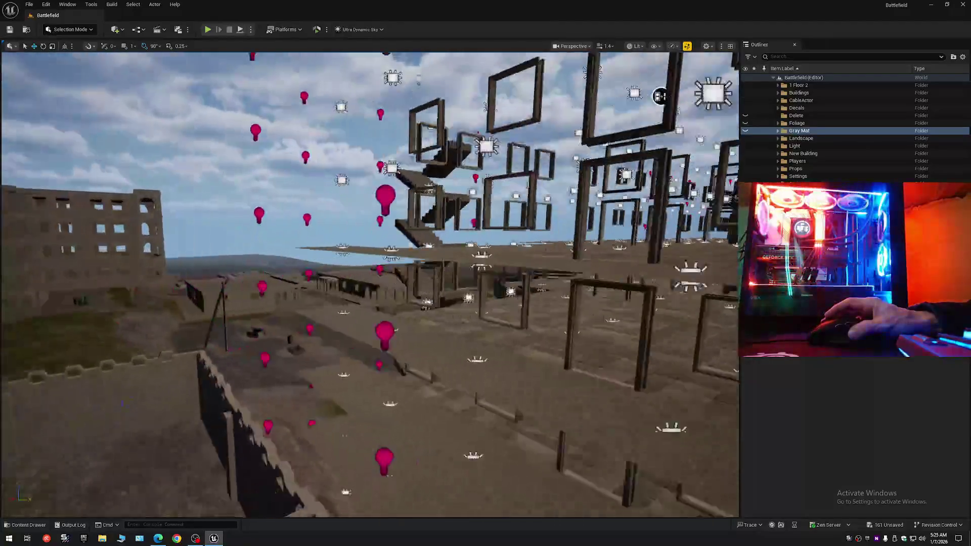
mouse_move(659, 96)
left_mouse_down()
mouse_move(400, 108)
mouse_move(537, 160)
mouse_move(700, 197)
mouse_move(567, 170)
mouse_move(479, 180)
mouse_move(502, 171)
mouse_move(496, 128)
mouse_move(545, 106)
mouse_move(503, 147)
mouse_move(345, 164)
mouse_move(475, 174)
mouse_move(500, 123)
mouse_move(529, 128)
mouse_move(512, 128)
mouse_move(514, 195)
mouse_move(579, 52)
mouse_move(520, 55)
mouse_move(653, 63)
mouse_move(390, 109)
mouse_move(354, 59)
mouse_move(238, 152)
mouse_move(572, 281)
left_mouse_up()
scroll(390, 108, "down", 1)
scroll(405, 216, "up", 2)
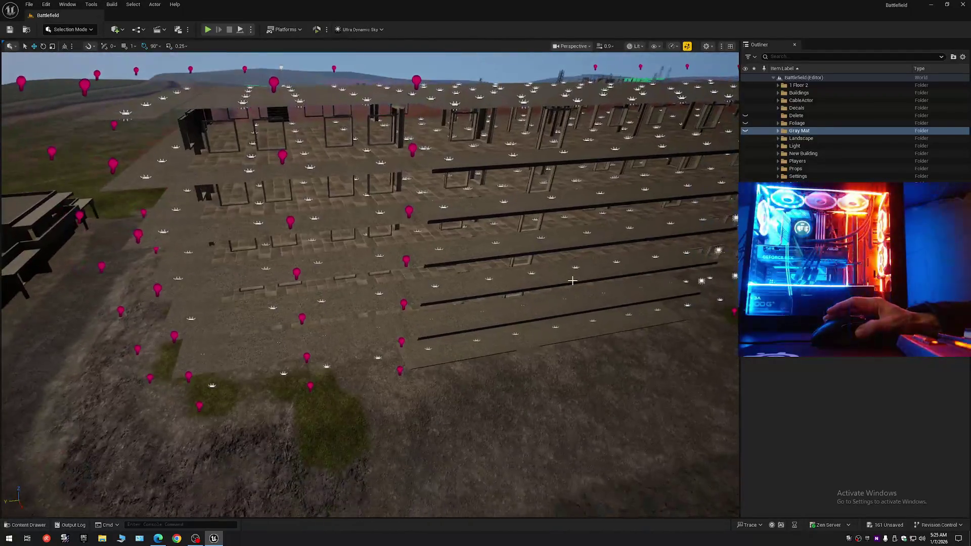
left_click(370, 261)
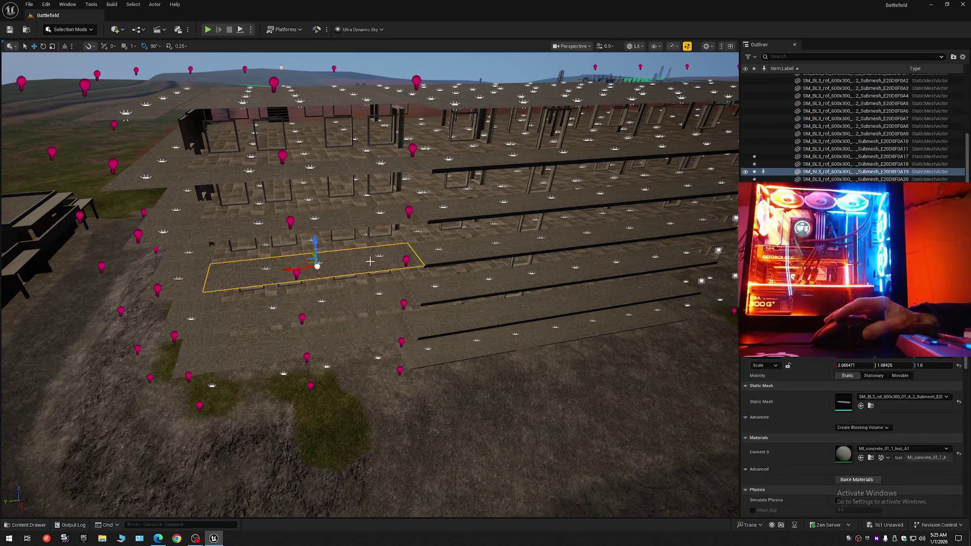
- Collapse the Outliner to the level root and make Gray Mat visible again
left_click(472, 244)
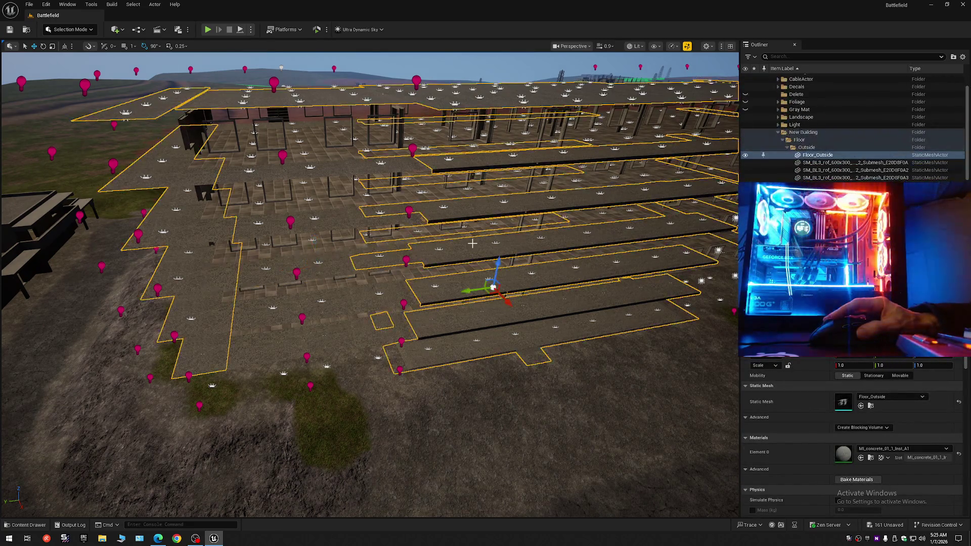
left_click(963, 57)
left_click(898, 97)
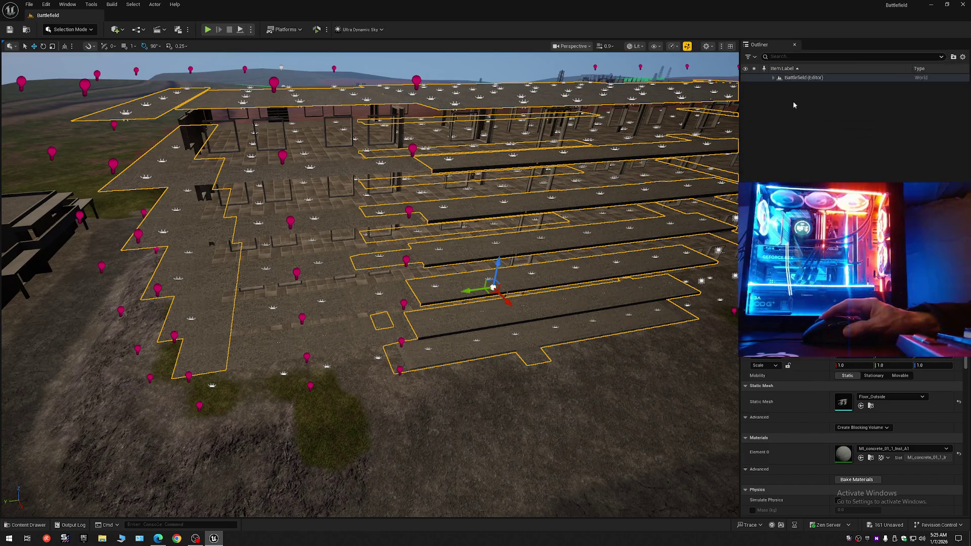
left_click(777, 82)
left_click(773, 77)
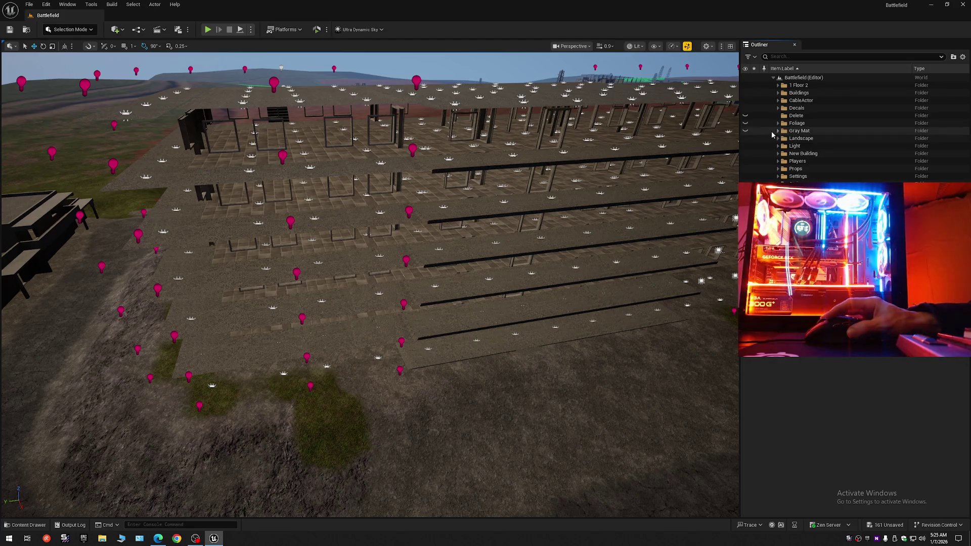
left_click(746, 131)
- Select Backup2_Submesh7 through SM_BL5_flor_A_20 under Gray Mat > Stairs, undoing an accidental move
left_click(778, 131)
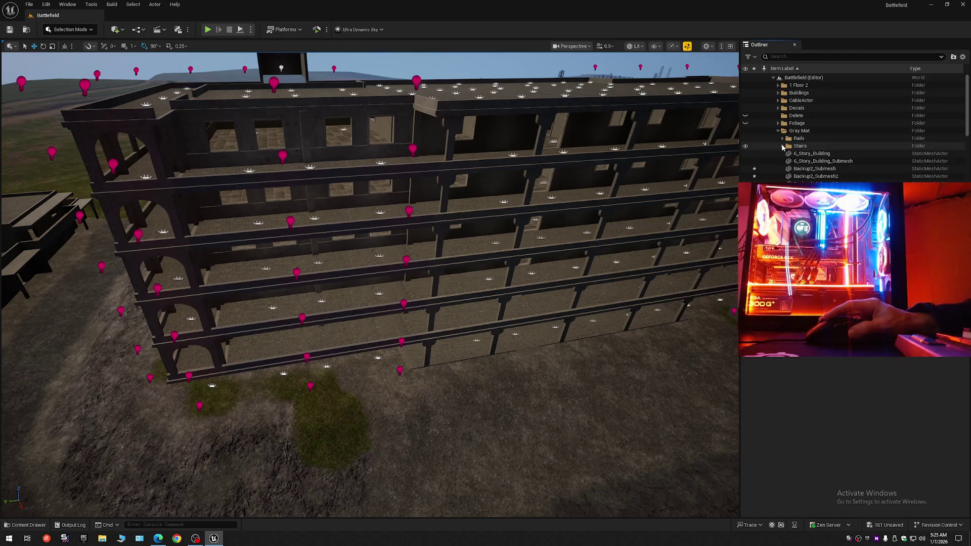
left_click(783, 146)
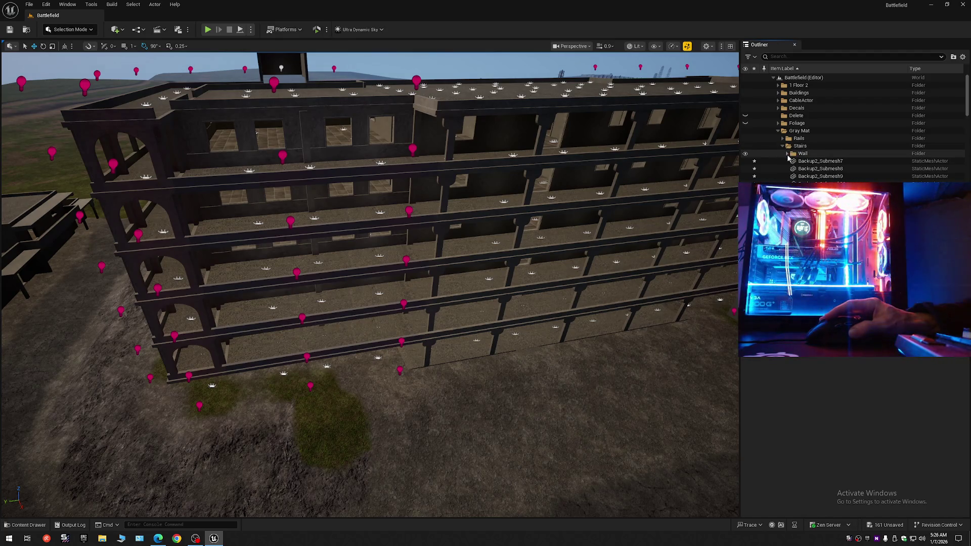
left_click(787, 160)
scroll(809, 126, "down", 5)
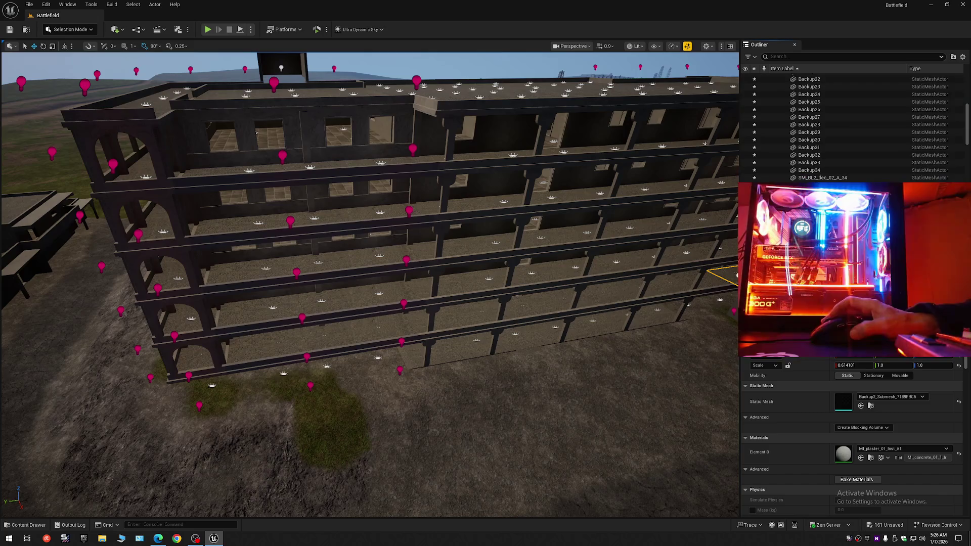
scroll(850, 126, "down", 3)
scroll(850, 126, "down", 3)
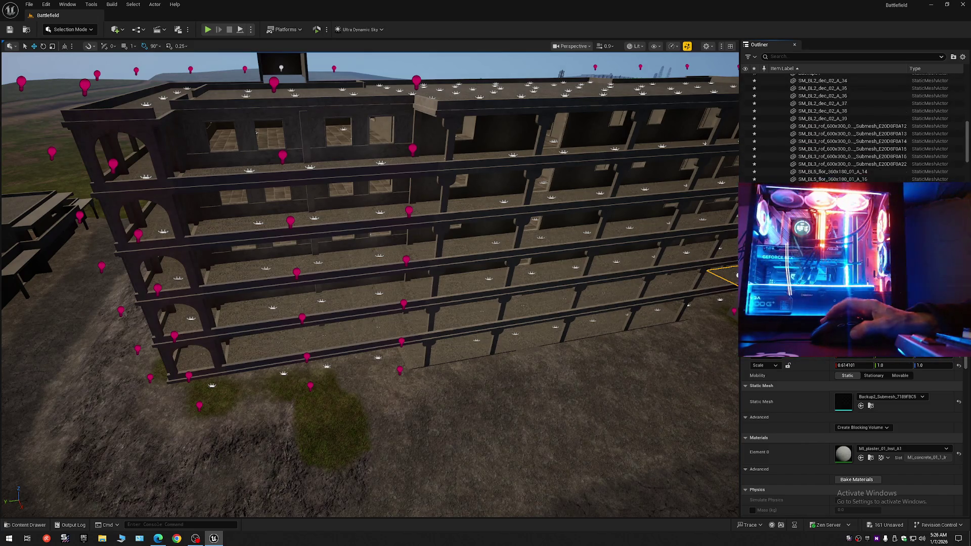
left_click(818, 176, "shift")
mouse_move(579, 253)
left_mouse_down()
mouse_move(432, 136)
mouse_move(453, 165)
mouse_move(549, 165)
mouse_move(466, 165)
mouse_move(444, 101)
mouse_move(388, 141)
mouse_move(386, 182)
mouse_move(278, 217)
mouse_move(262, 298)
mouse_move(219, 408)
mouse_move(44, 268)
mouse_move(61, 256)
mouse_move(20, 238)
mouse_move(699, 227)
mouse_move(698, 202)
mouse_move(251, 240)
mouse_move(215, 166)
left_mouse_up()
key("ctrl+z")
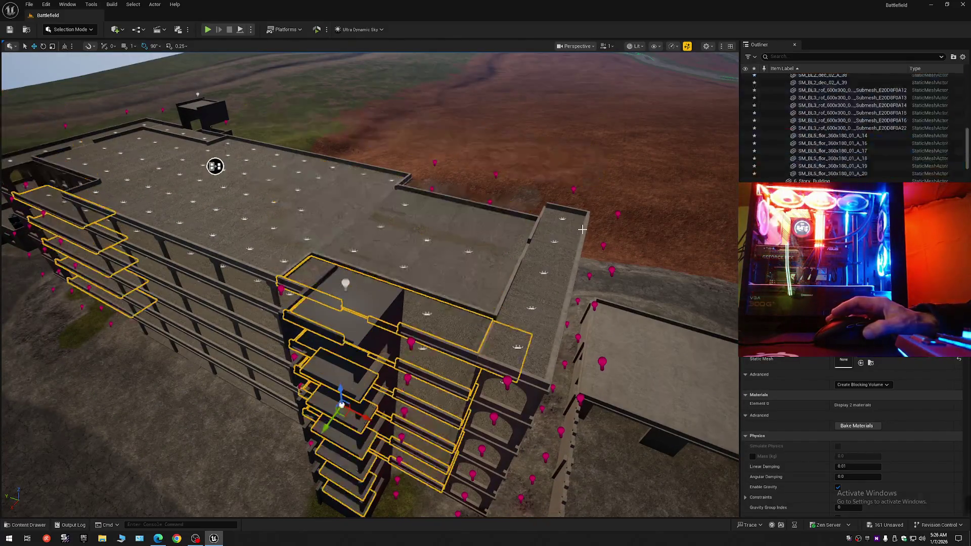
- Move the selected roof slabs into New Building > Floor > Outside
left_click(438, 317)
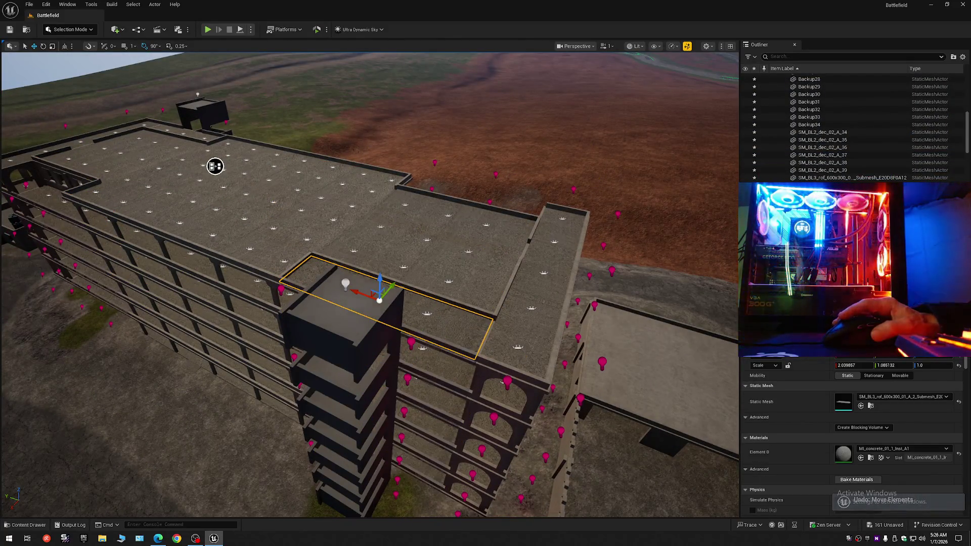
key("f")
left_click(414, 297, "ctrl")
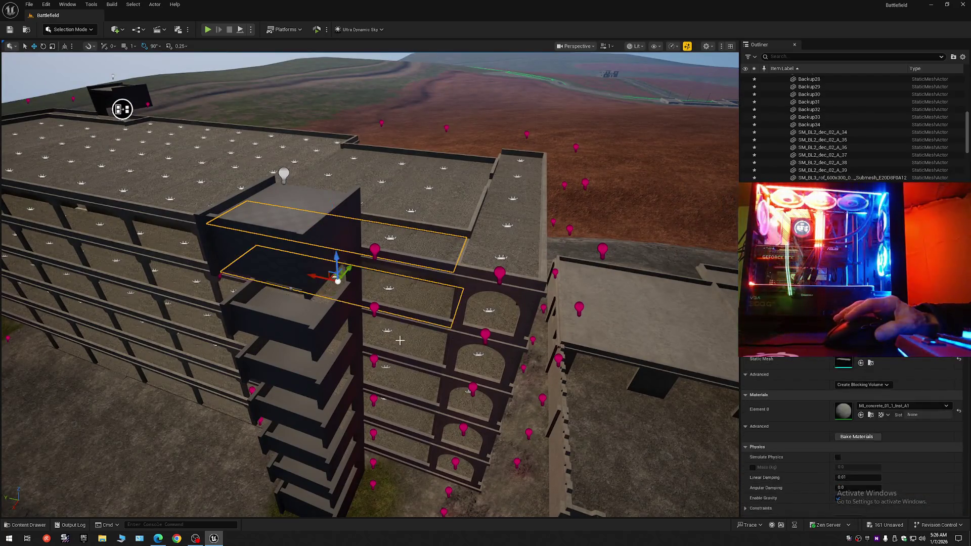
mouse_move(390, 433)
left_mouse_down()
mouse_move(369, 349)
mouse_move(386, 336)
mouse_move(582, 375)
mouse_move(731, 260)
mouse_move(658, 219)
left_mouse_up()
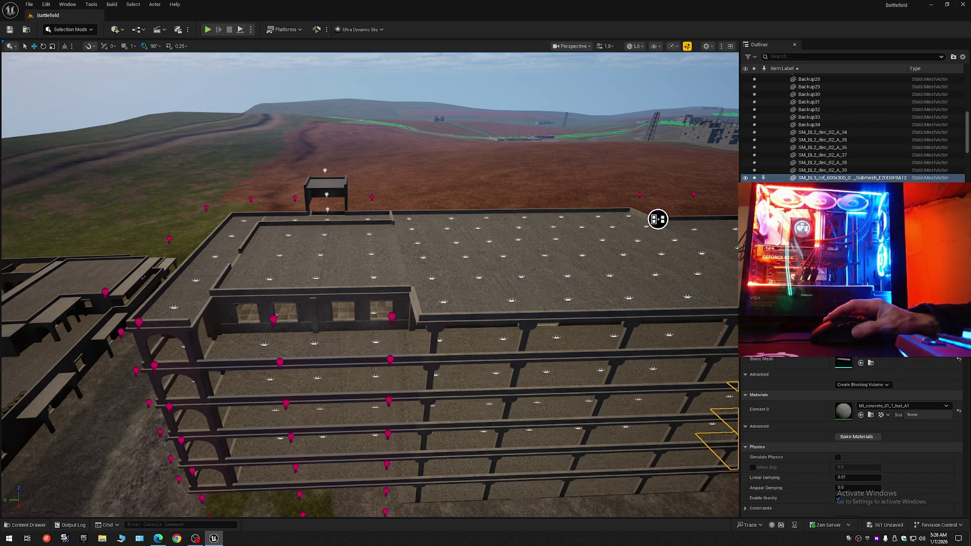
right_click(812, 178)
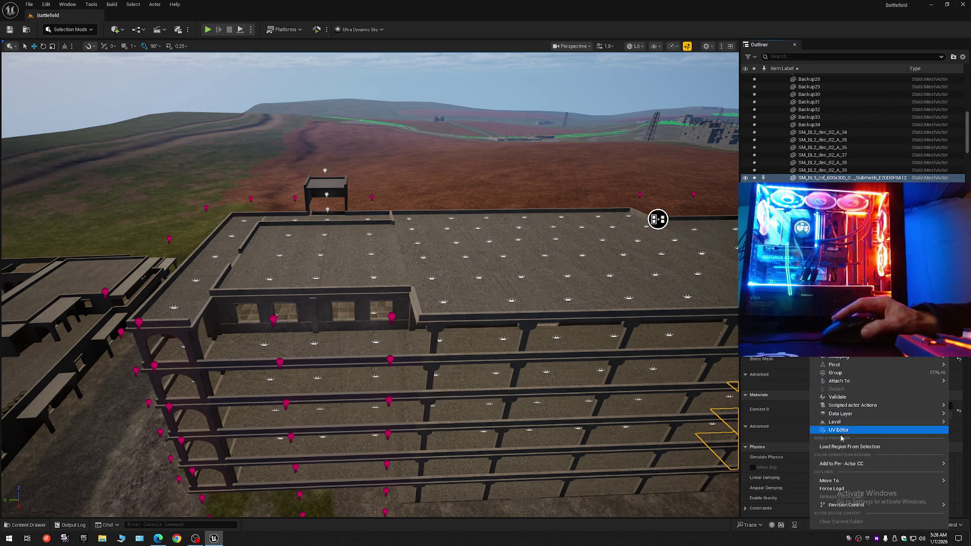
mouse_move(835, 483)
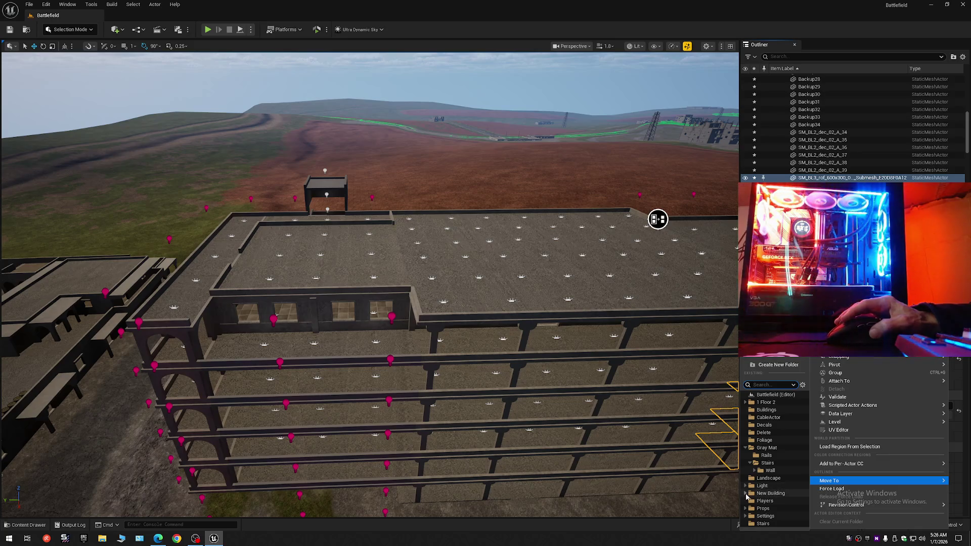
left_click(746, 494)
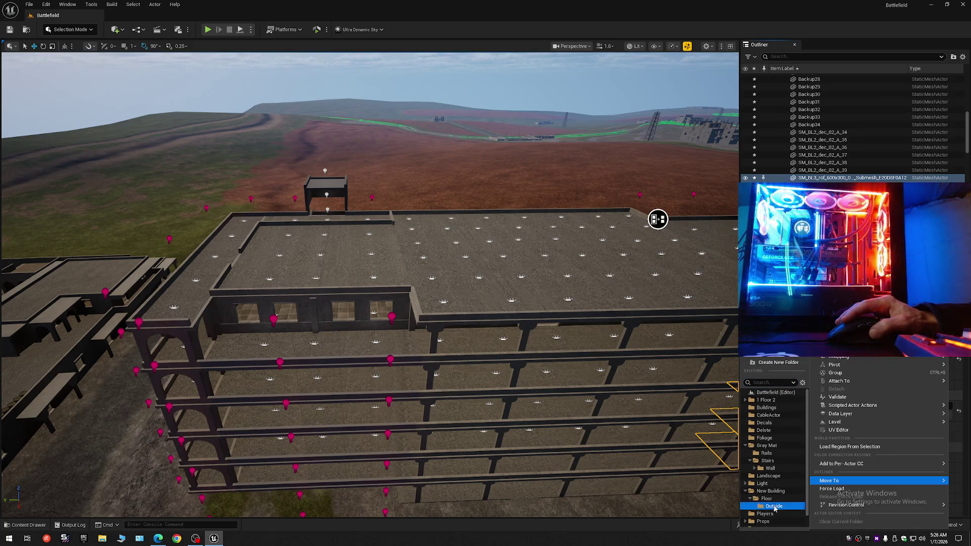
left_click(775, 506)
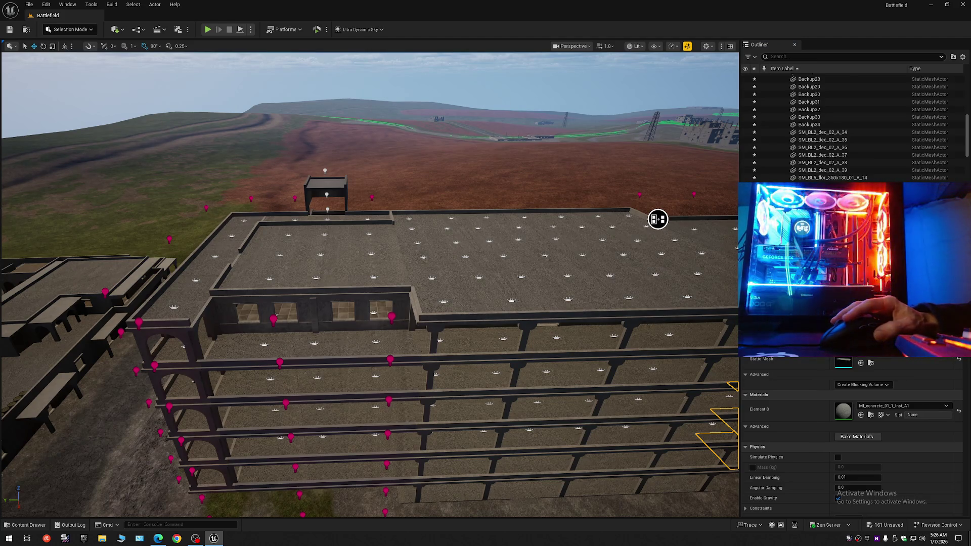
- Move the building's side floor slabs into the Outside folder too
left_click(345, 347)
left_click(350, 383, "ctrl")
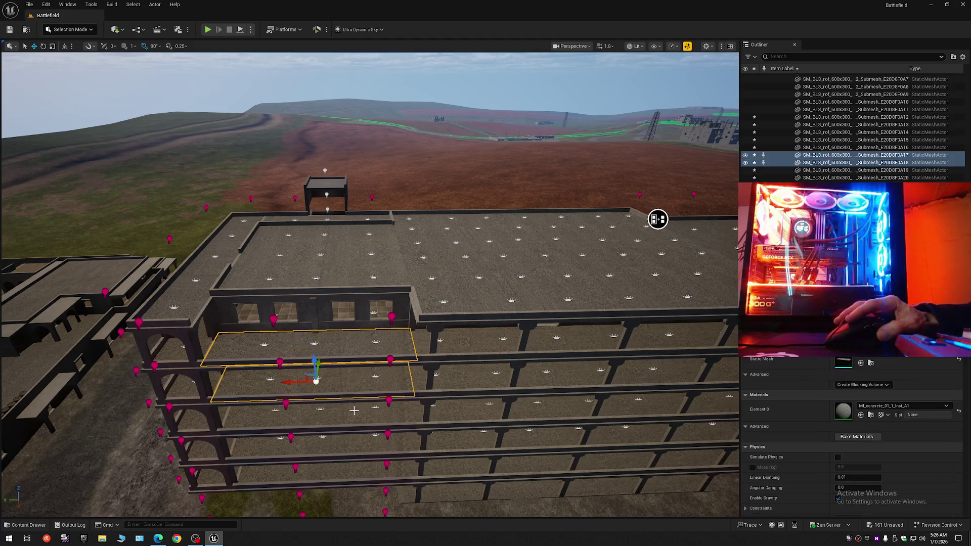
left_click(344, 471, "ctrl")
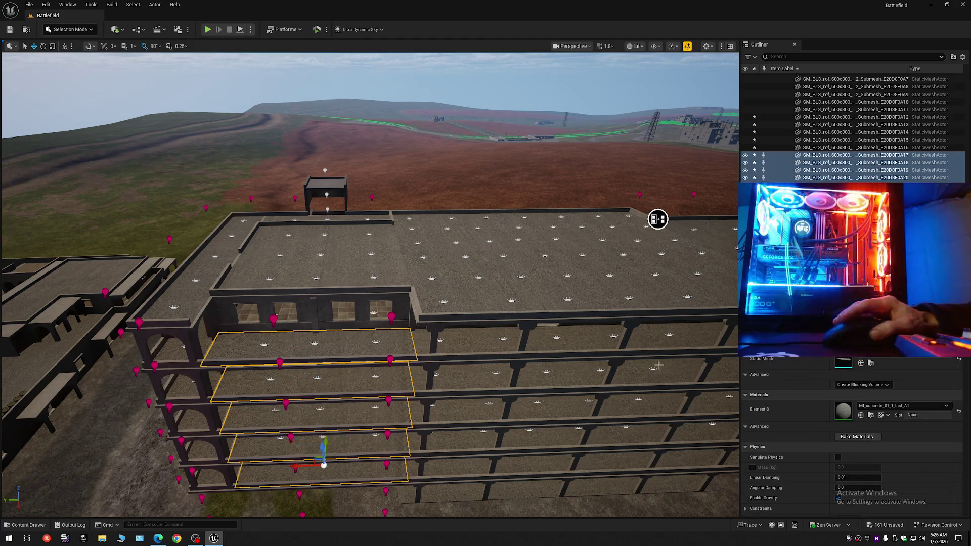
right_click(849, 168)
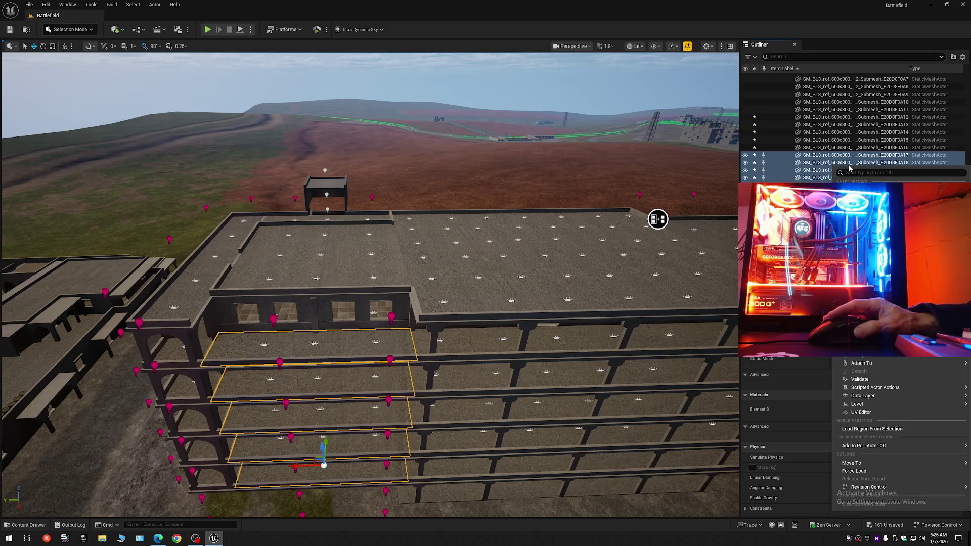
mouse_move(853, 464)
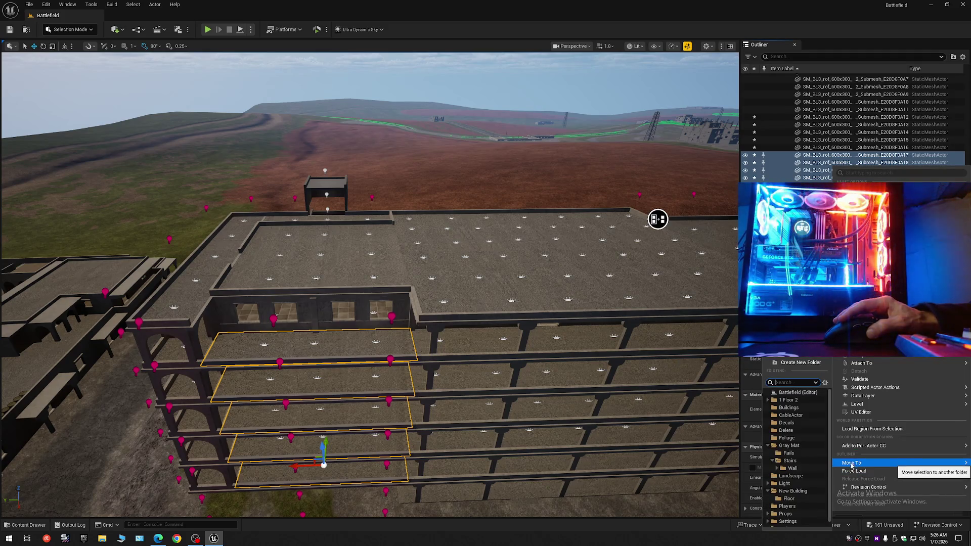
left_click(787, 499)
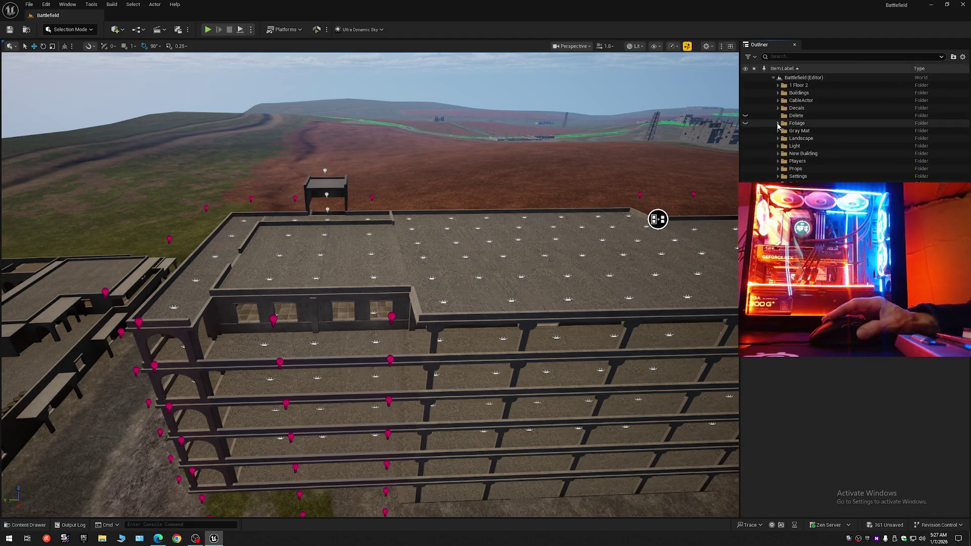
- Hide New Building, then select a Backup floor slab of the plaster-walled building
left_click(745, 154)
mouse_move(657, 219)
left_mouse_down()
mouse_move(163, 157)
mouse_move(163, 278)
left_mouse_up()
mouse_move(205, 151)
left_mouse_down()
mouse_move(200, 144)
mouse_move(723, 216)
mouse_move(722, 294)
left_mouse_up()
scroll(202, 147, "up", 2)
scroll(723, 263, "down", 2)
left_click_drag(699, 396, 584, 69)
left_click(397, 217)
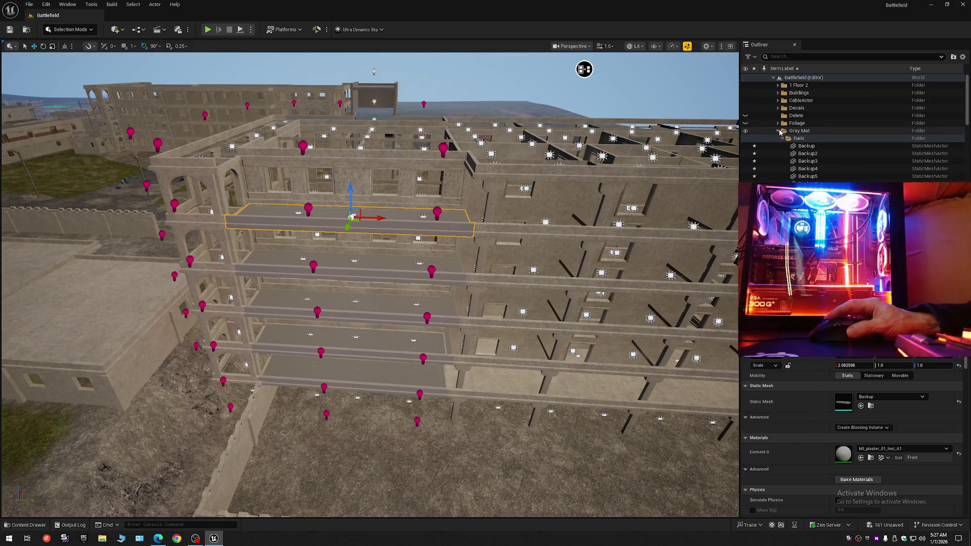
- Focus the view on the floor slab and undo the accidental floor and roof slab moves
left_click(778, 131)
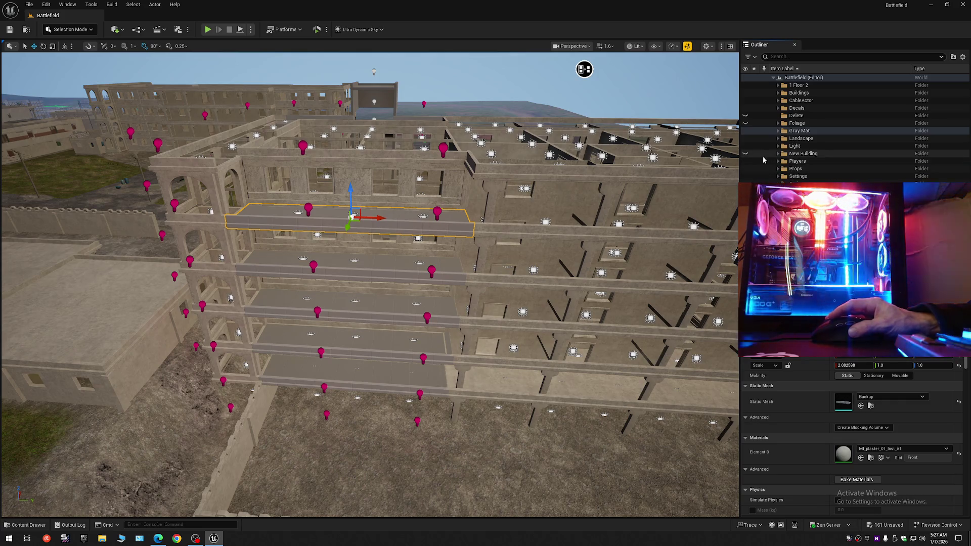
key("f")
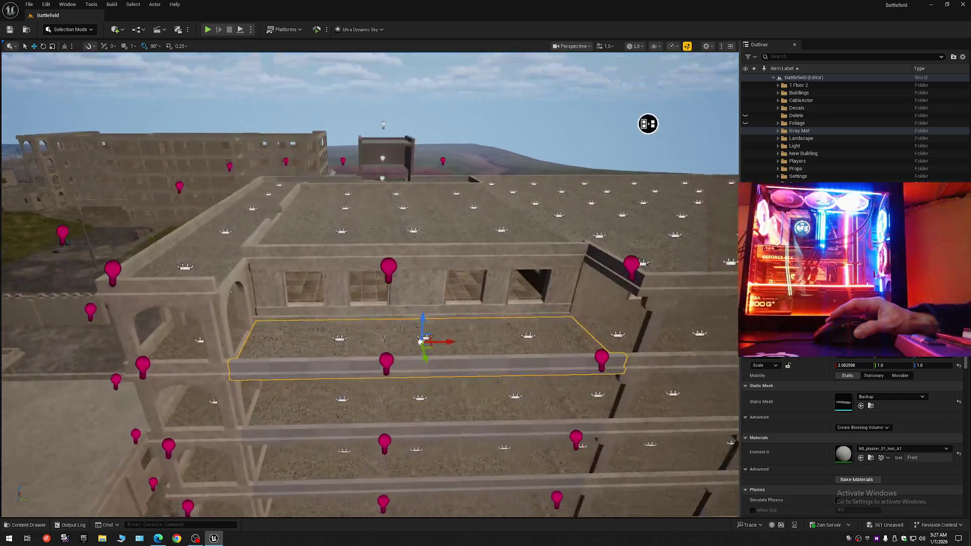
mouse_move(648, 124)
left_mouse_down()
mouse_move(260, 182)
mouse_move(549, 182)
mouse_move(457, 264)
left_mouse_up()
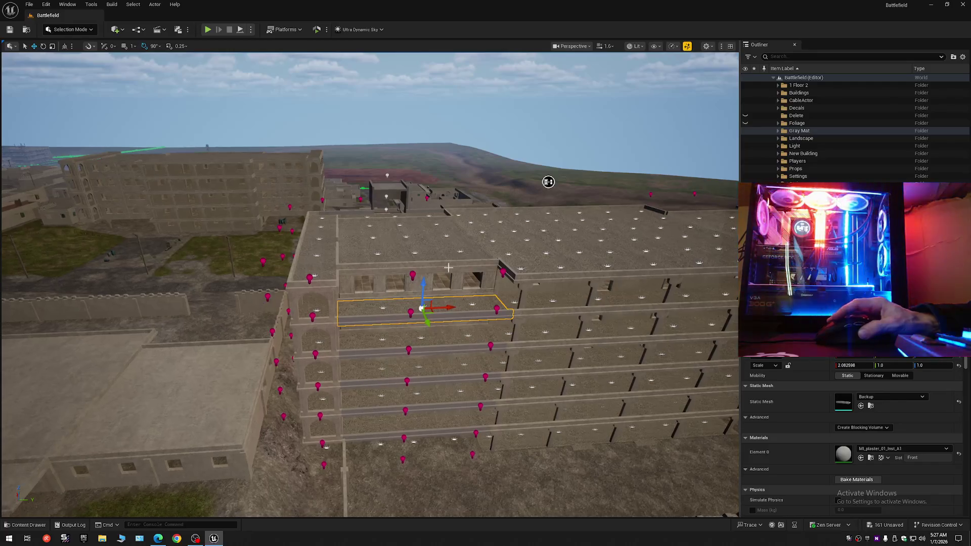
left_click_drag(424, 292, 428, 237)
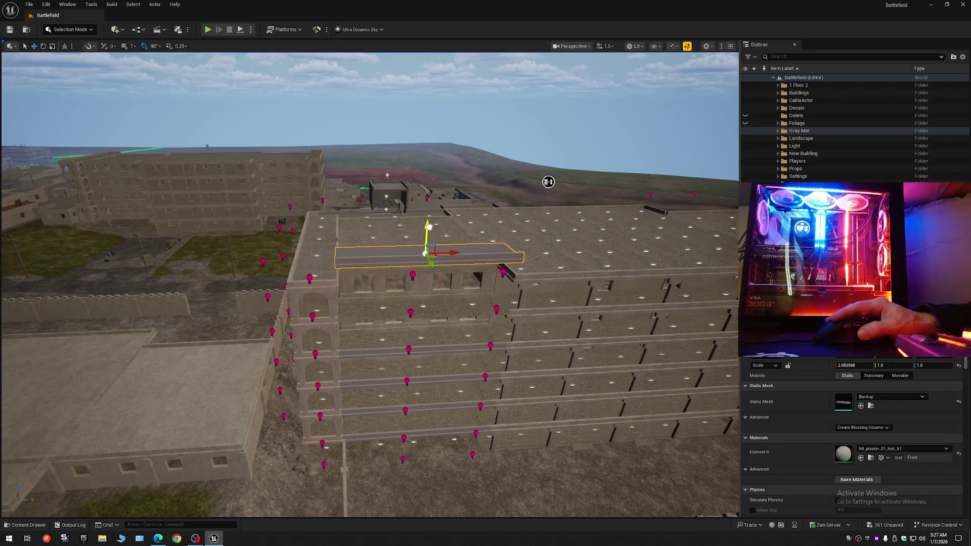
key("ctrl+z")
left_click_drag(438, 314, 438, 294)
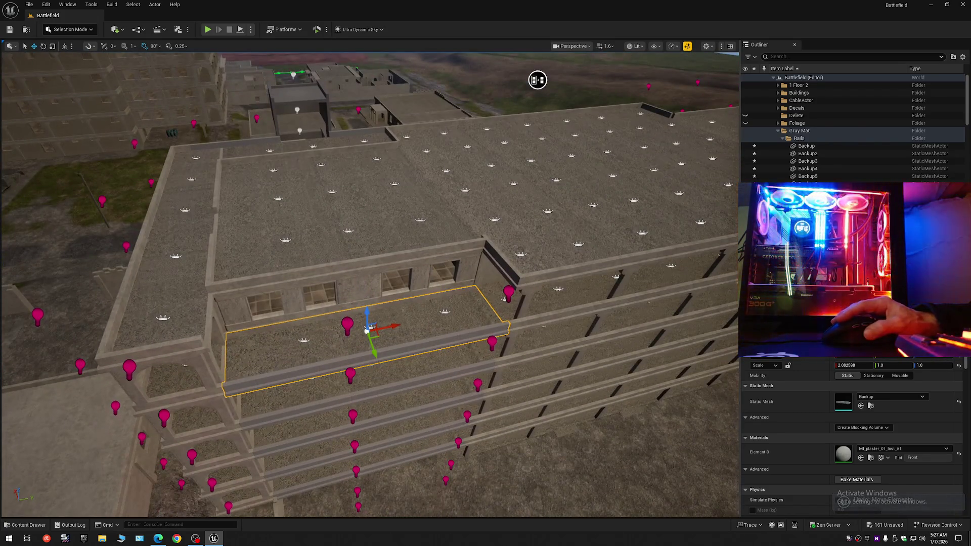
left_click(419, 311)
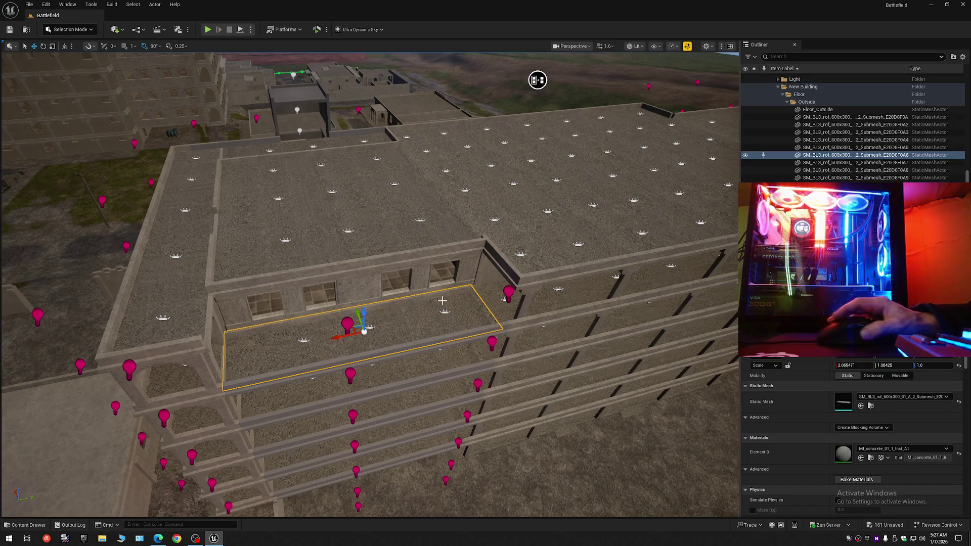
left_click_drag(364, 310, 368, 240)
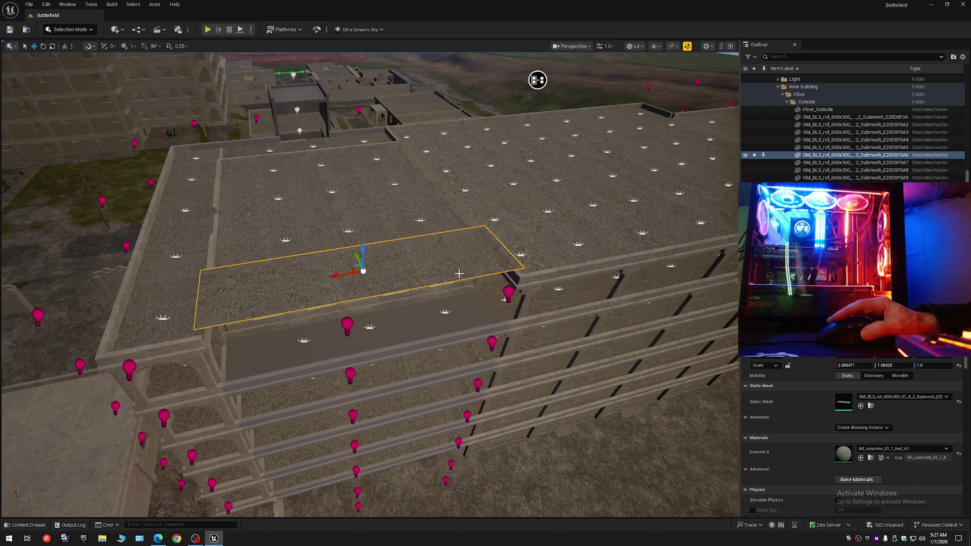
key("ctrl+z")
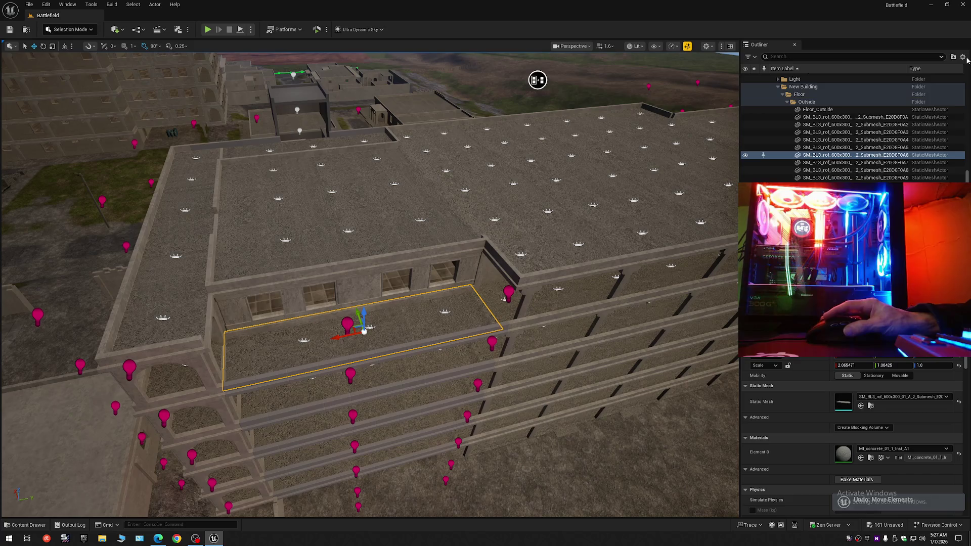
- Hide the New Building folder's actors and view the building's exposed interior from the side
right_click(870, 94)
left_click(820, 97)
left_click(773, 77)
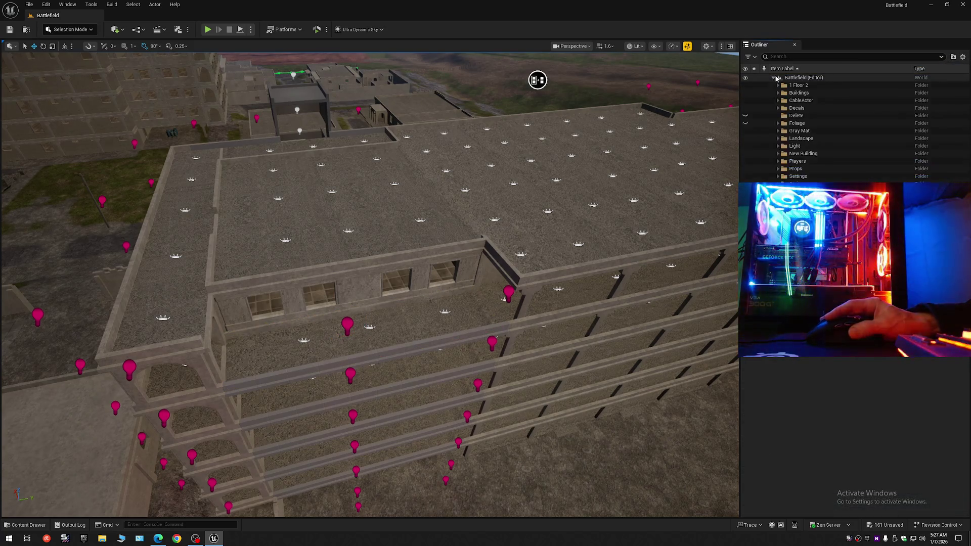
left_click(745, 154)
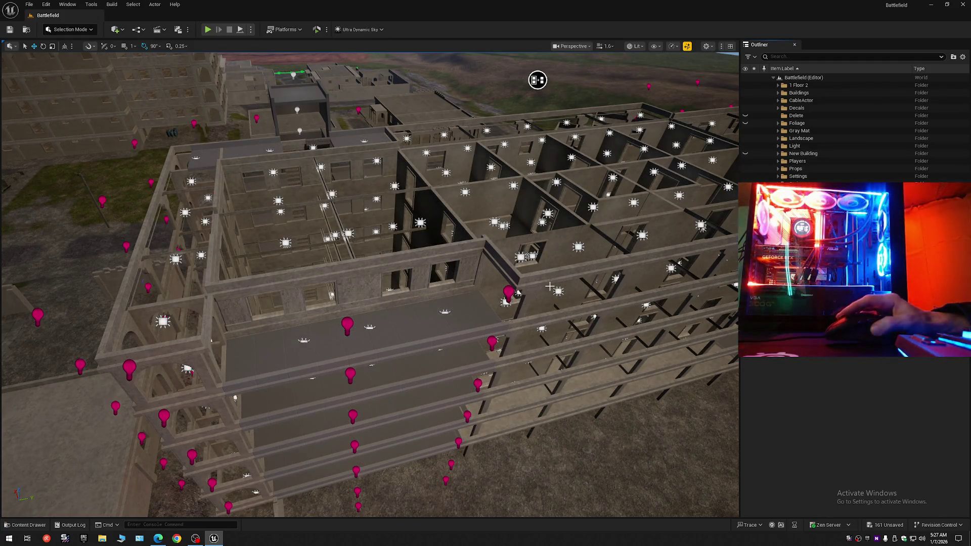
mouse_move(537, 79)
left_mouse_down()
mouse_move(617, 130)
mouse_move(506, 162)
mouse_move(524, 127)
mouse_move(503, 137)
mouse_move(493, 127)
mouse_move(562, 329)
left_mouse_up()
scroll(576, 103, "down", 1)
scroll(500, 134, "down", 1)
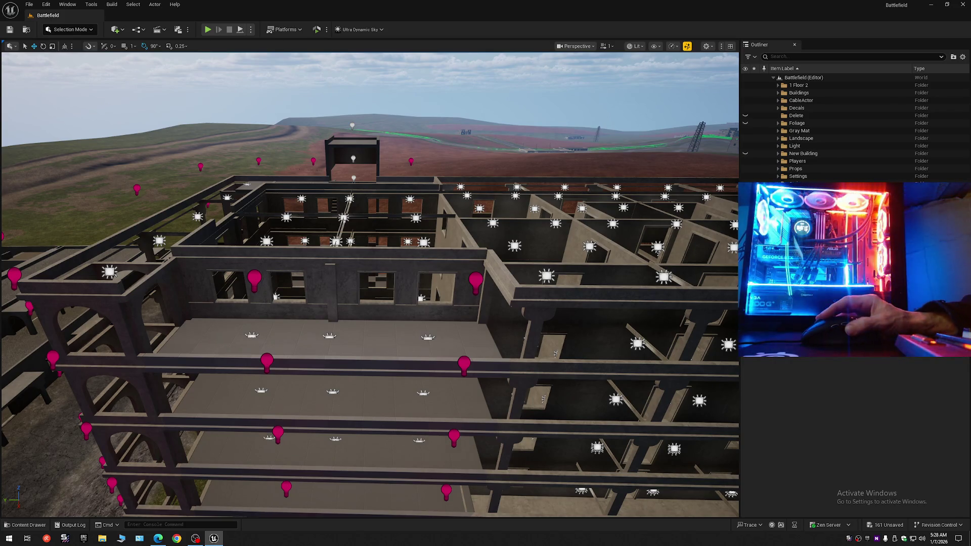
- Expand Gray Mat > Stairs > Wall > 1 and select SM_BL2_wal_260x260_01_A_3 through SM_BL5_flor_360x180_01_A_20
left_click(778, 130)
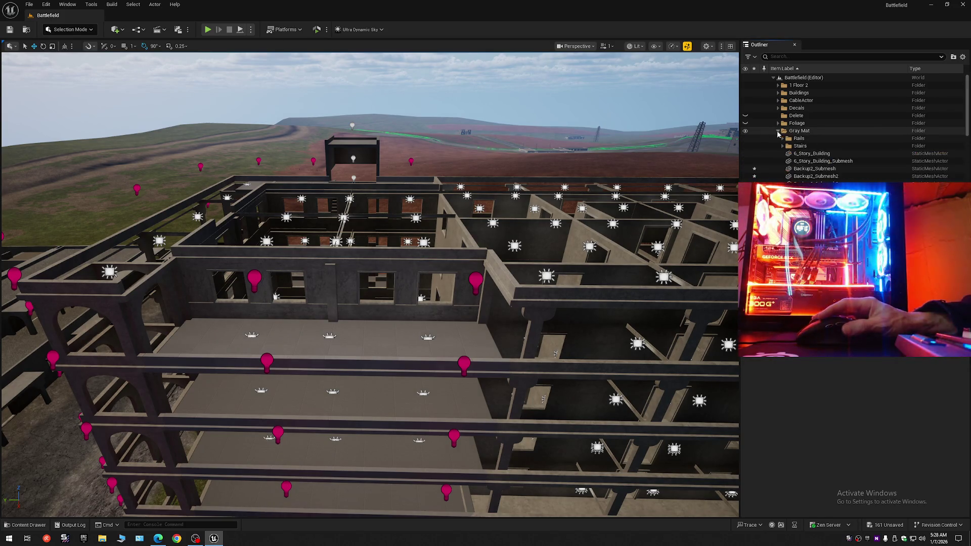
left_click(783, 146)
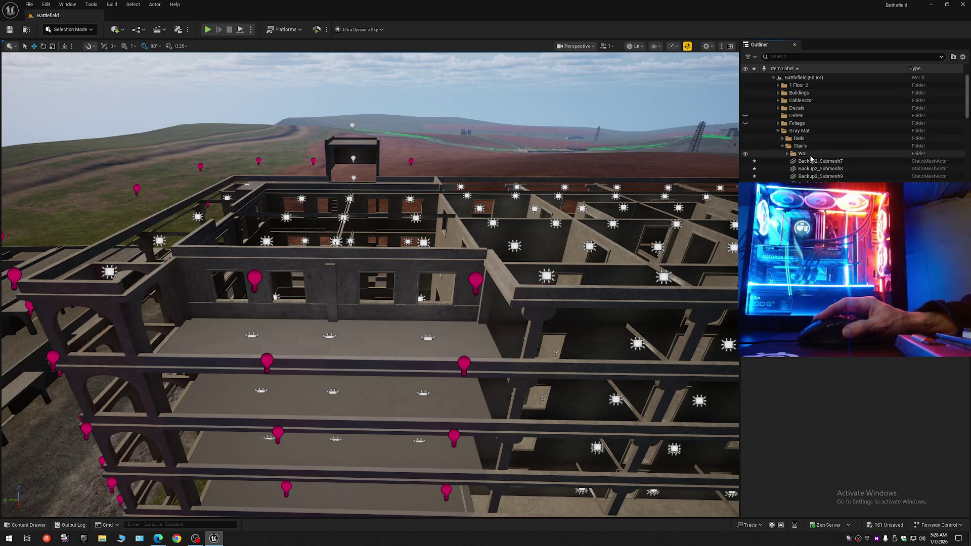
left_click(788, 154)
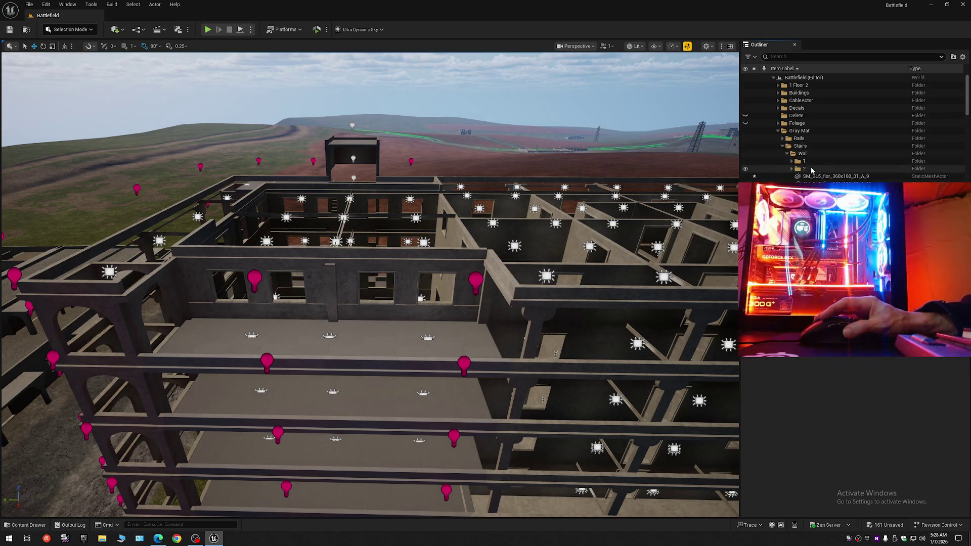
left_click(792, 161)
left_click(829, 169)
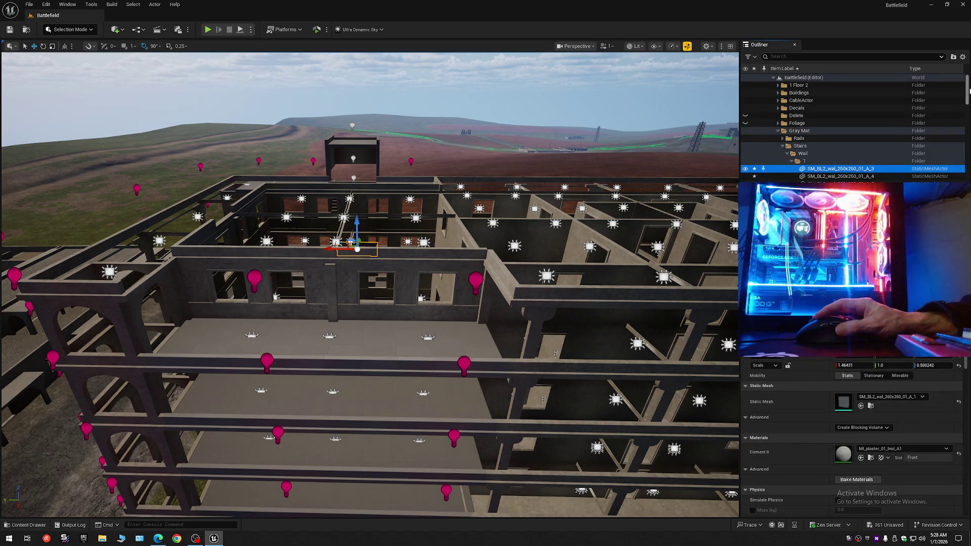
left_click_drag(968, 94, 969, 175)
scroll(832, 151, "down", 2)
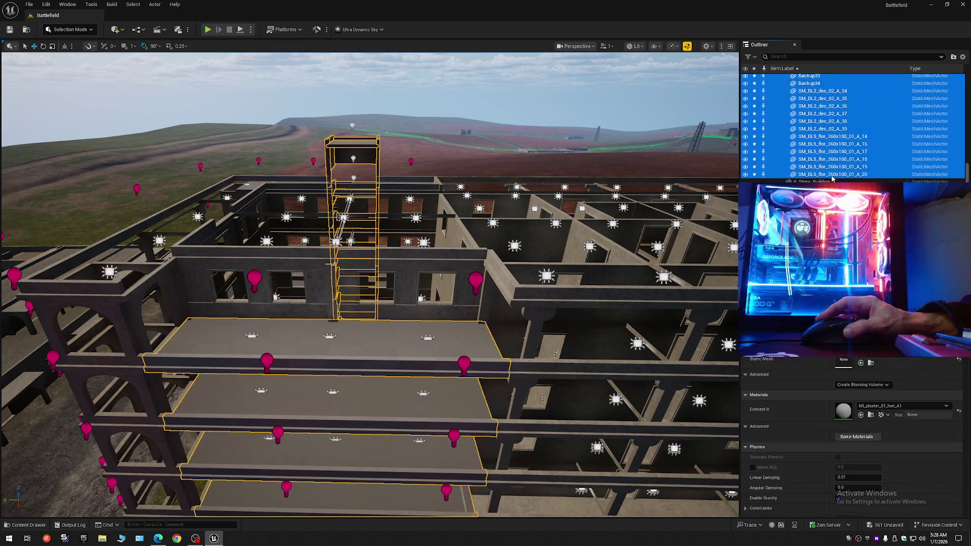
left_click(832, 175, "shift")
- Undo an accidental floor move and select walls SM_BL2_wal_260x260_01_A_3 through _62
mouse_move(321, 335)
left_mouse_down()
mouse_move(549, 132)
mouse_move(330, 217)
mouse_move(22, 174)
mouse_move(40, 126)
mouse_move(151, 130)
mouse_move(399, 76)
mouse_move(474, 157)
mouse_move(673, 177)
mouse_move(388, 185)
mouse_move(283, 202)
left_mouse_up()
left_click_drag(506, 218, 538, 220)
key("ctrl+z")
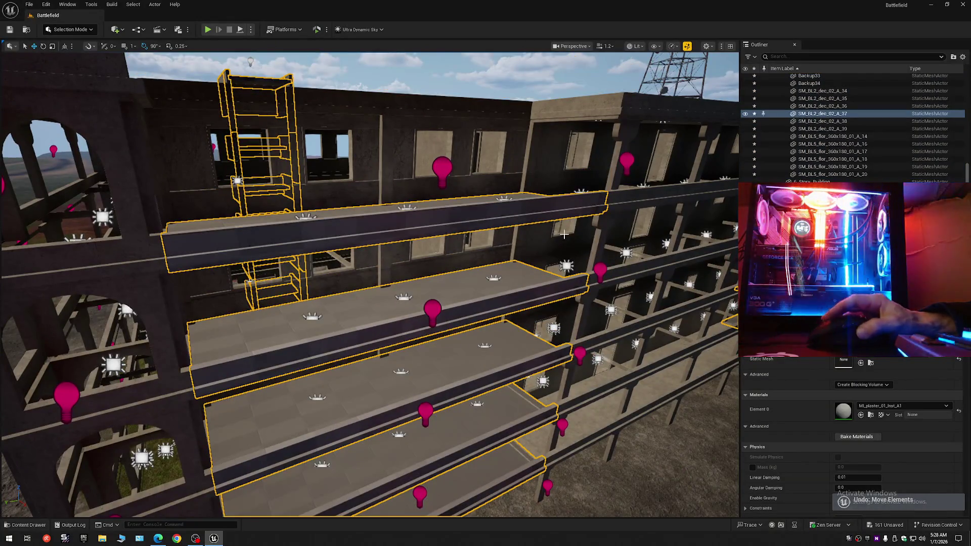
scroll(847, 173, "down", 10)
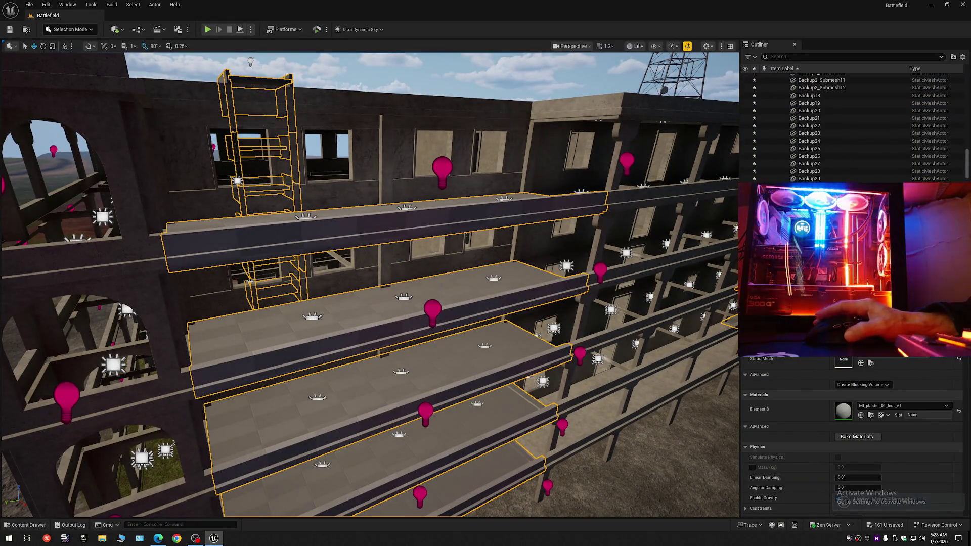
scroll(847, 172, "up", 5)
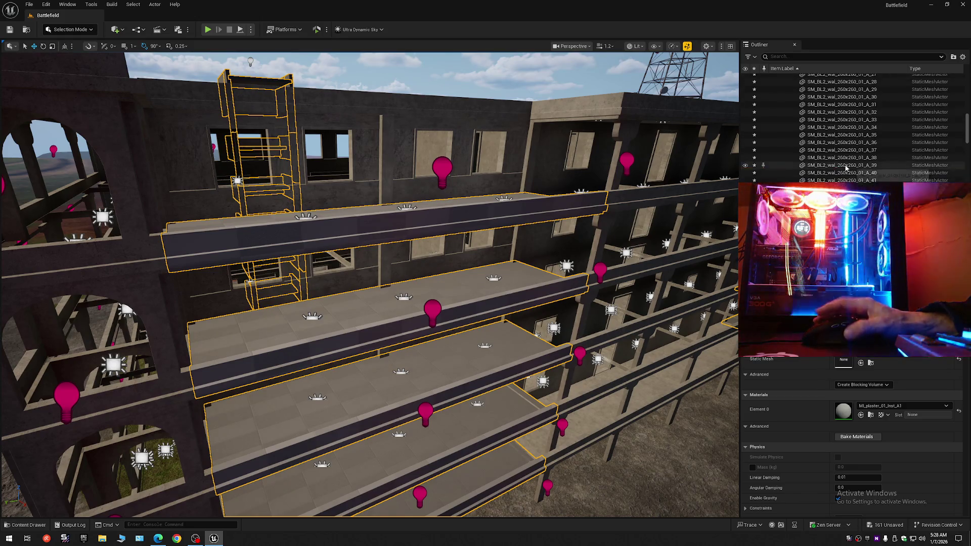
left_click_drag(967, 124, 968, 96)
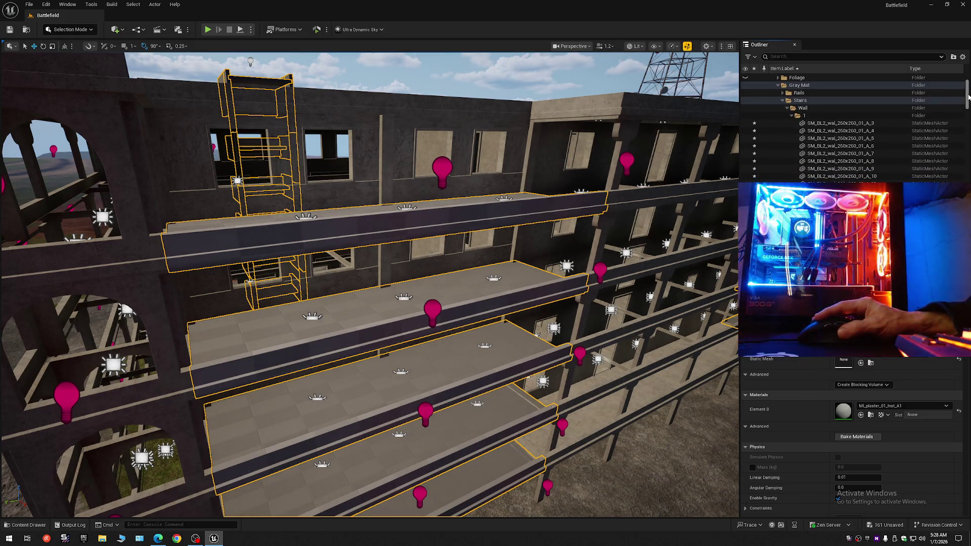
left_click(809, 124)
scroll(836, 177, "down", 15)
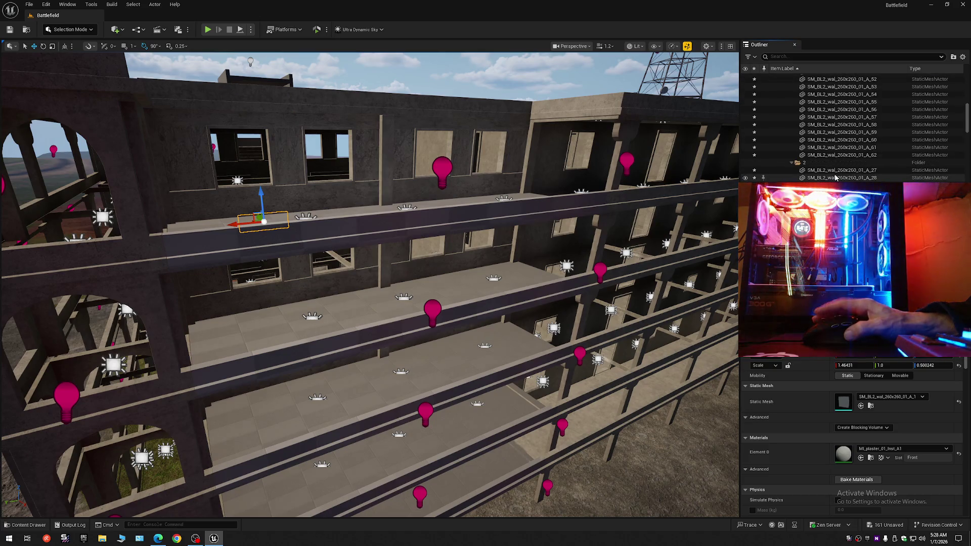
left_click(828, 154, "shift")
- Move the selected walls into folder 2 and delete the emptied folder 1
right_click(833, 145)
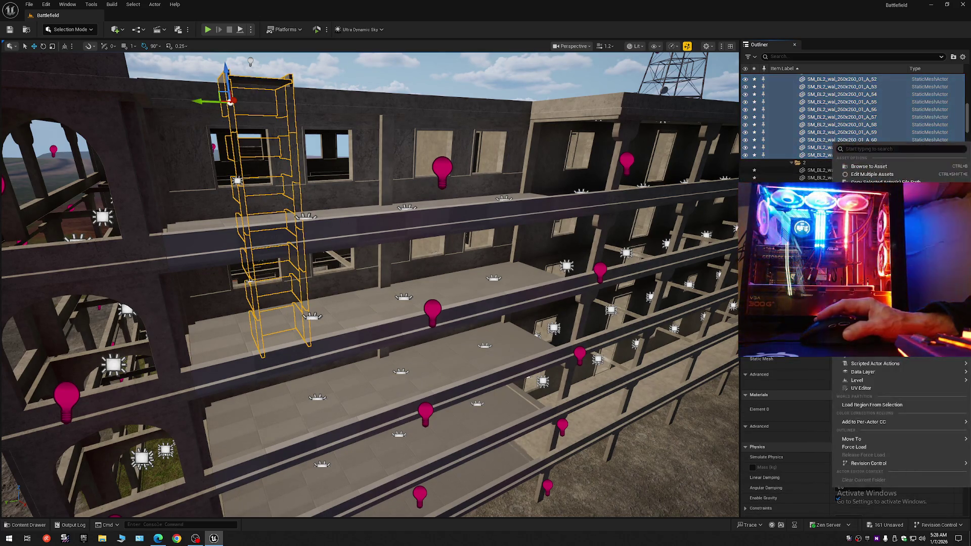
mouse_move(874, 443)
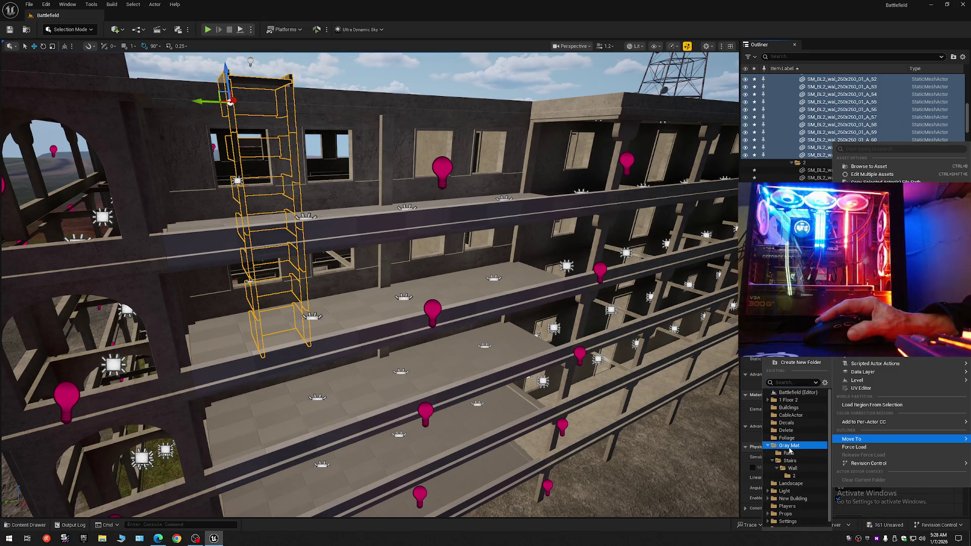
left_click(790, 449)
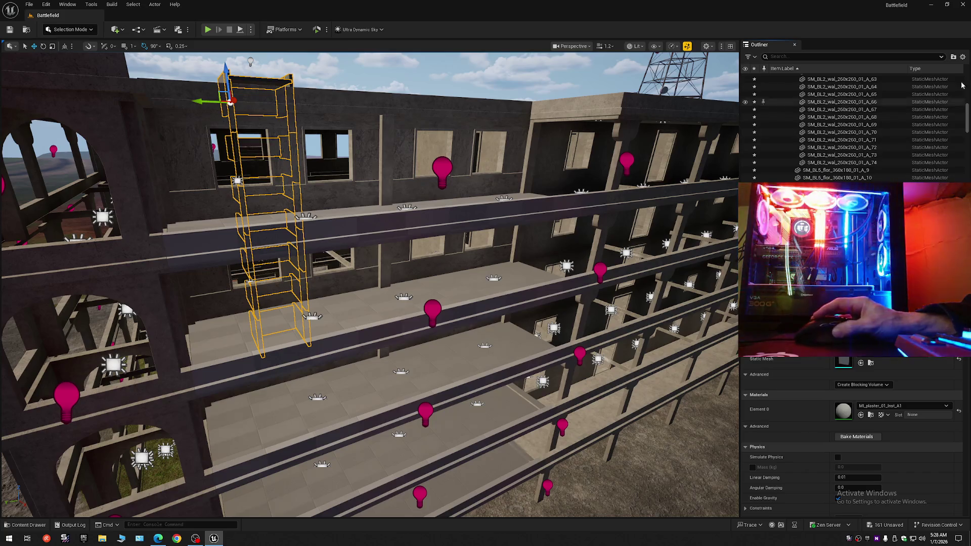
scroll(968, 113, "up", 10)
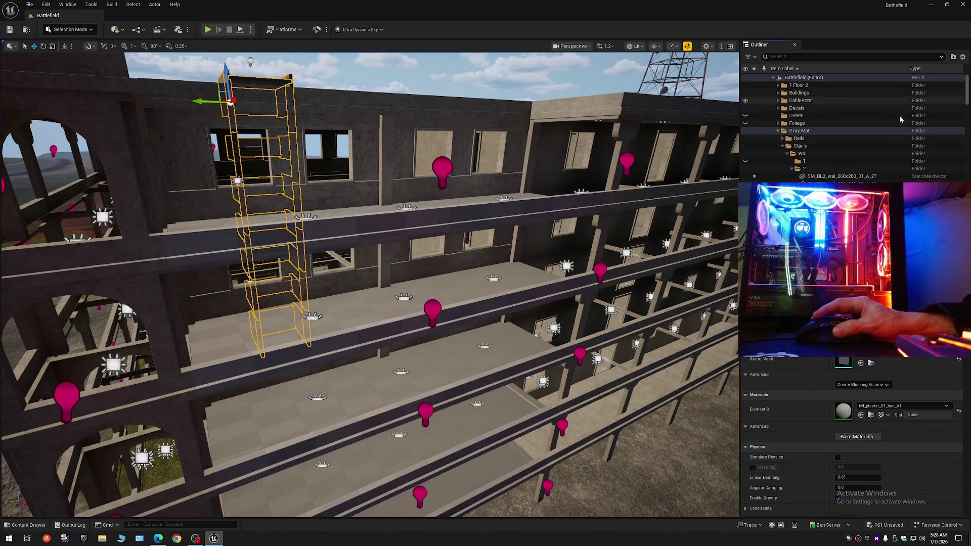
left_click(805, 160)
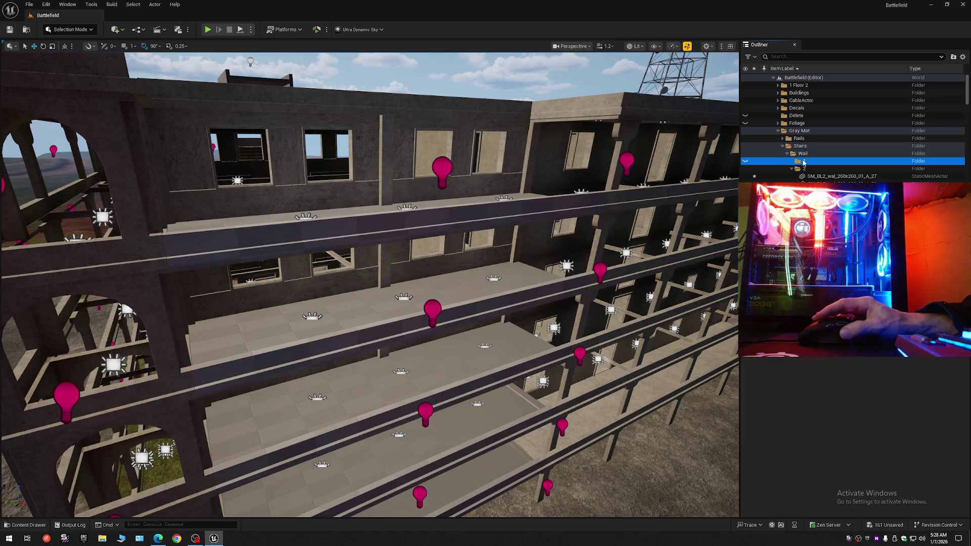
key("Delete")
- Select the meshes from SM_BL2_wal_260x260_01_A_27 through SM_BL5_flor_360x180_01_A_20
left_click(813, 170)
left_click_drag(968, 91, 961, 159)
left_click(830, 155, "shift")
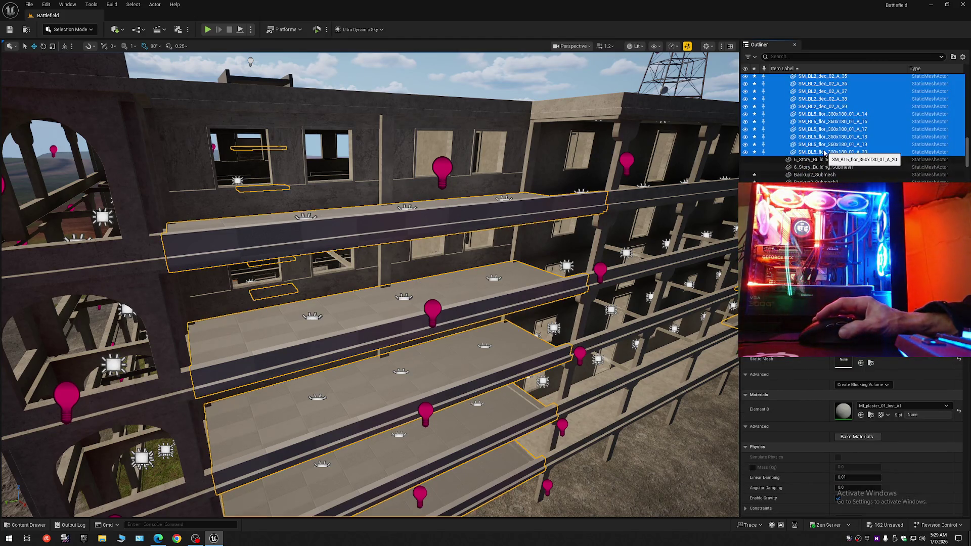
- Move the selected meshes into the Rails folder and collapse all Outliner folders
right_click(825, 153)
mouse_move(865, 448)
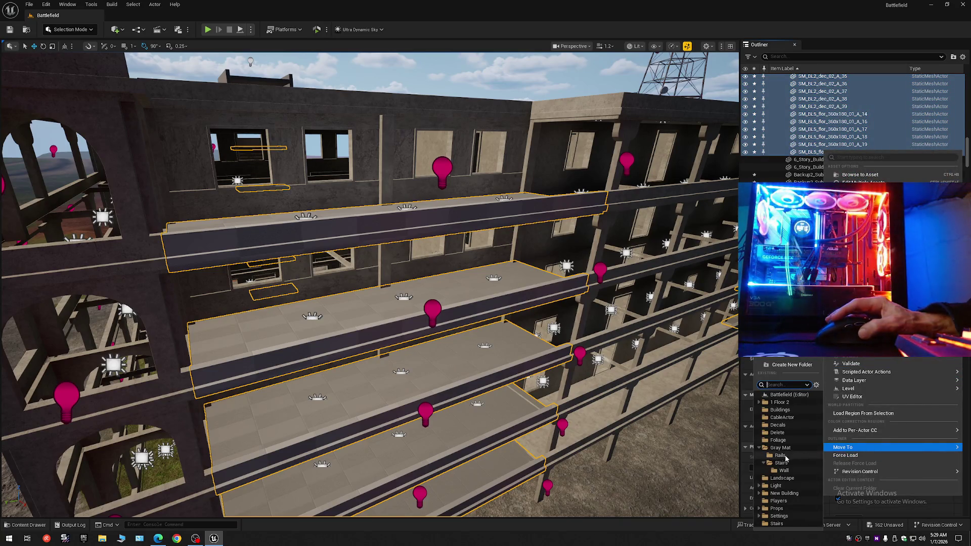
left_click(780, 455)
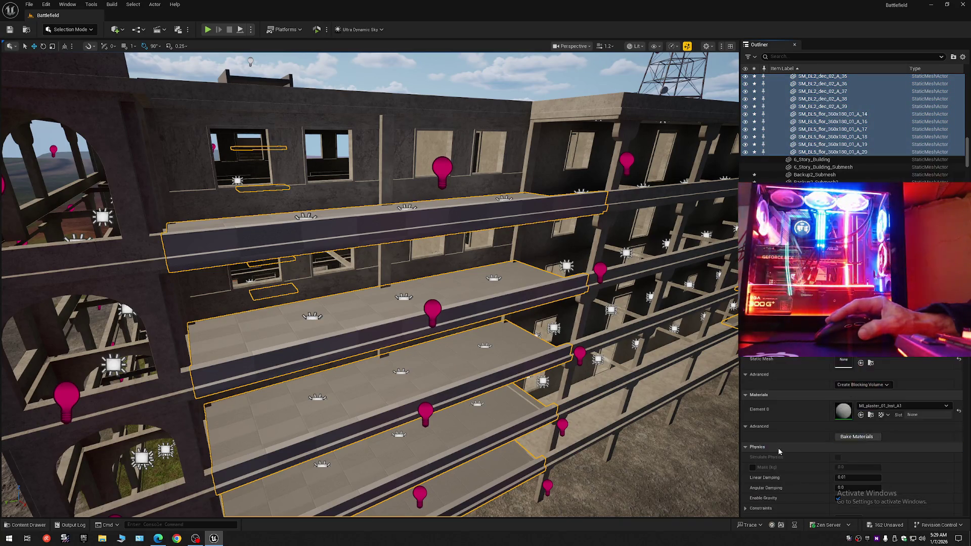
left_click(963, 57)
left_click(832, 82)
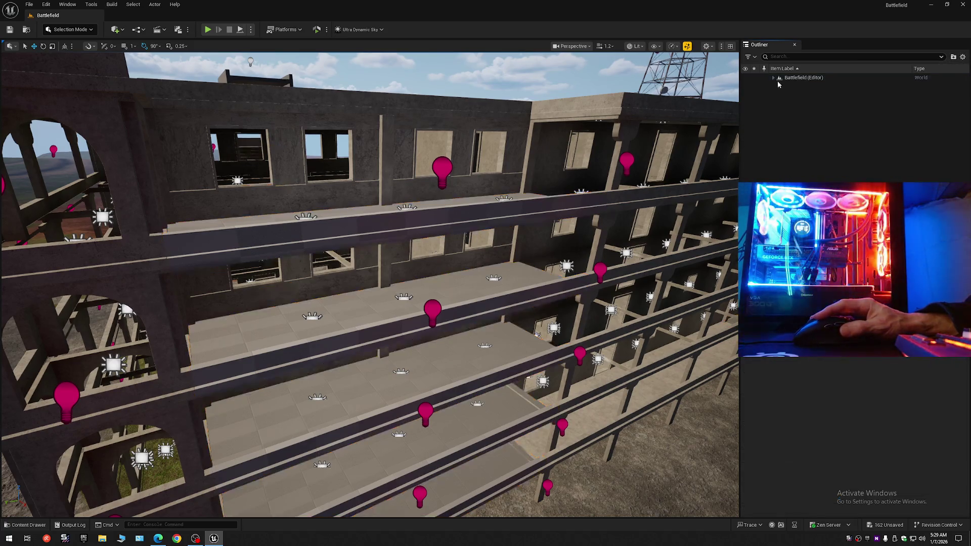
left_click(774, 79)
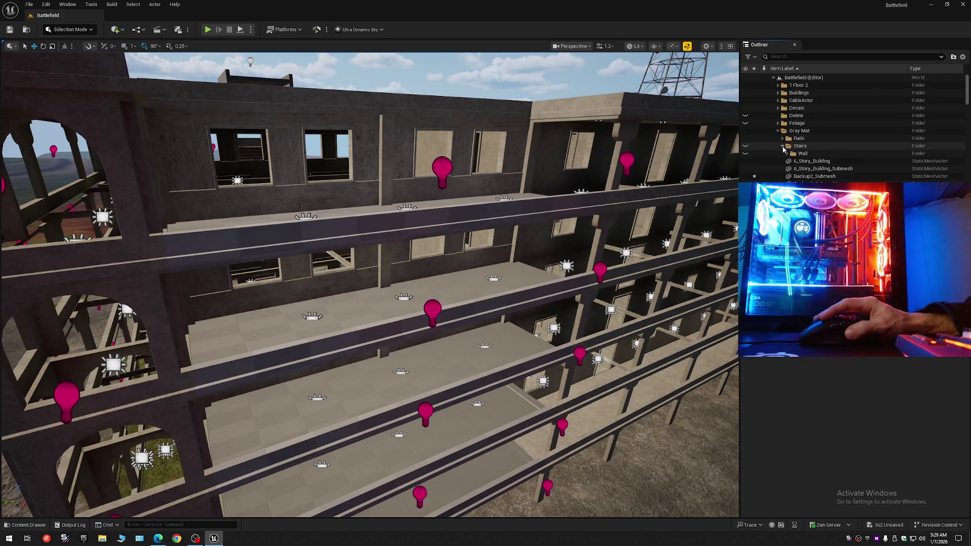
- Delete the empty folder 2 and the leftover Stairs folder
left_click(806, 161)
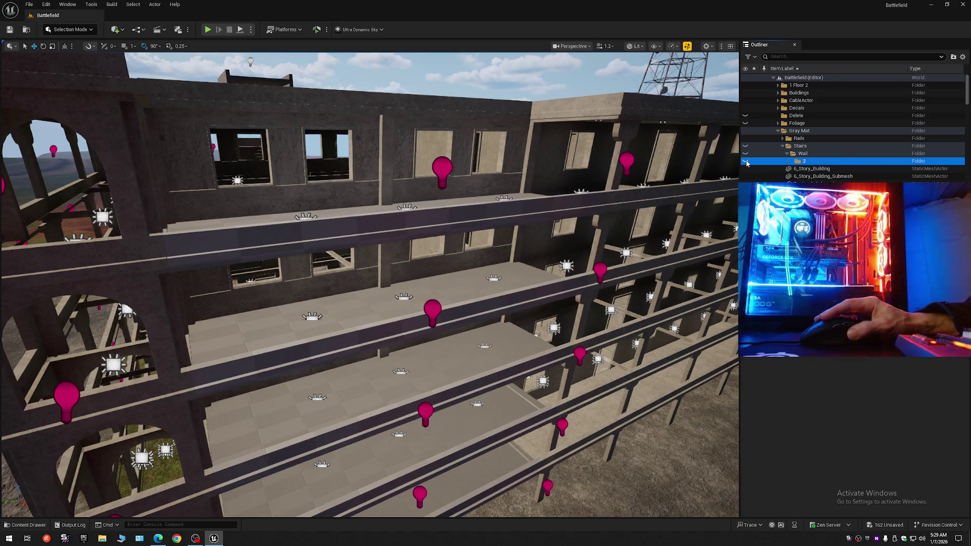
key("Delete")
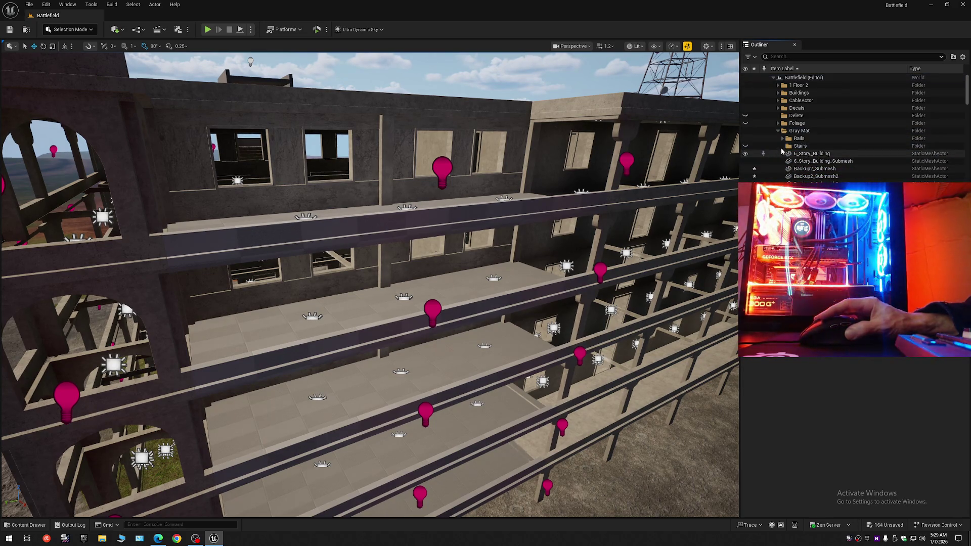
key("Delete")
key("Delete")
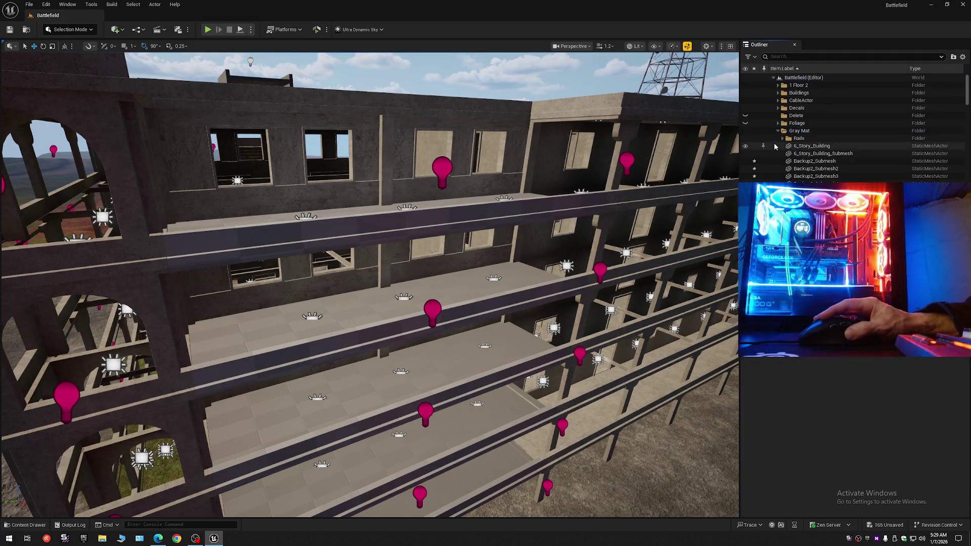
left_click(805, 145)
- Select Backup through Backup17 and move them directly into Gray Mat
left_click_drag(967, 87, 968, 126)
scroll(854, 126, "down", 10)
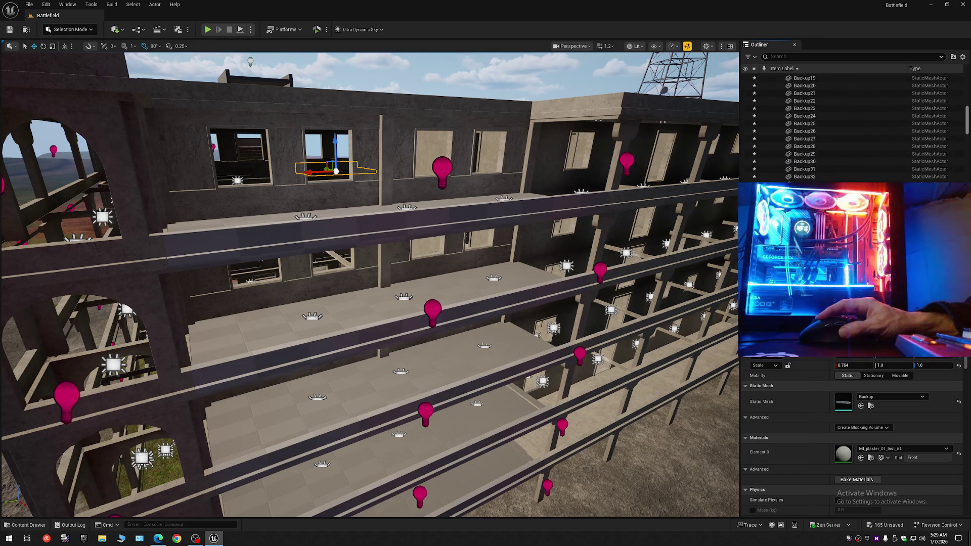
scroll(855, 126, "down", 15)
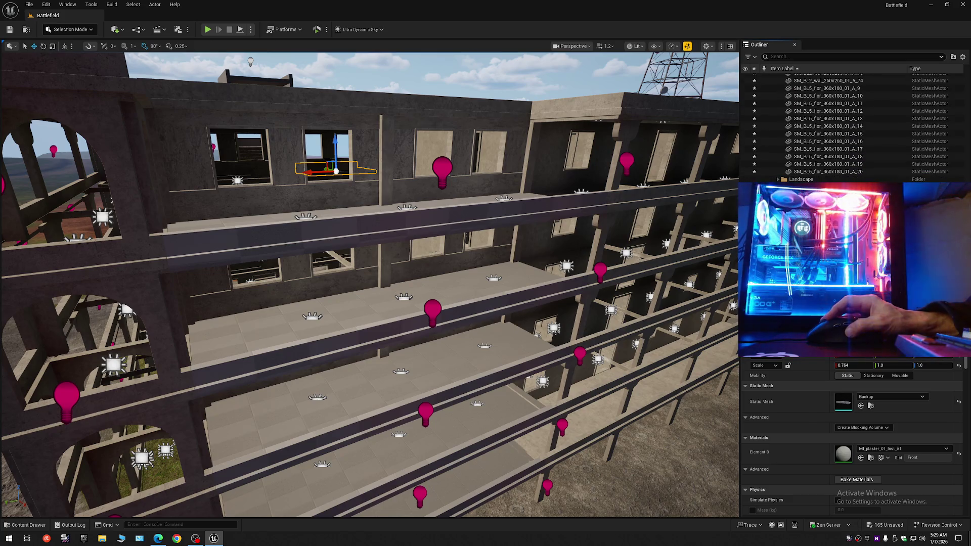
scroll(855, 126, "up", 20)
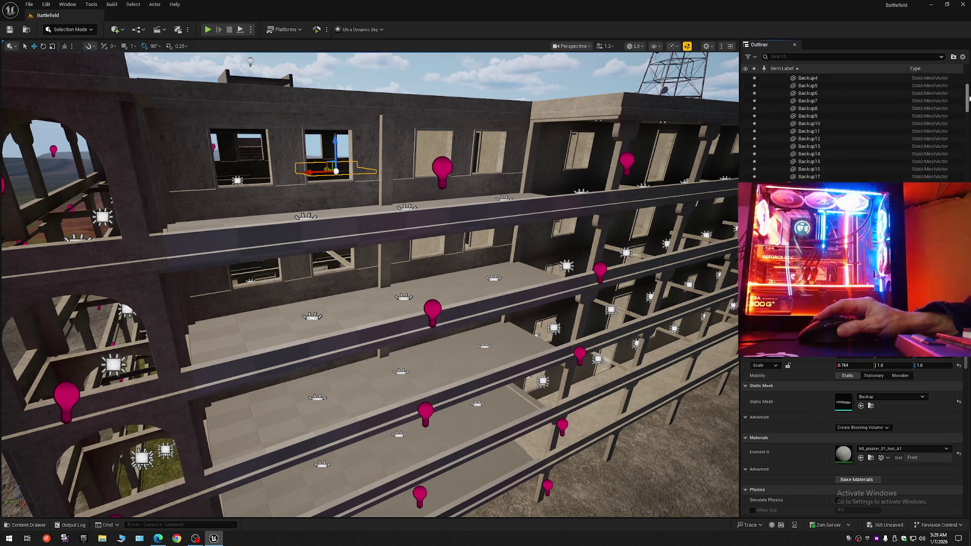
left_click_drag(969, 97, 969, 102)
left_click(808, 151, "shift")
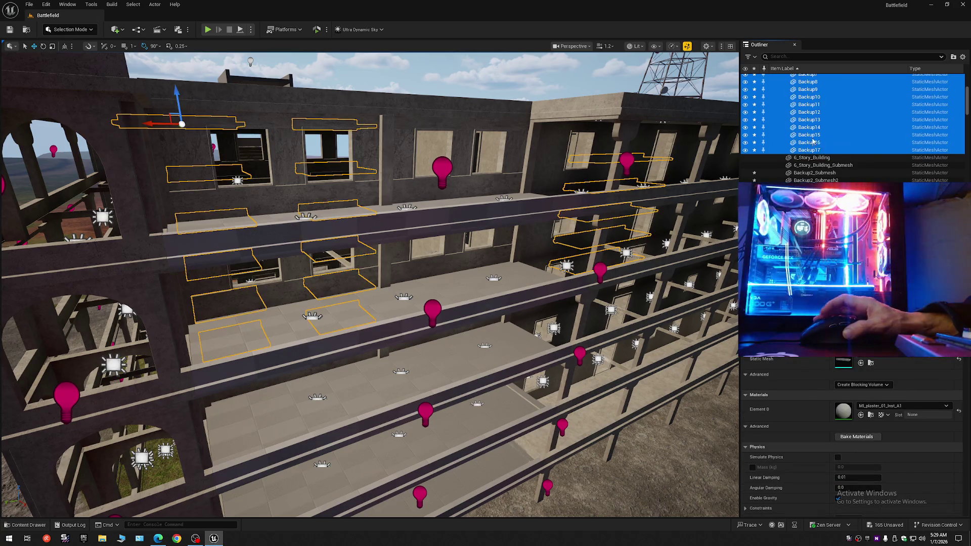
scroll(812, 146, "up", 5)
right_click(807, 175)
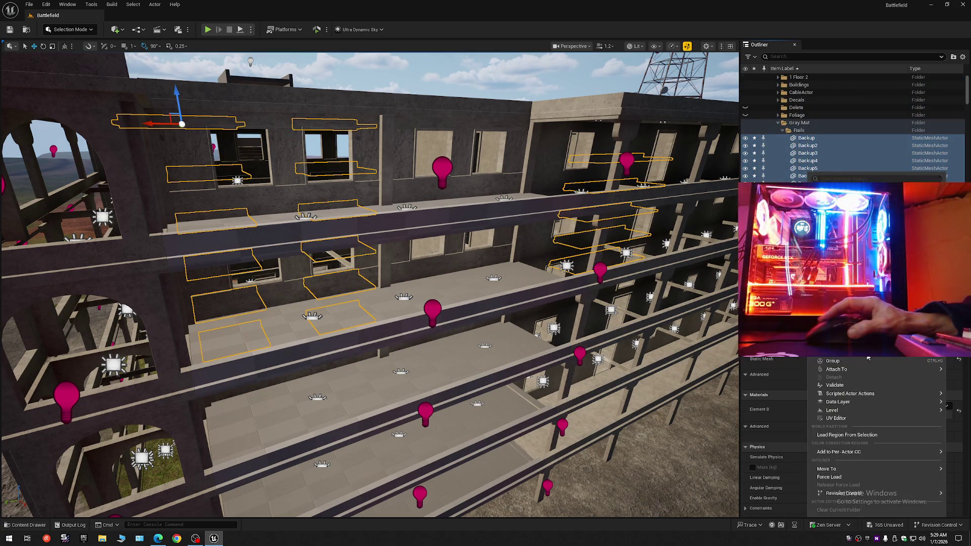
mouse_move(834, 469)
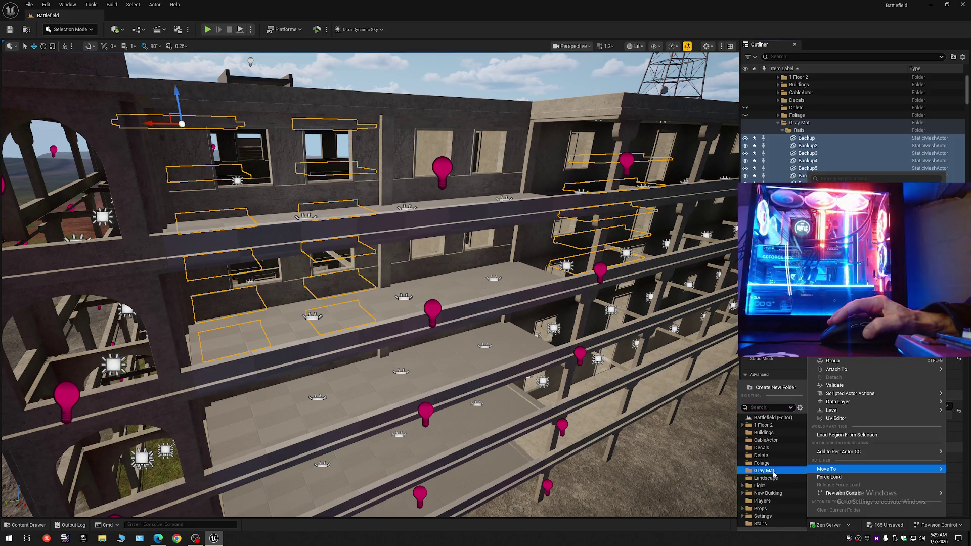
left_click(765, 471)
- Collapse the Outliner, expand Gray Mat, and delete the emptied Rails folder
left_click(962, 57)
left_click(898, 95)
left_click(774, 77)
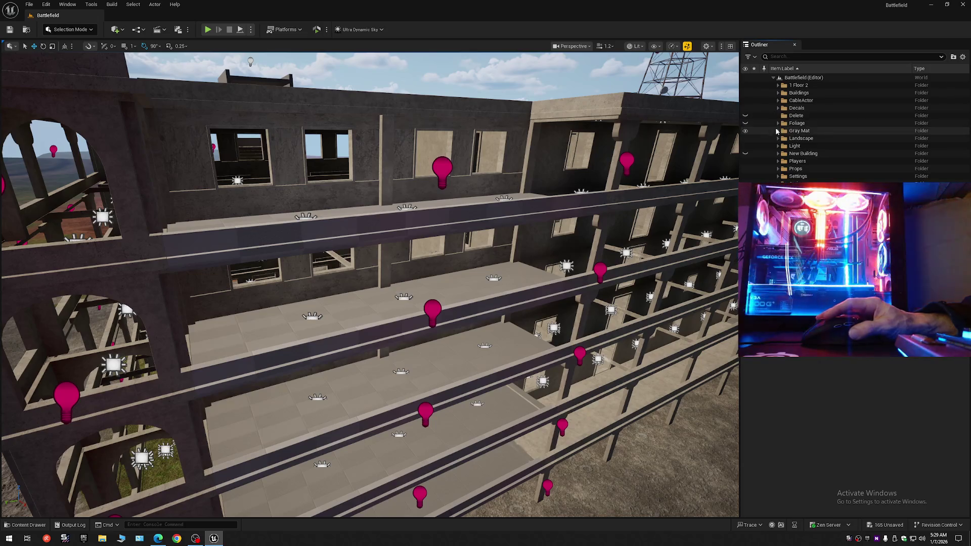
left_click(777, 131)
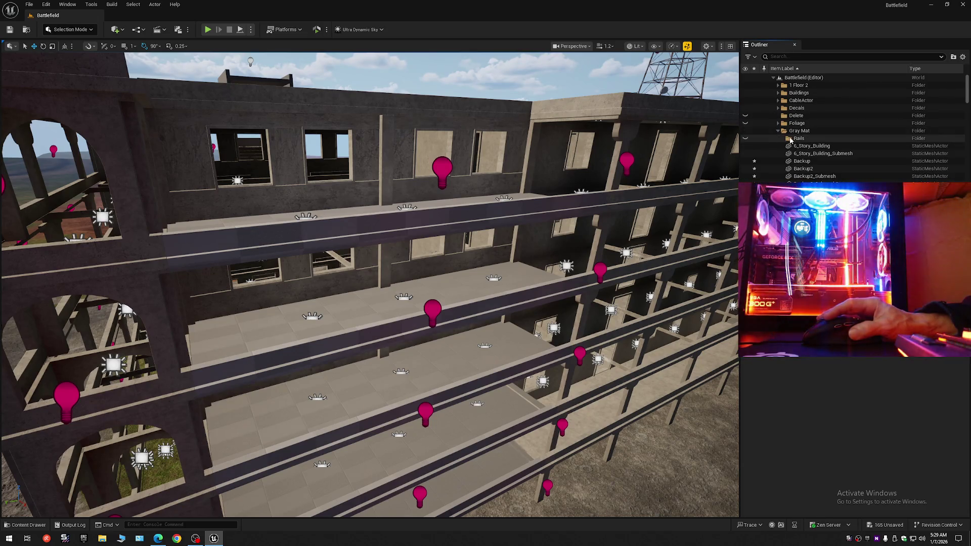
left_click(791, 139)
key("Delete")
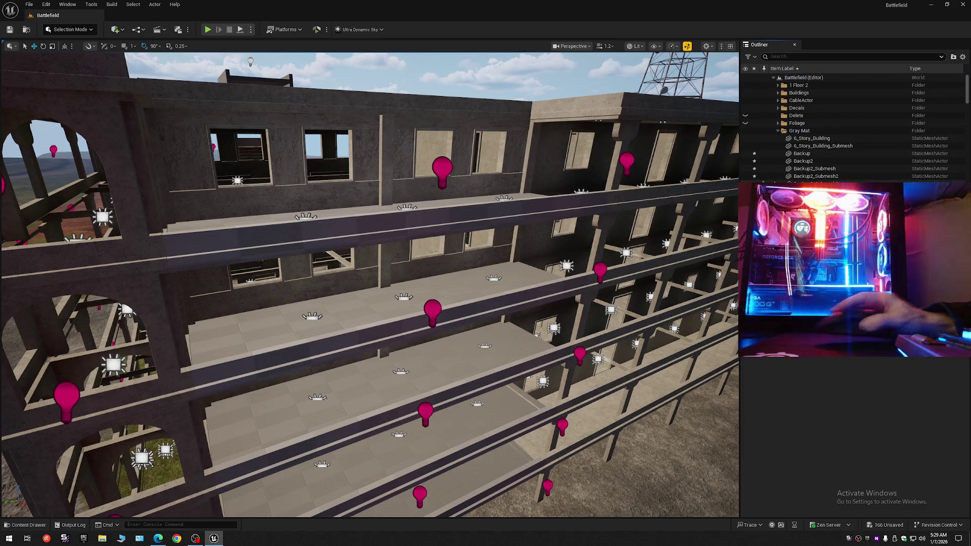
left_click(820, 140)
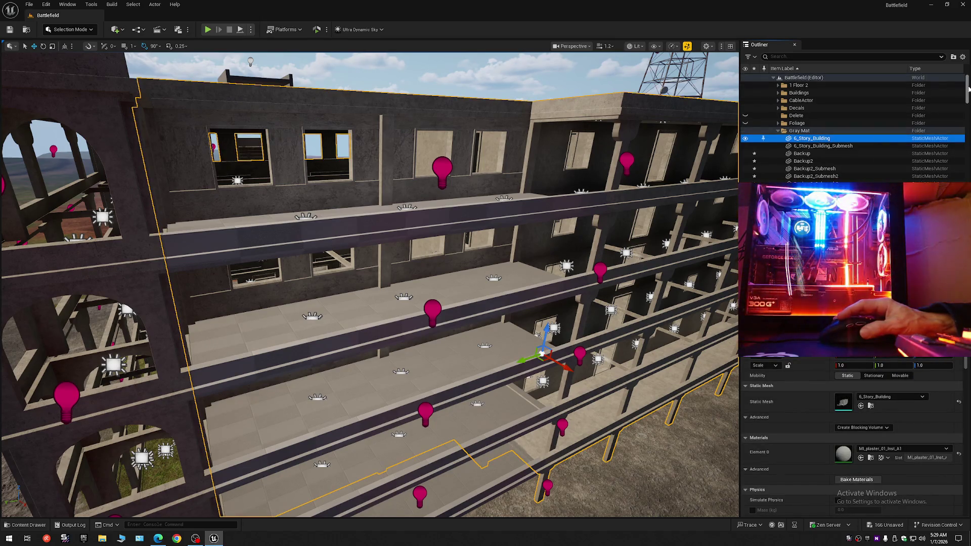
- Range-select Gray Mat's meshes from 6_Story_Building down to SM_BL5_flor_360x180_01_A_20
scroll(968, 89, "down", 5)
scroll(969, 89, "up", 5)
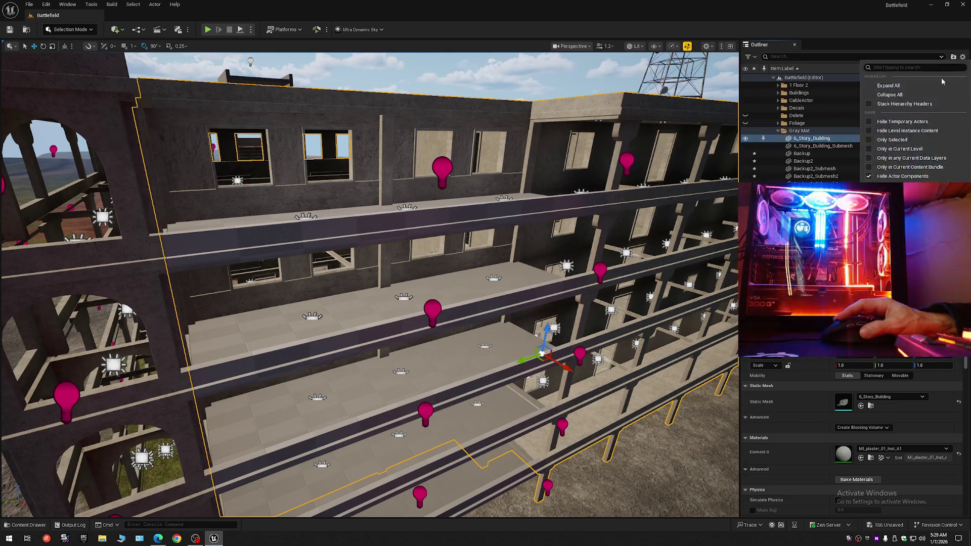
left_click(774, 78)
left_click(774, 78)
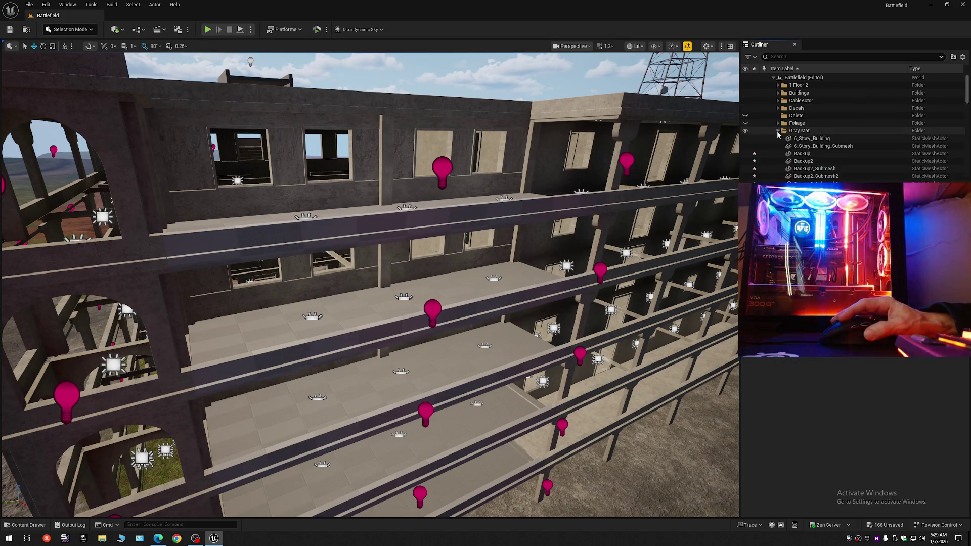
left_click(809, 139)
scroll(968, 112, "down", 5)
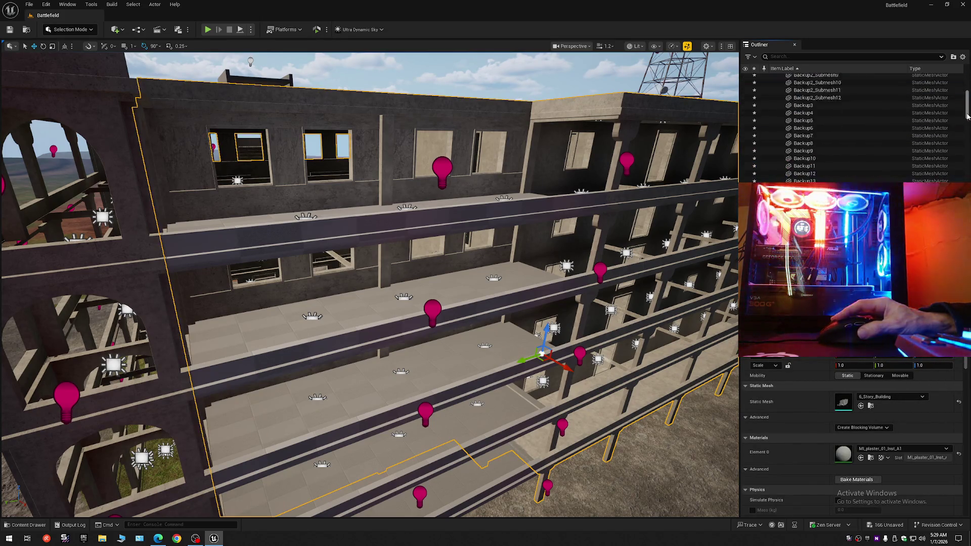
scroll(968, 113, "down", 10)
left_click(836, 173, "shift")
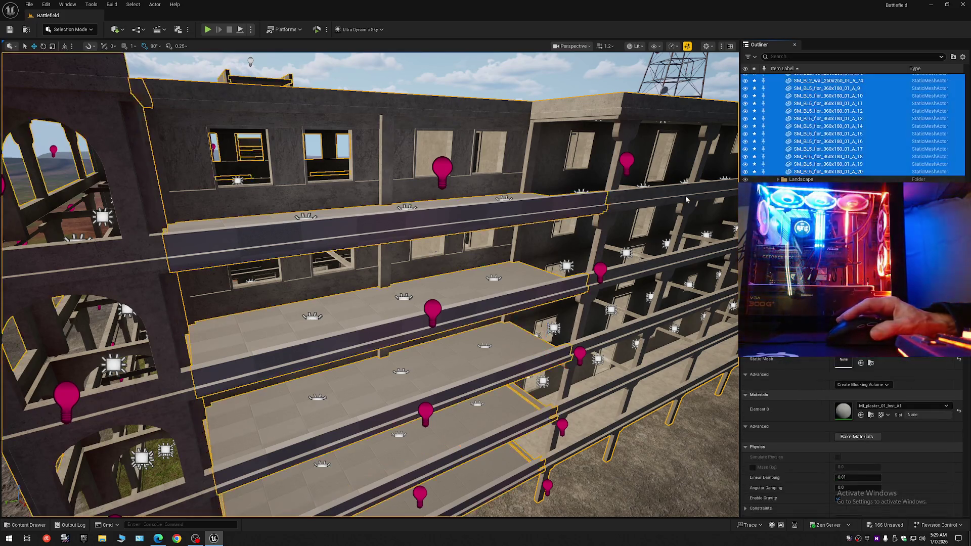
scroll(603, 189, "down", 10)
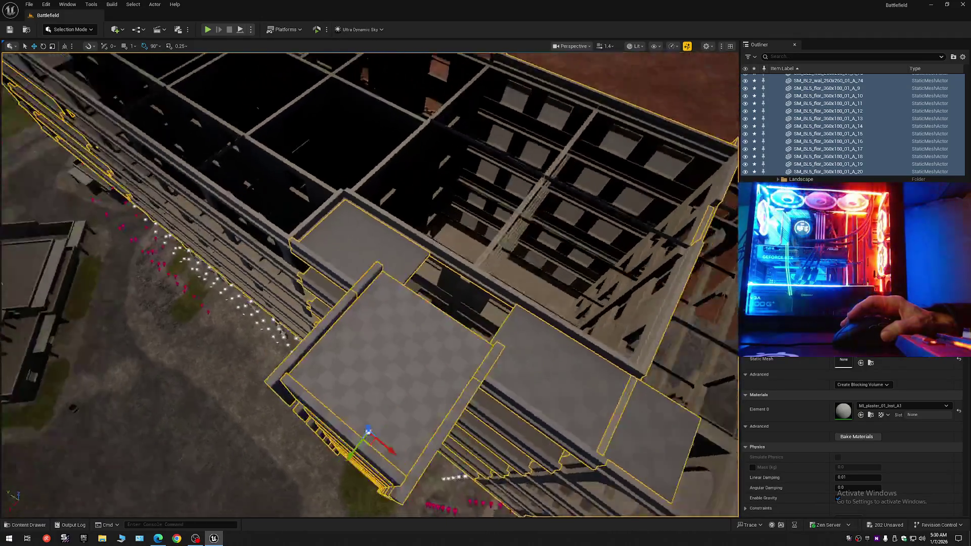
- Undo the accidental move of the building pieces and save the level
scroll(369, 283, "down", 5)
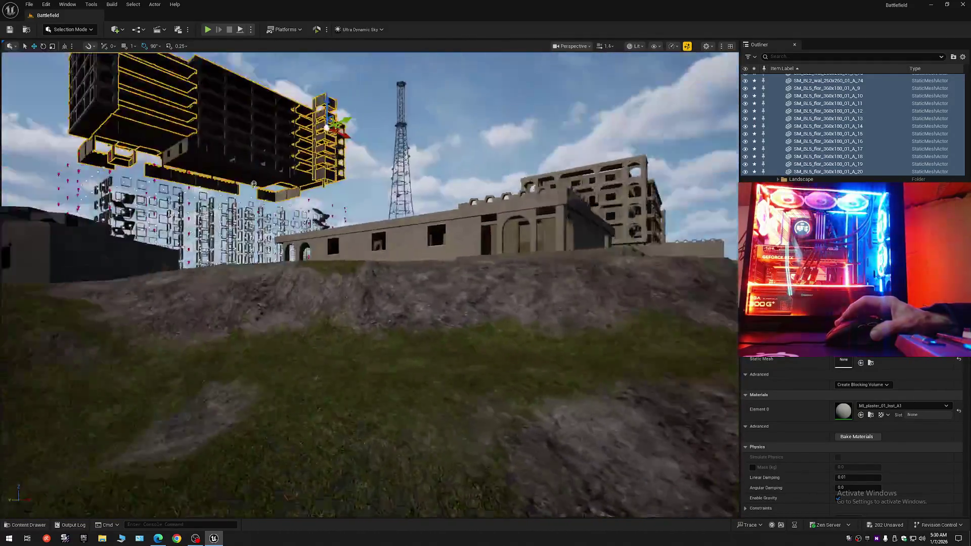
scroll(352, 175, "down", 1)
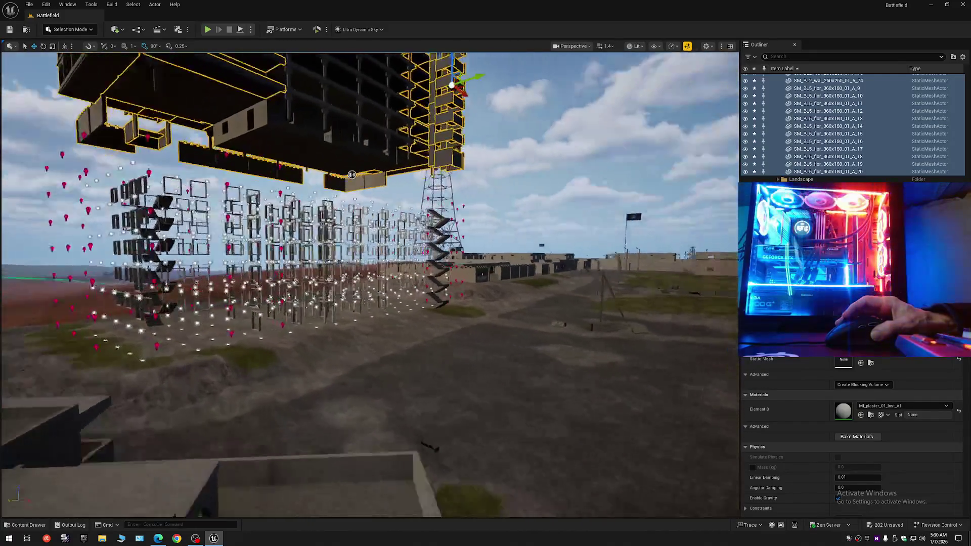
key("ctrl+z")
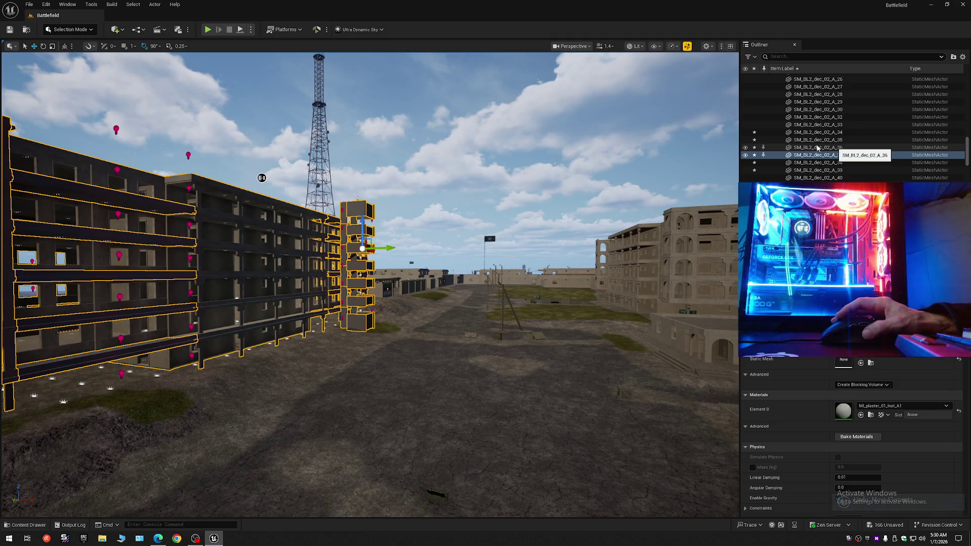
left_click(11, 30)
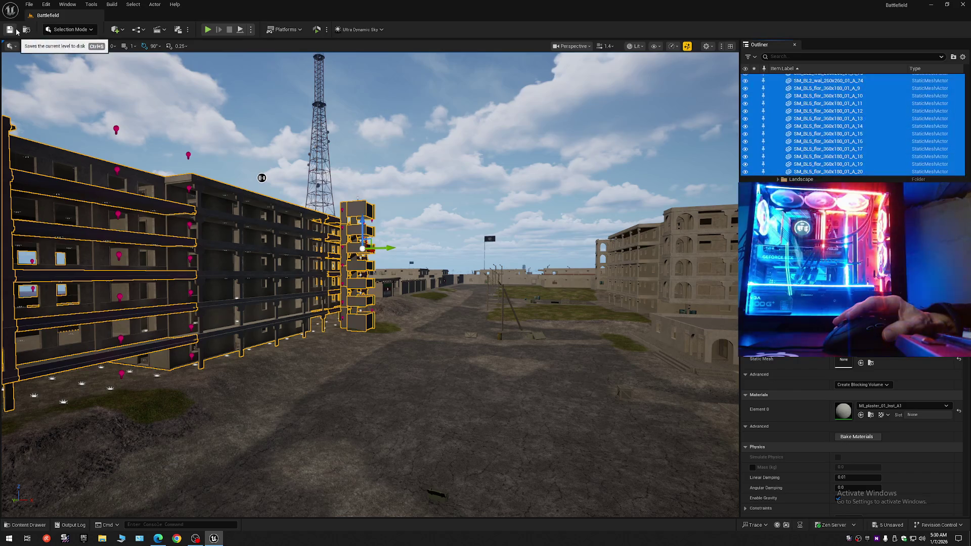
- Save all modified packages, then save the level as Battlefield, overwriting the existing map
left_click(30, 4)
left_click(55, 101)
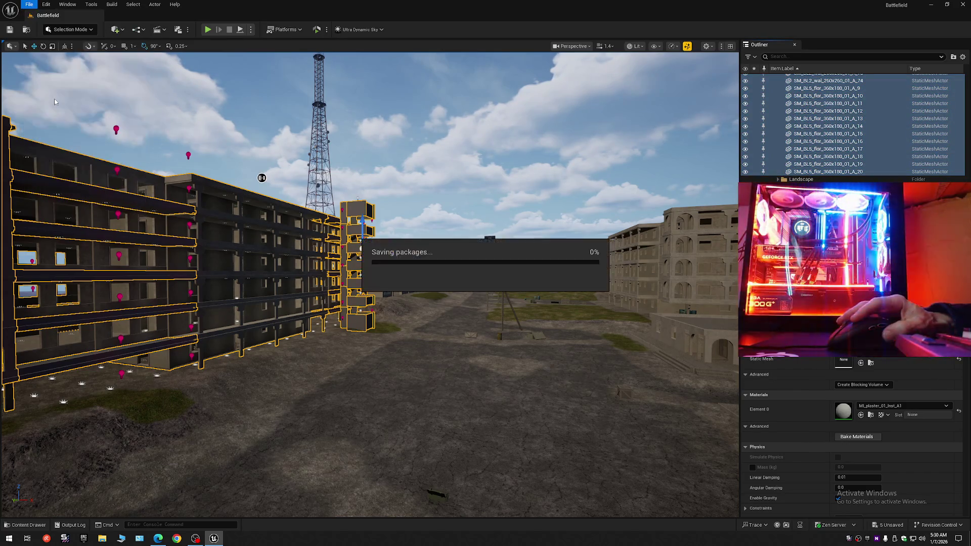
left_click(29, 4)
left_click(58, 103)
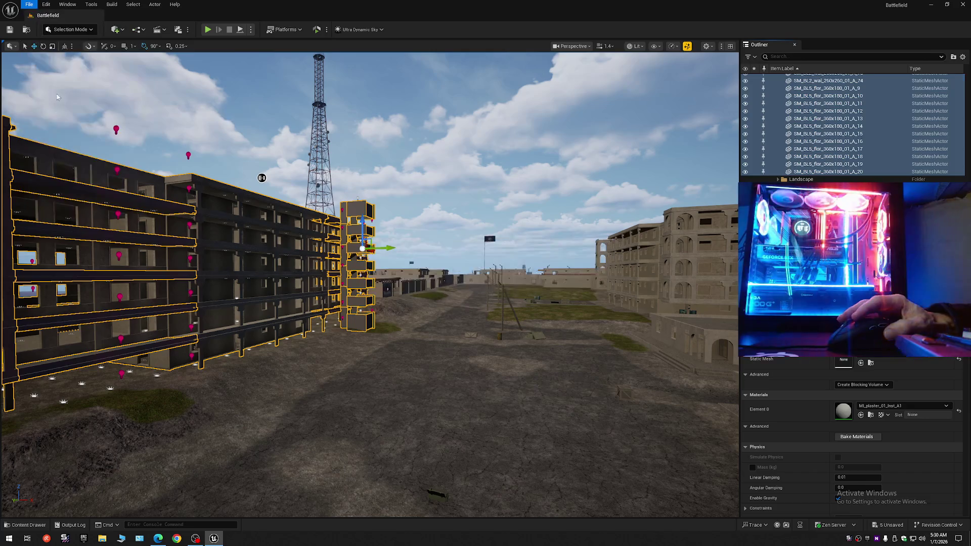
left_click(30, 4)
left_click(55, 101)
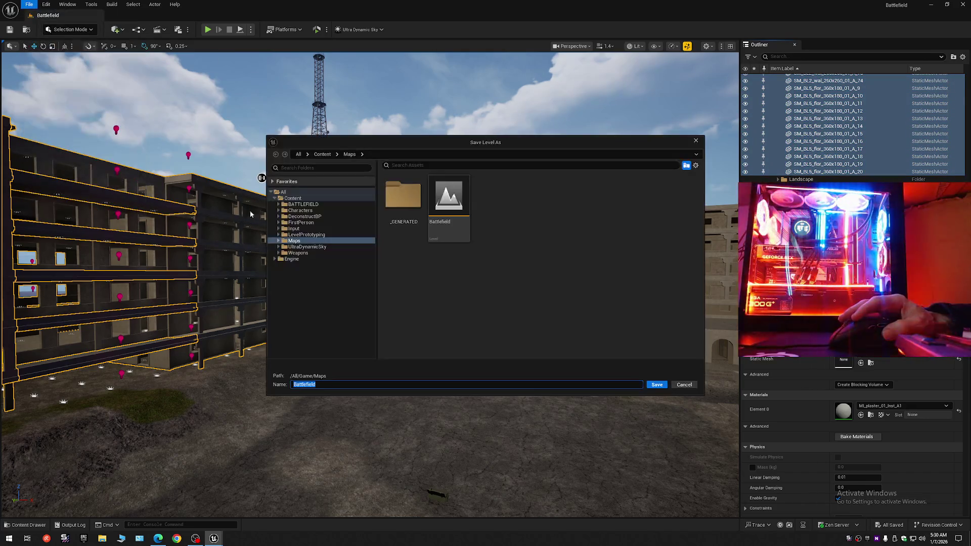
double_click(448, 224)
left_click(505, 283)
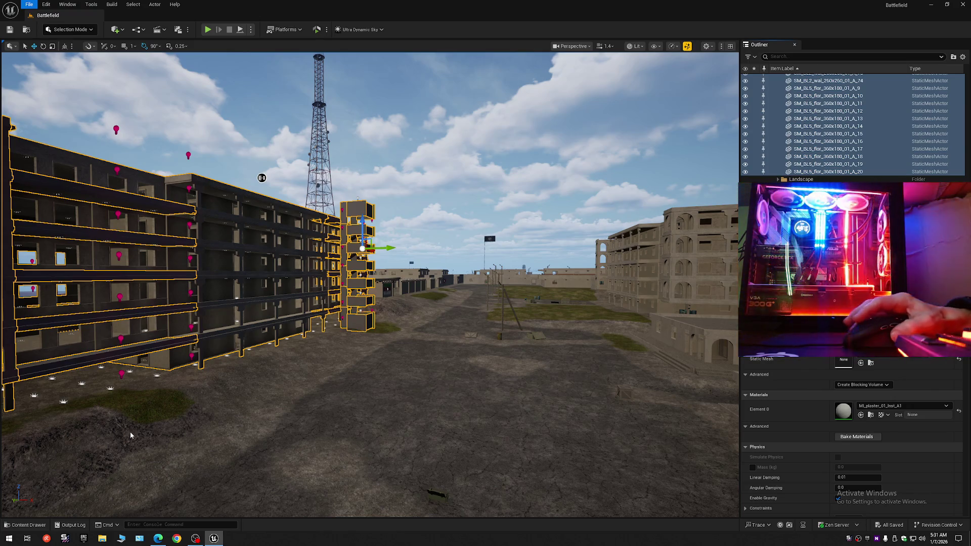
left_click(158, 538)
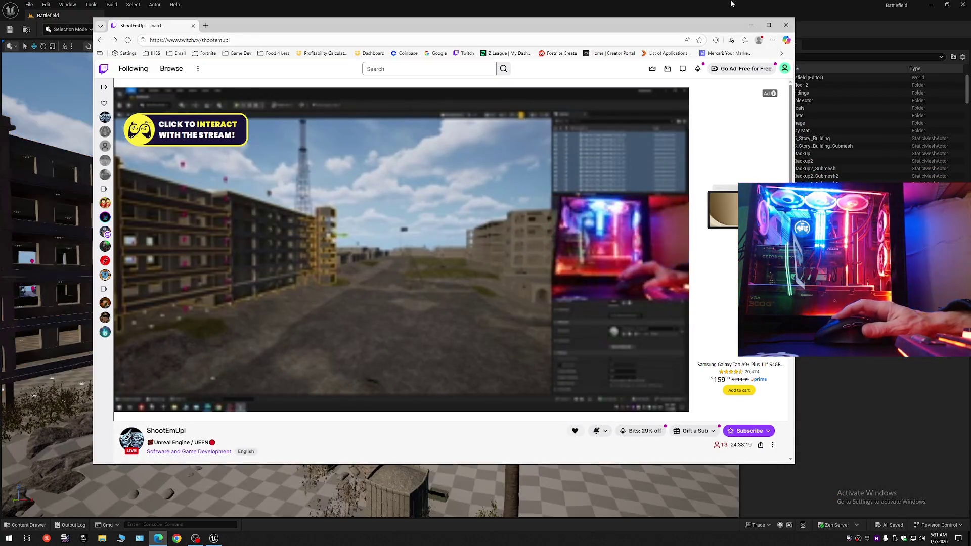
left_click(731, 4)
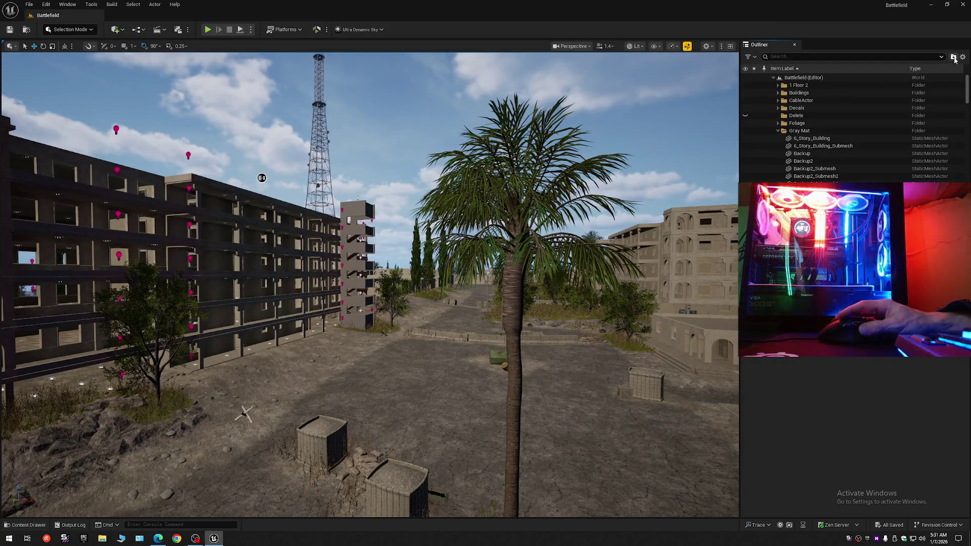
- Collapse the Outliner, expand Gray Mat, and range-select 6_Story_Building through the last floor mesh
right_click(862, 77)
left_click(890, 87)
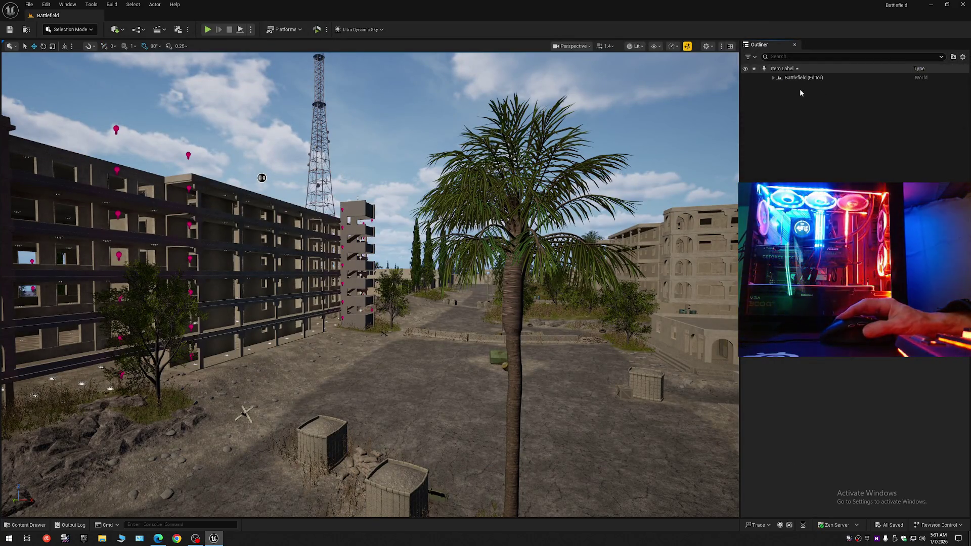
left_click(774, 78)
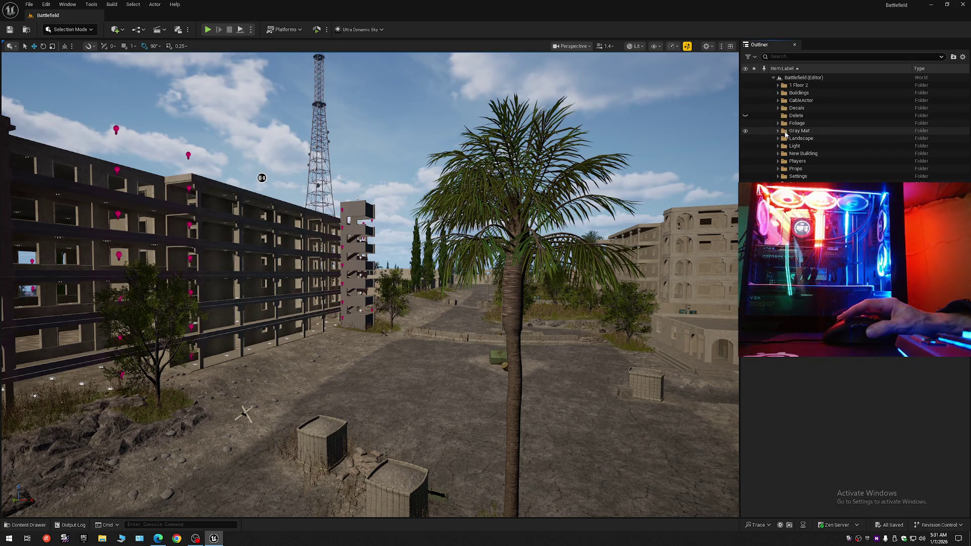
left_click(778, 131)
left_click(811, 138)
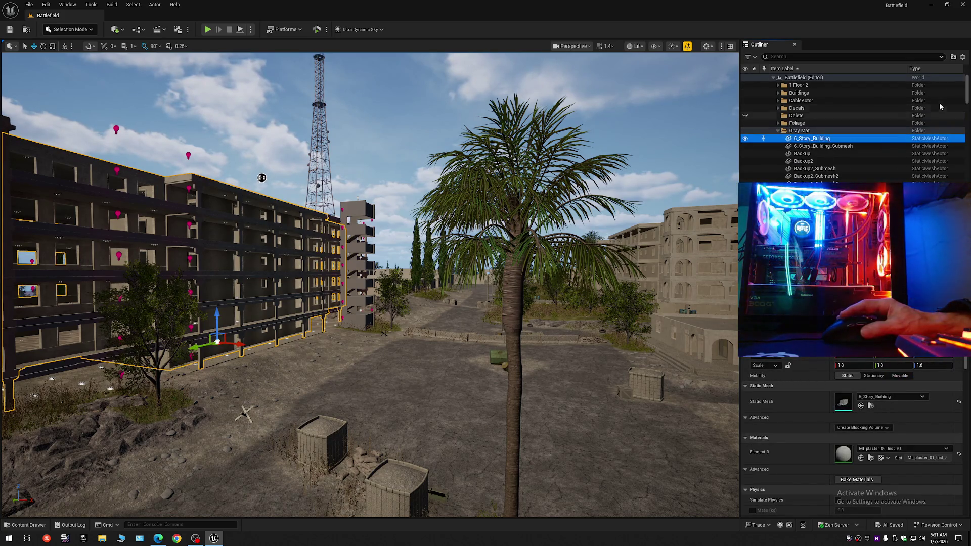
scroll(938, 109, "down", 10)
scroll(852, 127, "down", 8)
left_click(828, 172, "shift")
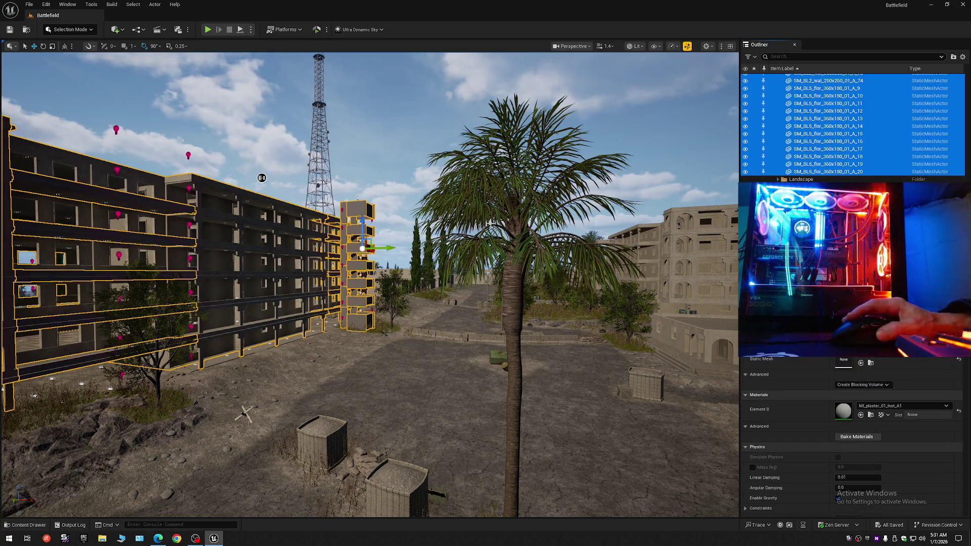
- Briefly hide the building pieces, unhide Gray Mat, and reselect all 168 building meshes
left_click(745, 172)
mouse_move(496, 222)
left_mouse_down()
mouse_move(531, 204)
mouse_move(553, 163)
mouse_move(568, 99)
mouse_move(553, 77)
mouse_move(513, 119)
mouse_move(384, 180)
mouse_move(374, 171)
left_mouse_up()
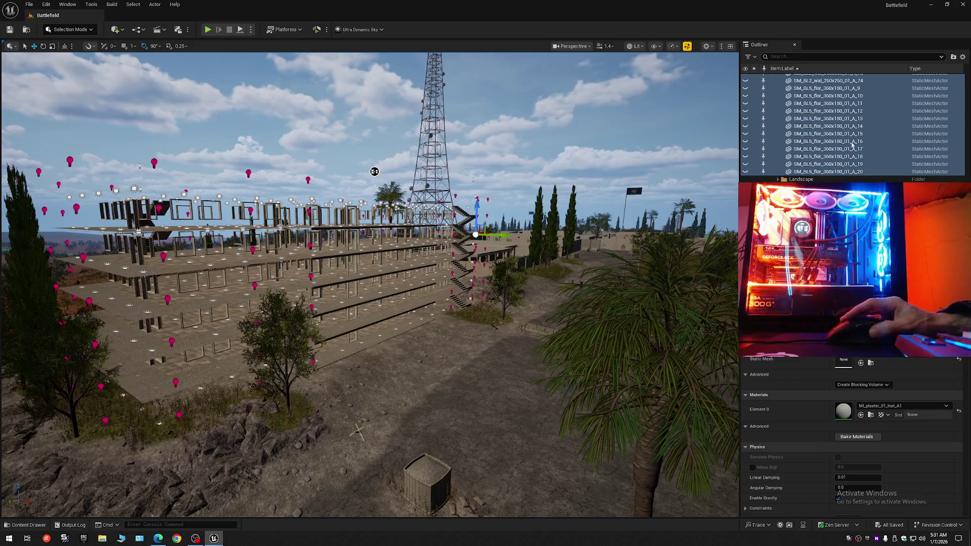
scroll(745, 133, "up", 15)
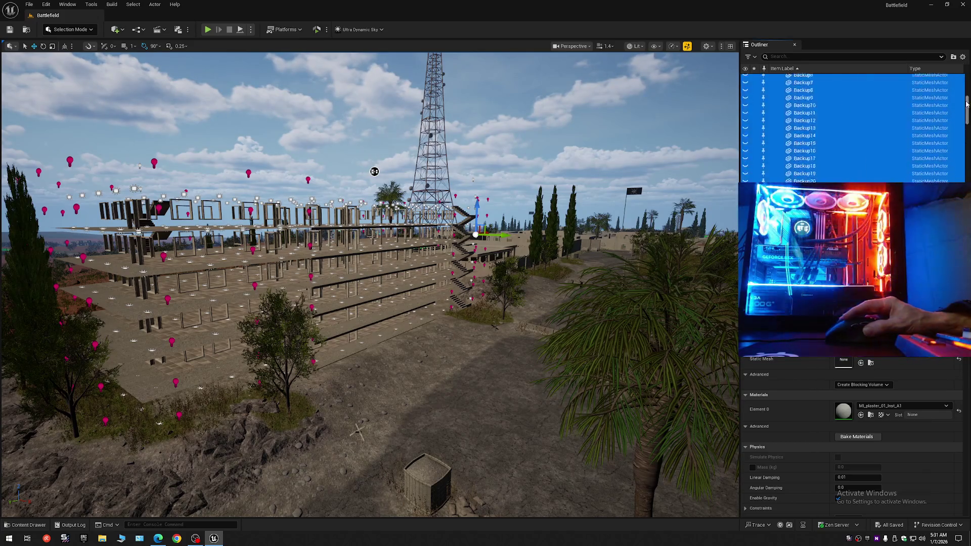
left_click(744, 132)
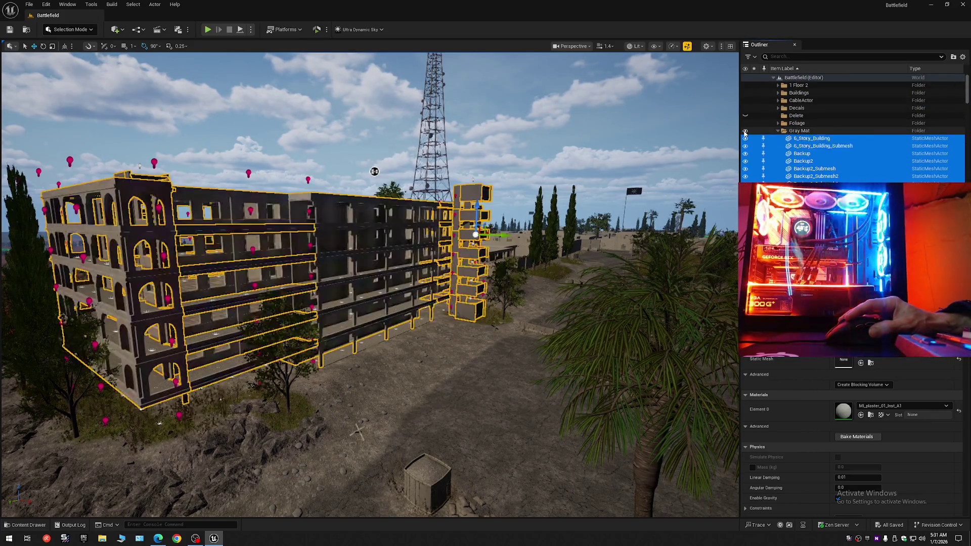
left_click(840, 138)
left_click_drag(966, 90, 966, 263)
left_click(816, 173, "shift")
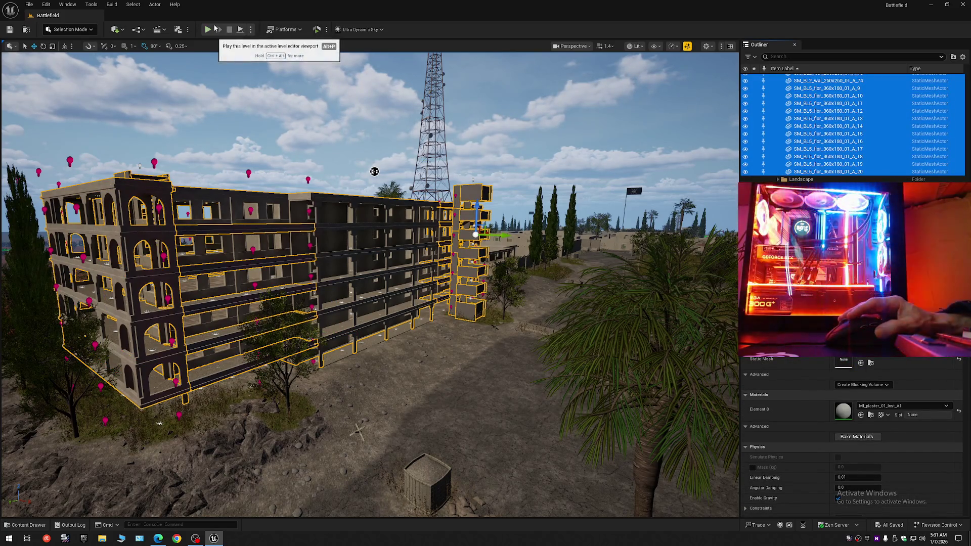
- Convert the 168 selected actors into a static mesh named Full_Building in the Maps folder
left_click(151, 5)
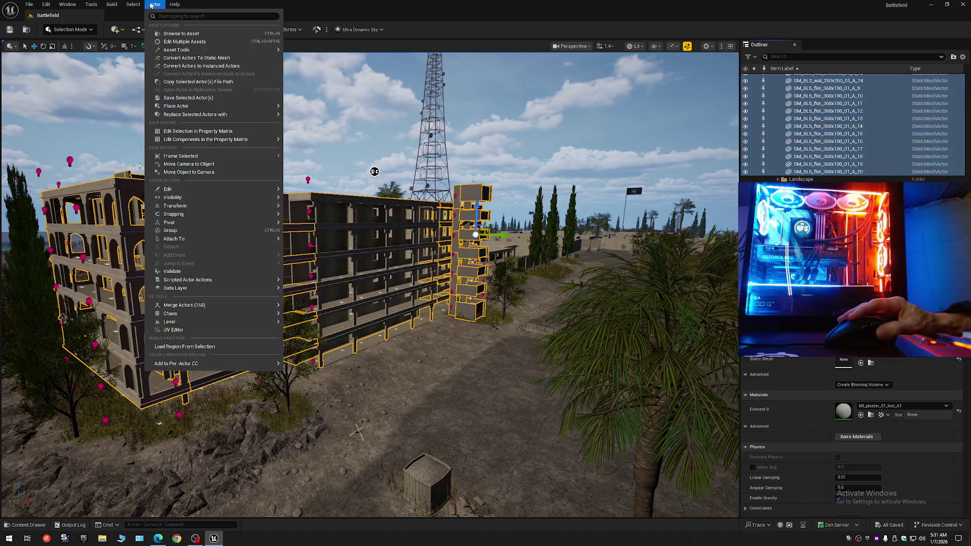
left_click(181, 58)
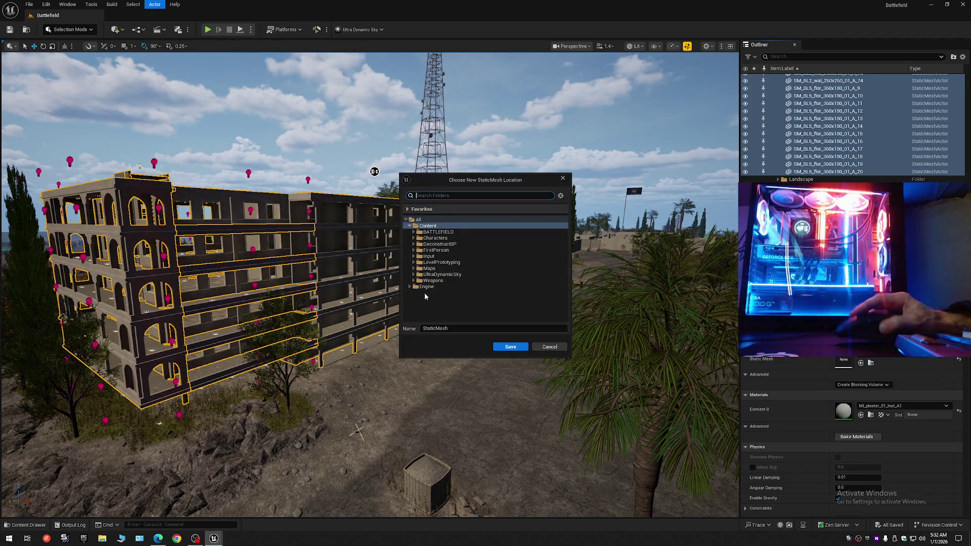
left_click(430, 268)
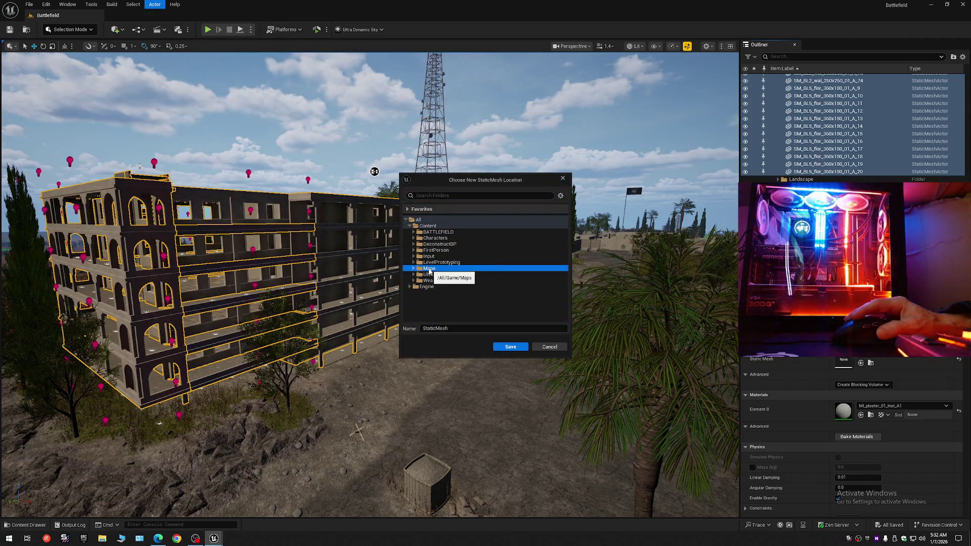
left_click(454, 330)
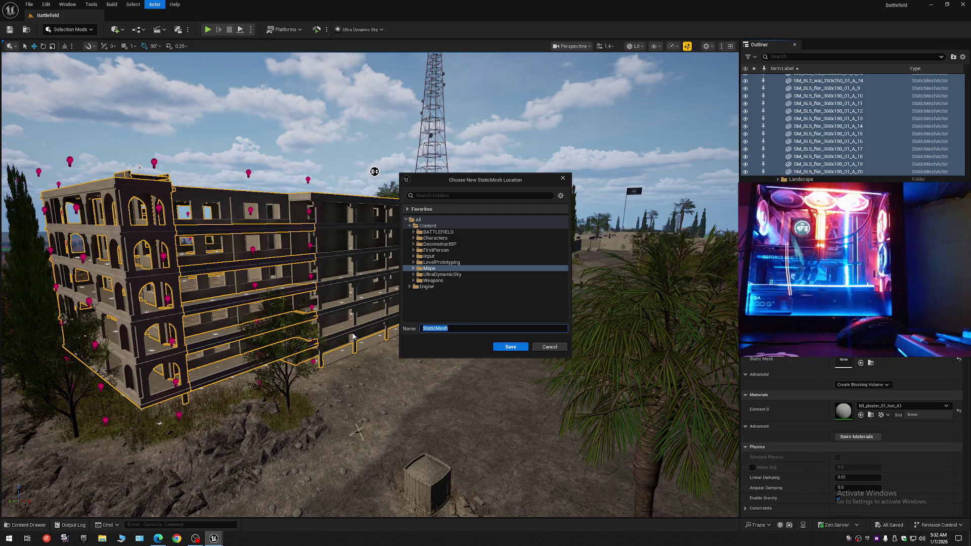
type("Fu")
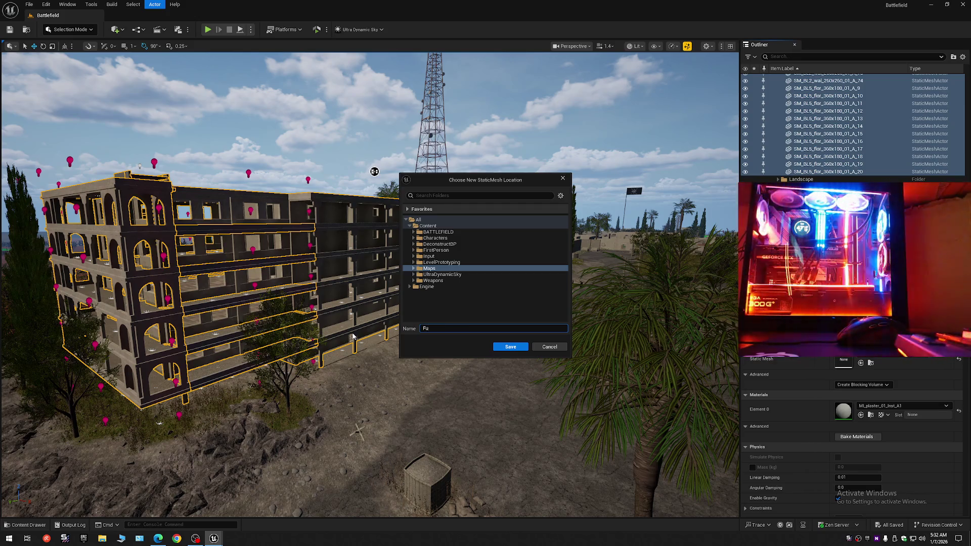
type("ll_Buil")
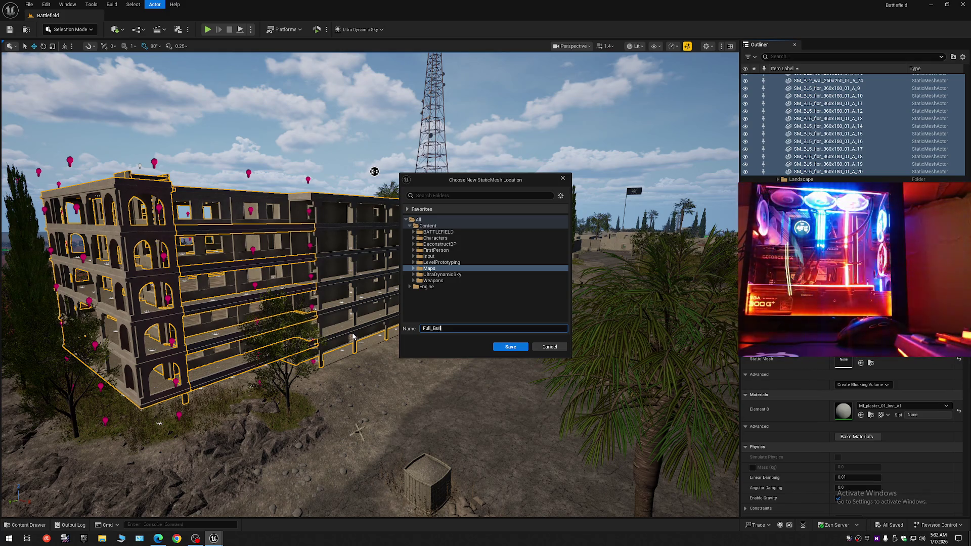
type("ding")
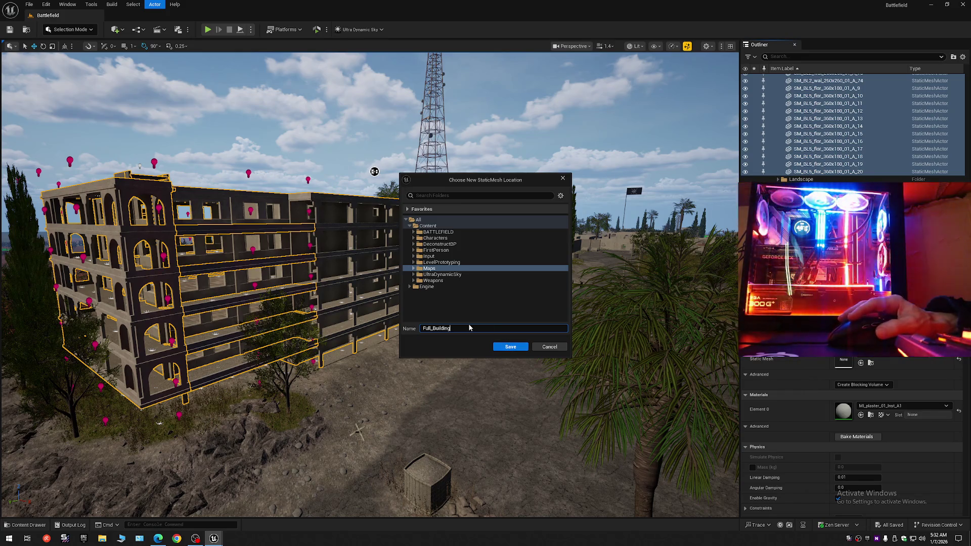
left_click(502, 348)
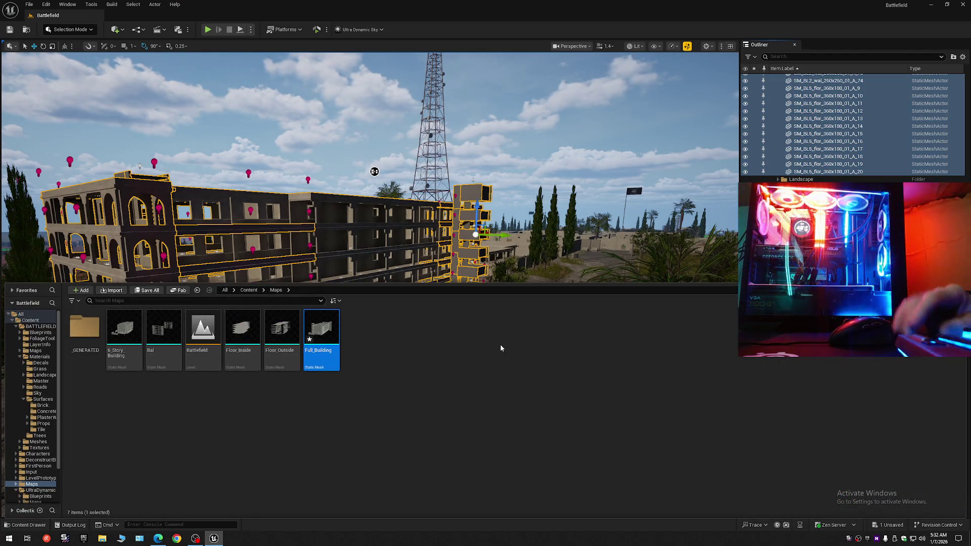
- Drag the Full_Building asset from the Content Drawer into the level
left_click(354, 332)
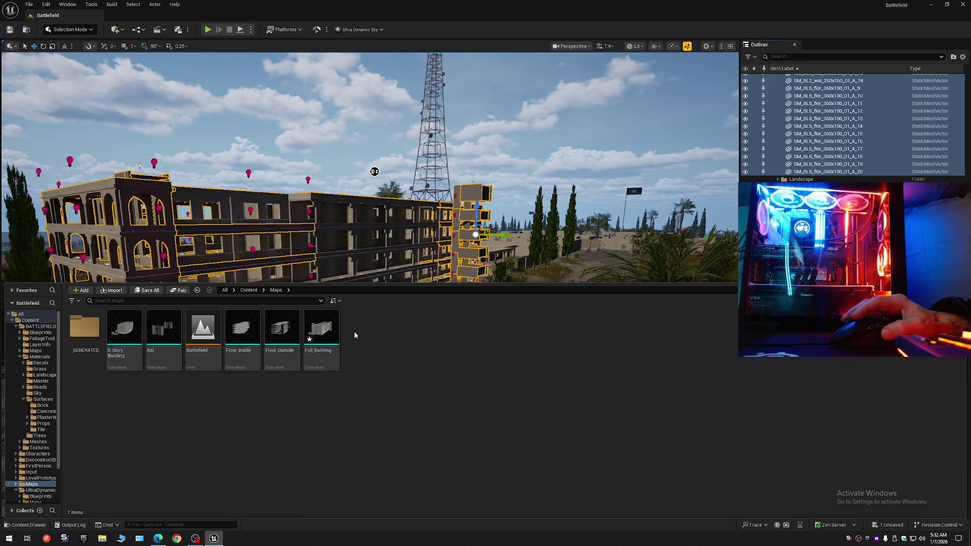
left_click(323, 334)
left_click_drag(384, 243, 408, 152)
left_click(23, 526)
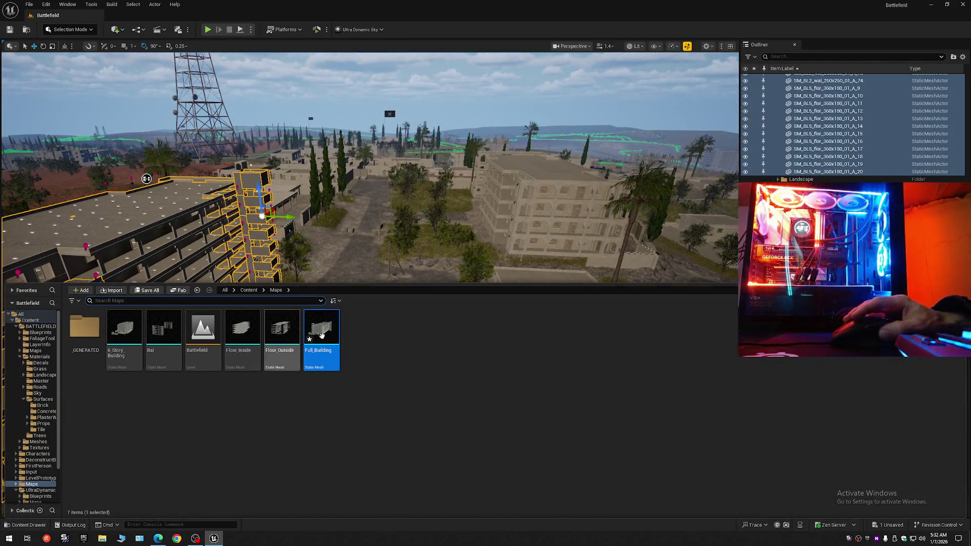
mouse_move(322, 337)
left_mouse_down()
mouse_move(531, 212)
mouse_move(586, 304)
mouse_move(554, 353)
left_mouse_up()
key("f")
- Raise Full_Building above the ground slab along Z and view it from the tower side
scroll(531, 315, "down", 3)
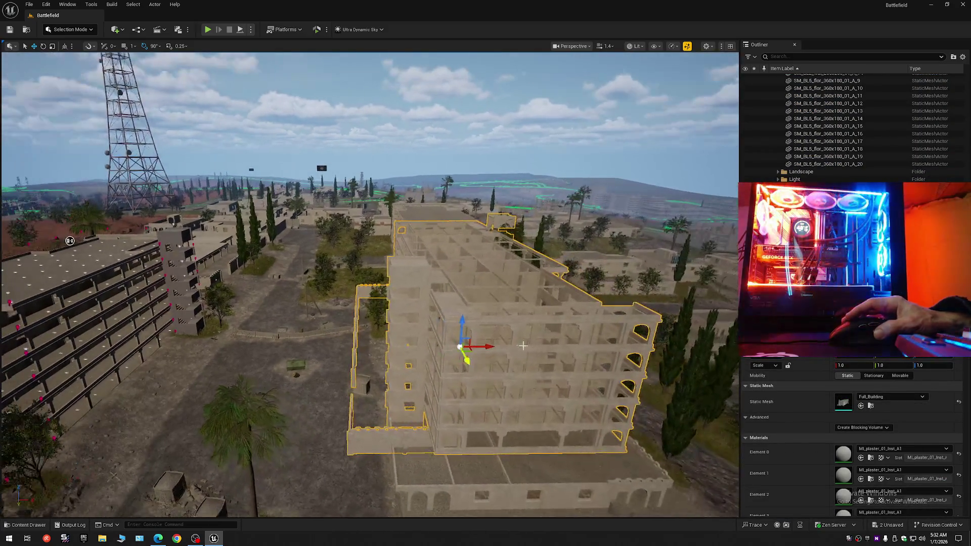
left_click_drag(461, 323, 464, 277)
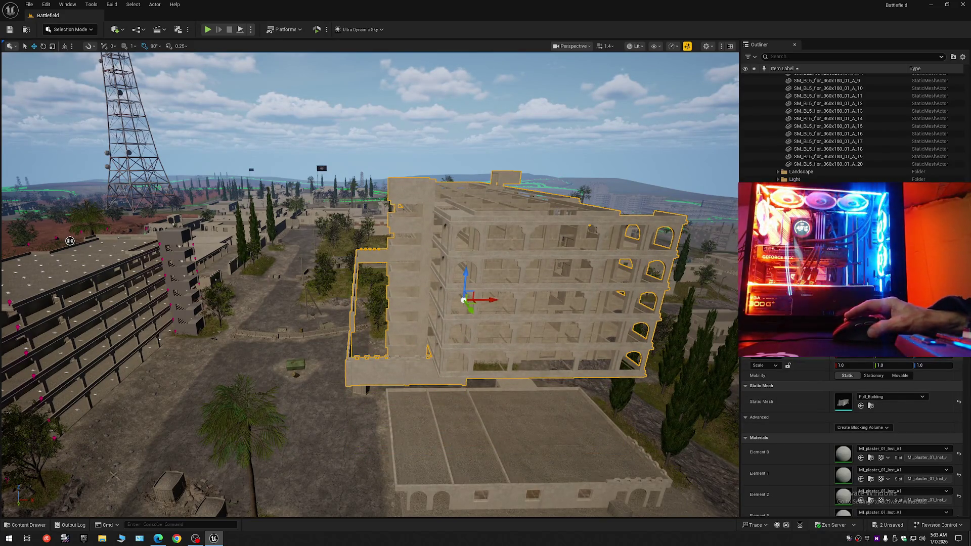
scroll(853, 435, "down", 10)
scroll(852, 435, "down", 20)
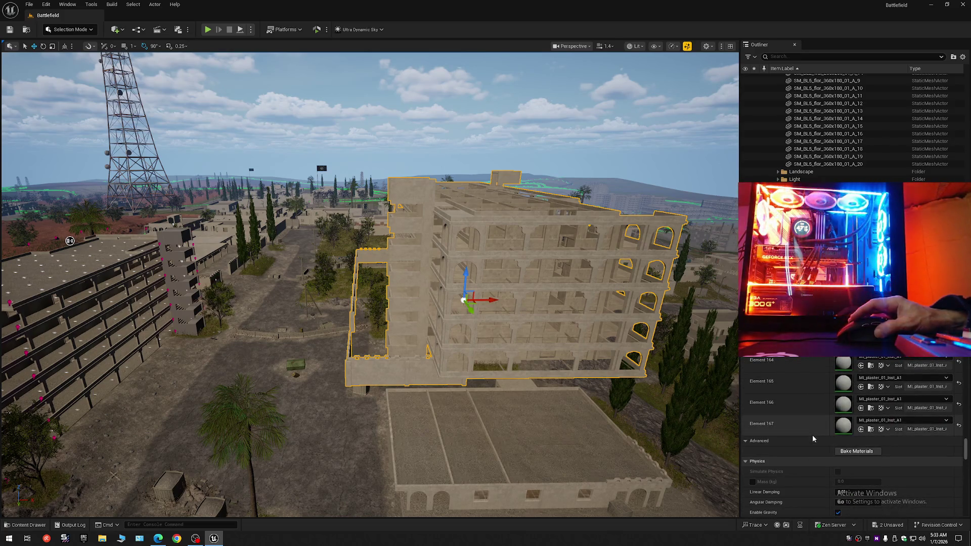
mouse_move(70, 241)
left_mouse_down()
mouse_move(73, 202)
mouse_move(101, 193)
left_mouse_up()
left_click_drag(441, 299, 441, 298)
scroll(441, 298, "down", 1)
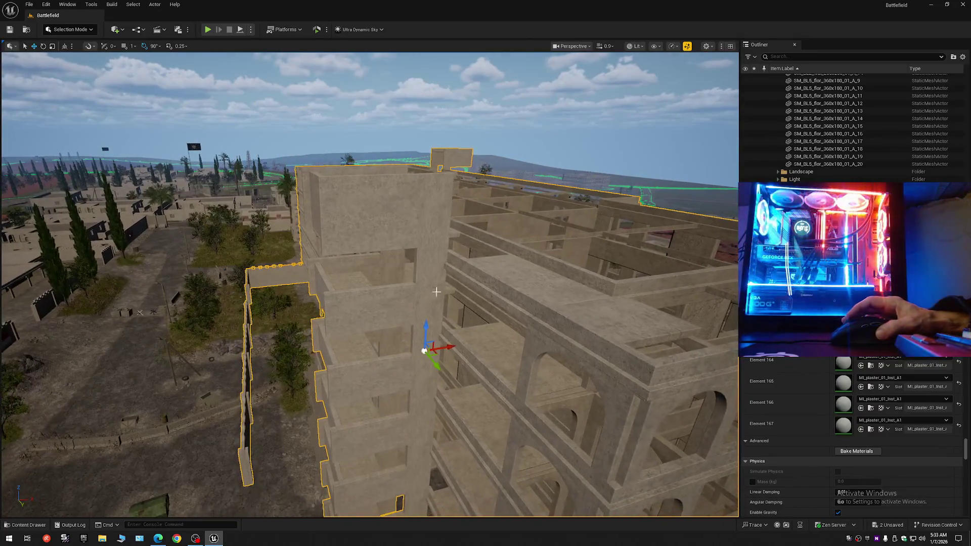
- In Modeling Mode's Edit Materials, replace all 168 slots with one MI_plaster_01_Inst_A1 slot and accept
left_click(89, 30)
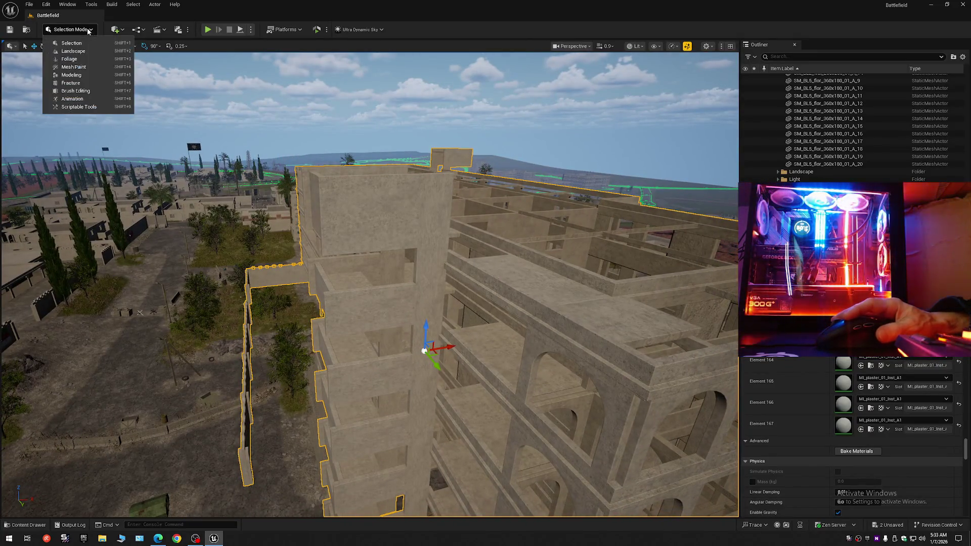
left_click(73, 75)
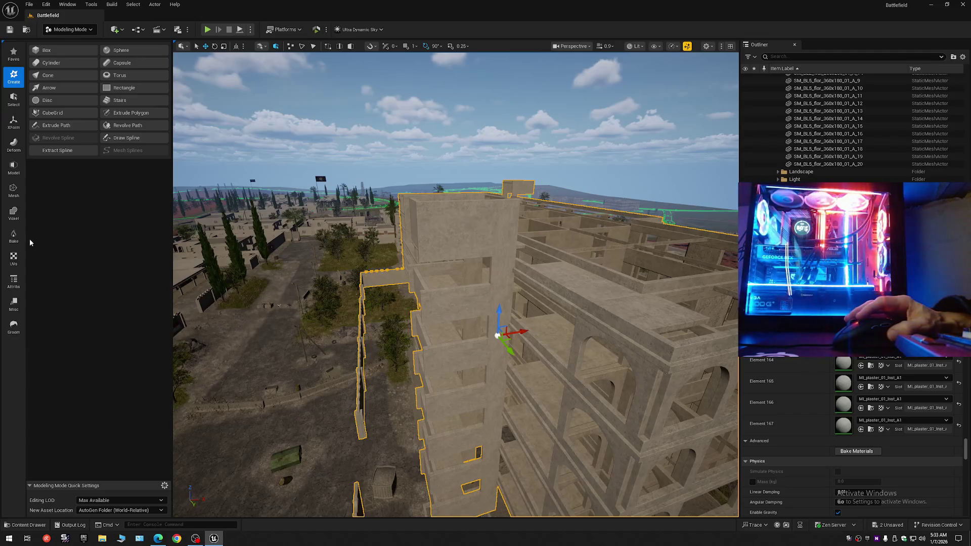
left_click(14, 281)
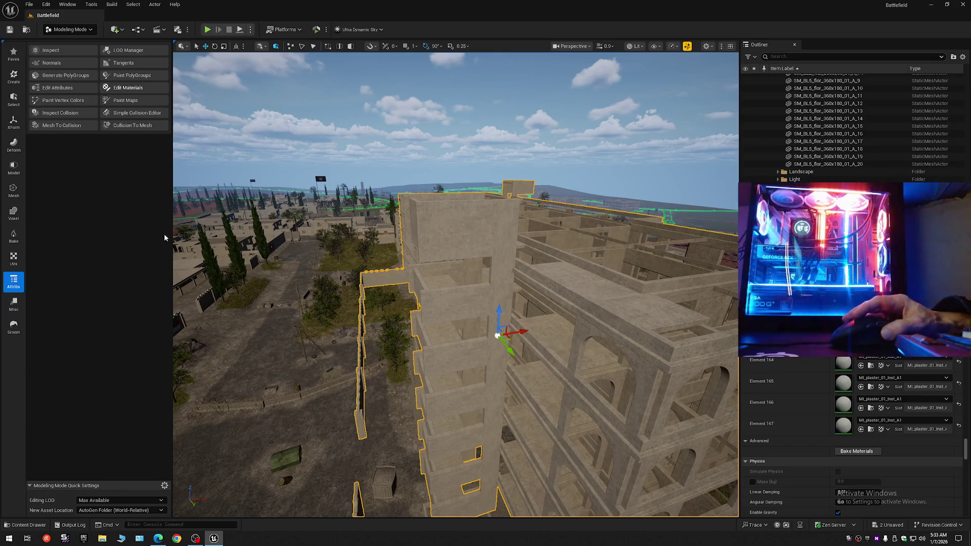
left_click(128, 88)
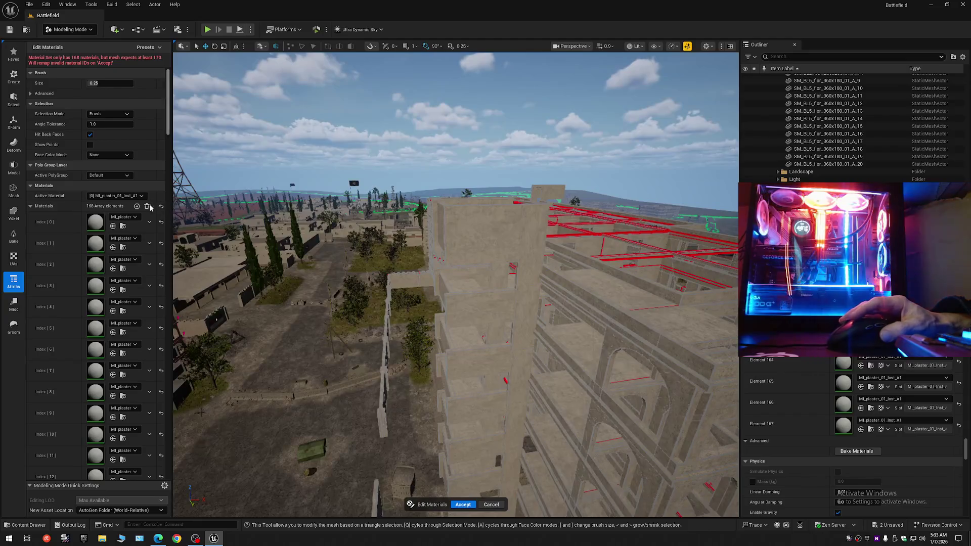
left_click(147, 206)
left_click(140, 201)
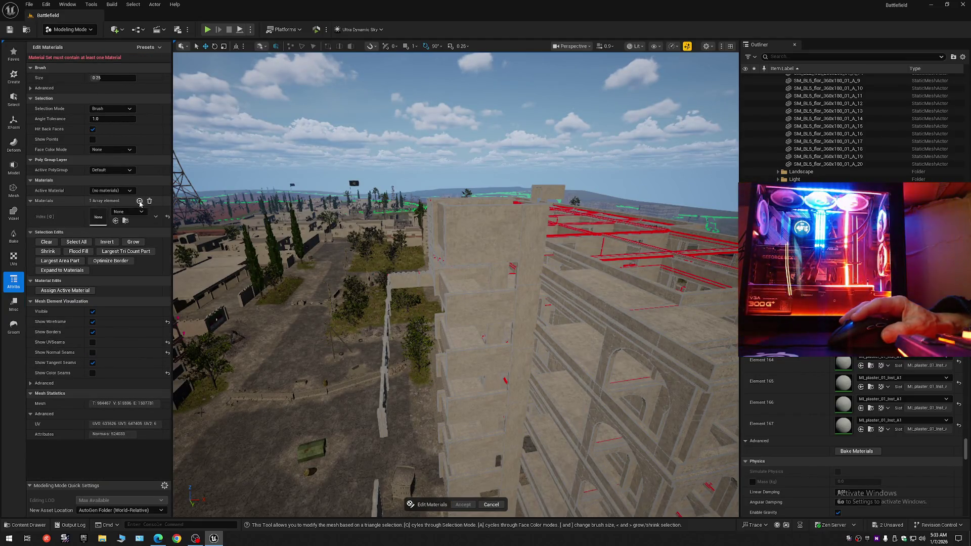
left_click(117, 226)
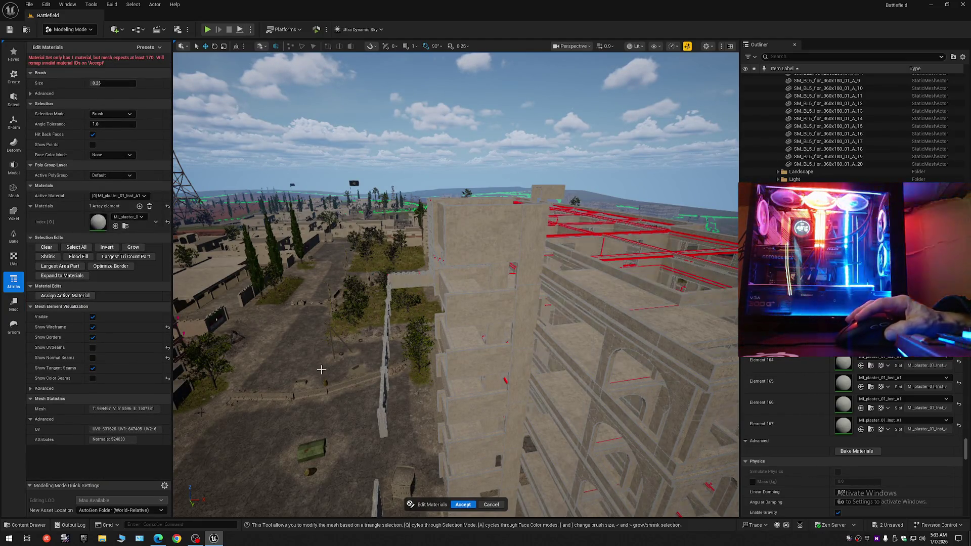
left_click(463, 505)
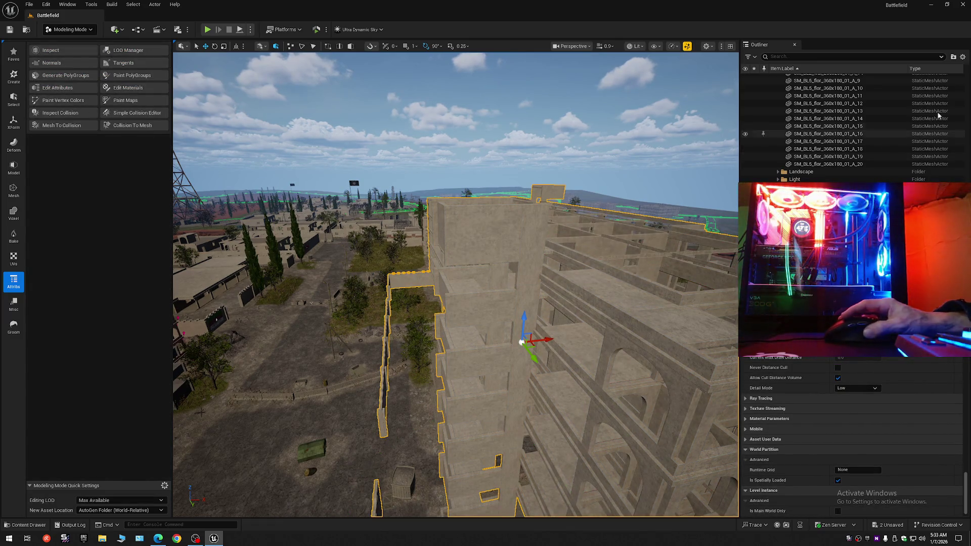
- Collapse all Outliner folders so only the level's top-level folders show
left_click(962, 56)
left_click(890, 95)
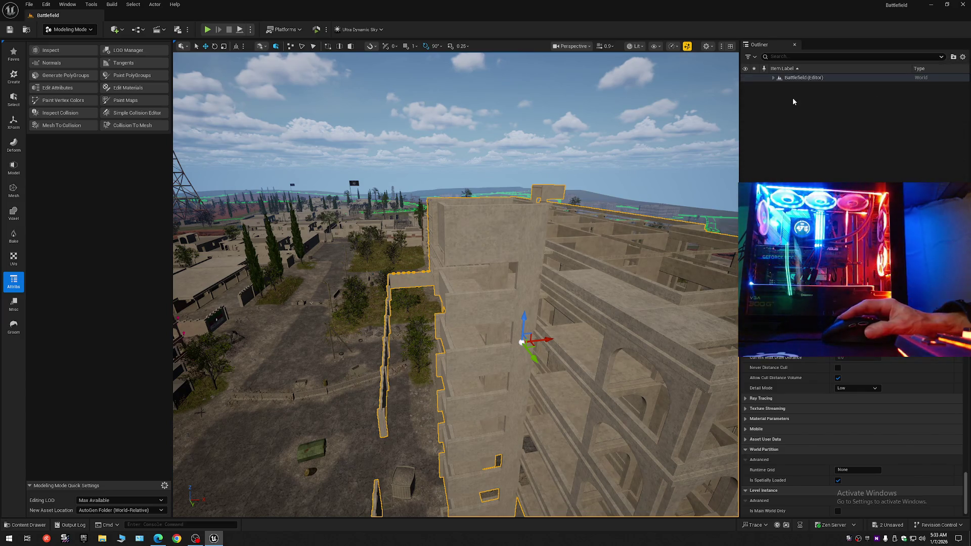
left_click(793, 98)
left_click(774, 77)
- Fly into the building and select Full_Building to confirm its single MI_plaster_01_Inst_A1 material
mouse_move(651, 224)
left_mouse_down()
mouse_move(632, 146)
mouse_move(602, 167)
mouse_move(475, 180)
mouse_move(486, 193)
mouse_move(434, 301)
left_mouse_up()
scroll(625, 151, "down", 2)
scroll(506, 174, "down", 2)
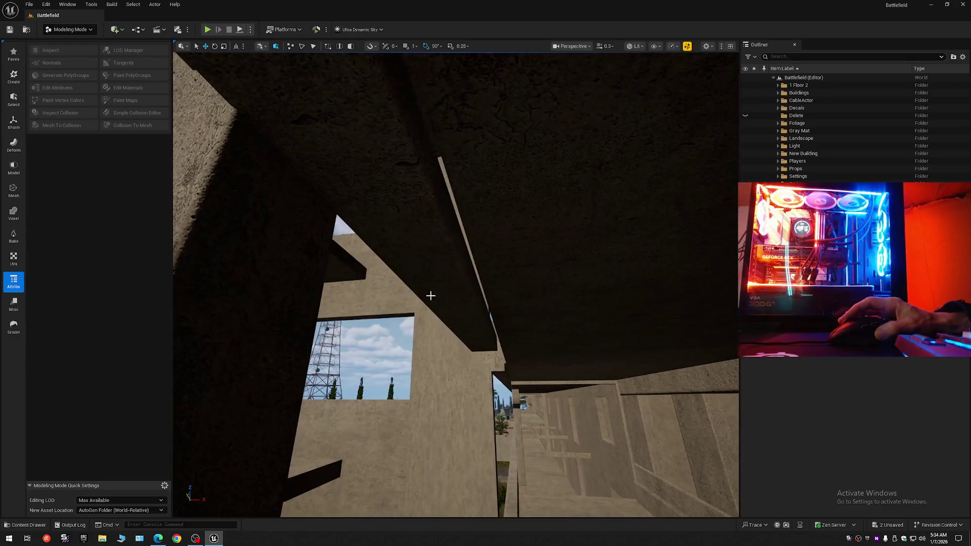
left_click(438, 197)
mouse_move(444, 192)
left_mouse_down()
mouse_move(440, 172)
mouse_move(467, 172)
mouse_move(455, 167)
left_mouse_up()
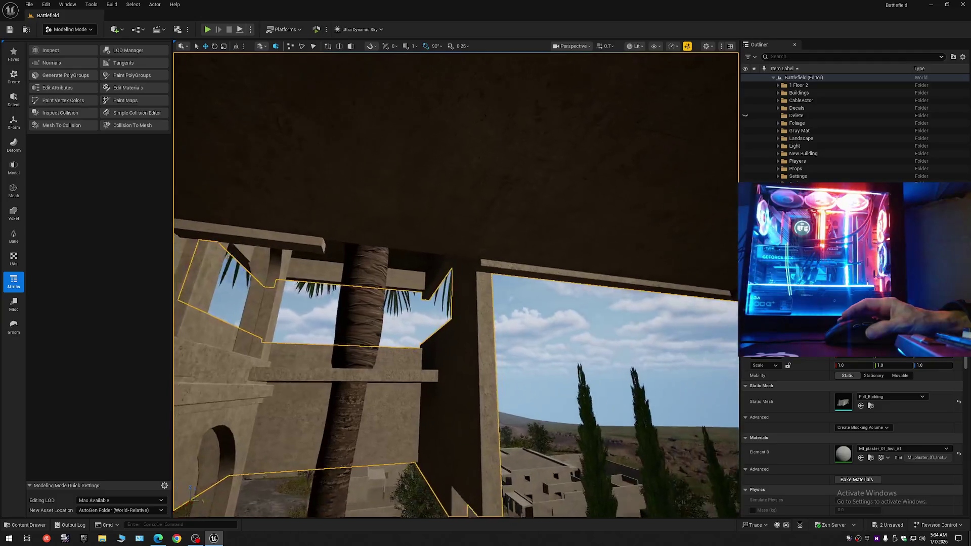
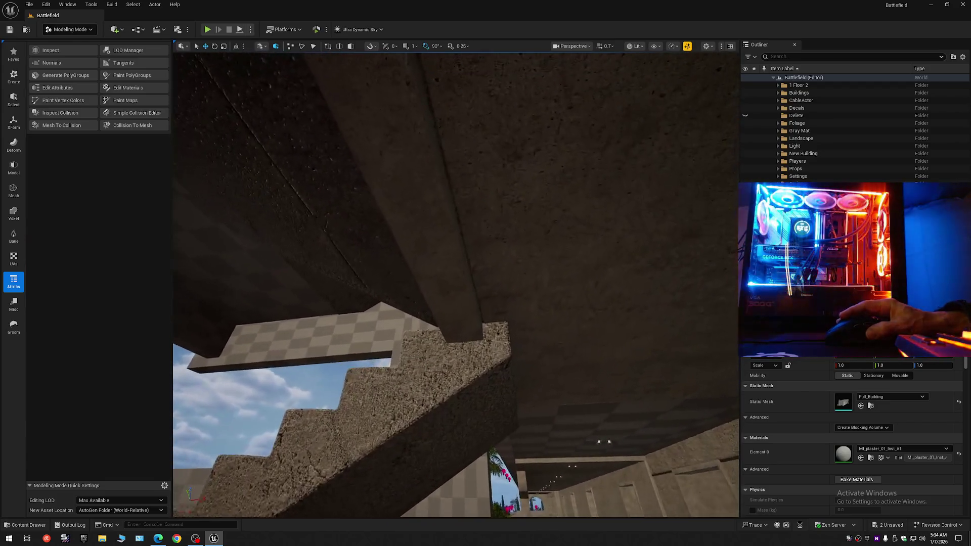
- Hide the ladder mesh SM_BL5_ladr_240x160_01_A_13 under the concrete ceiling
scroll(456, 284, "down", 1)
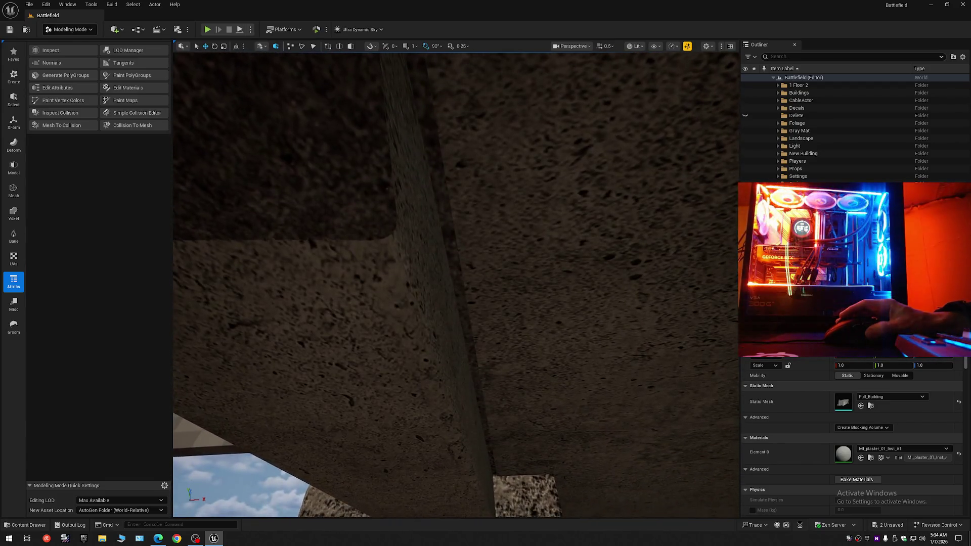
left_click(351, 274)
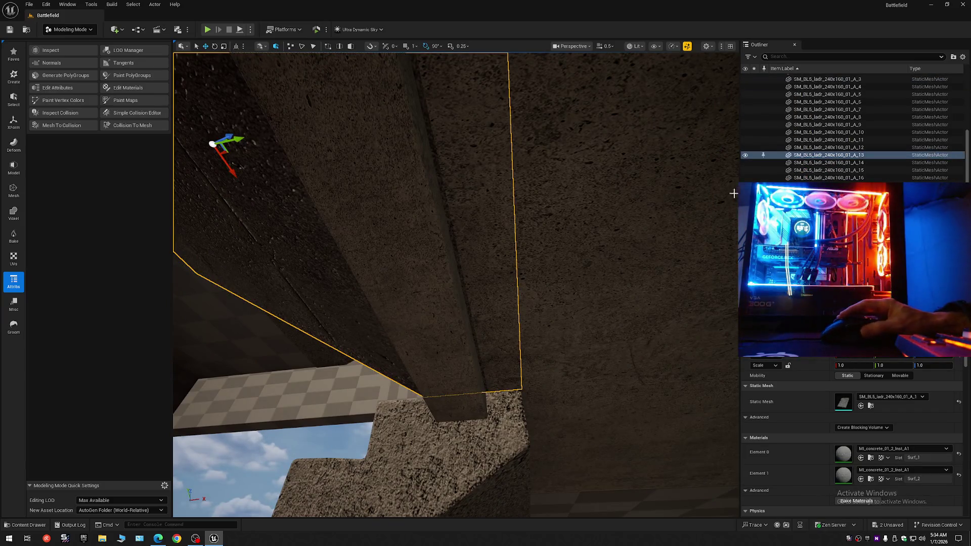
left_click(745, 155)
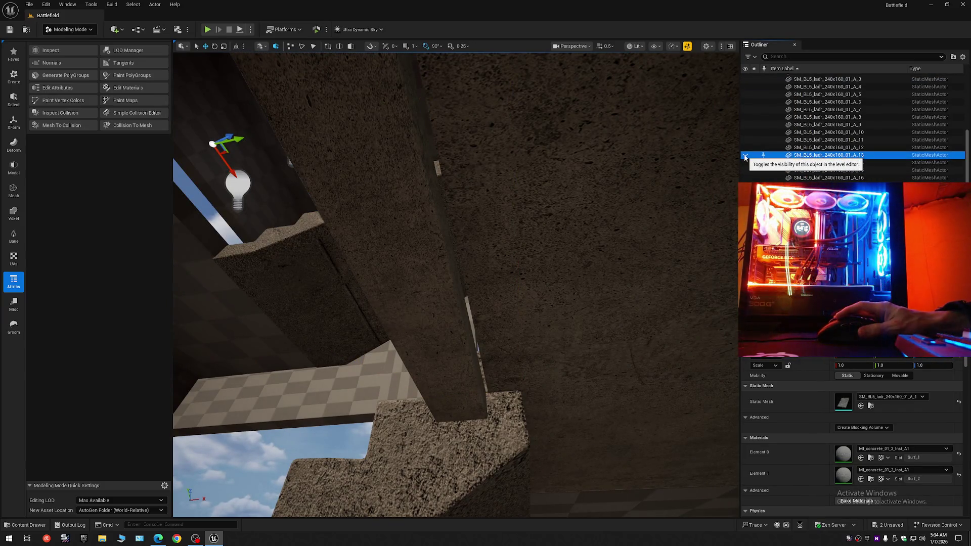
- Inspect the slanted ceiling beam, then select the Backup2_Submesh ceiling slab
mouse_move(732, 171)
left_mouse_down()
mouse_move(698, 172)
mouse_move(690, 160)
left_mouse_up()
left_click_drag(434, 293, 433, 303)
left_click(434, 303)
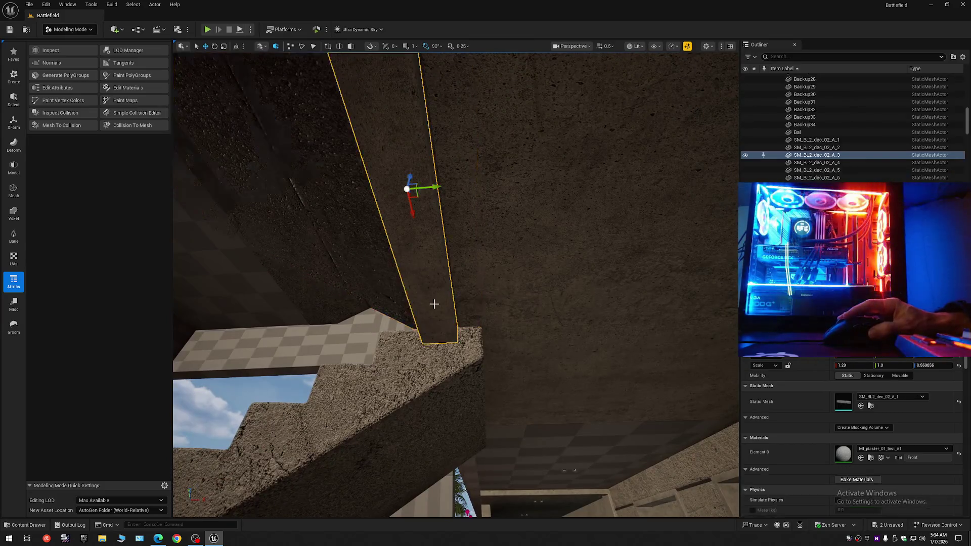
left_click_drag(439, 188, 427, 200)
key("Escape")
mouse_move(485, 271)
left_mouse_down()
mouse_move(477, 285)
mouse_move(510, 265)
left_mouse_up()
scroll(509, 265, "down", 2)
left_click(499, 262)
left_click_drag(548, 361, 547, 361)
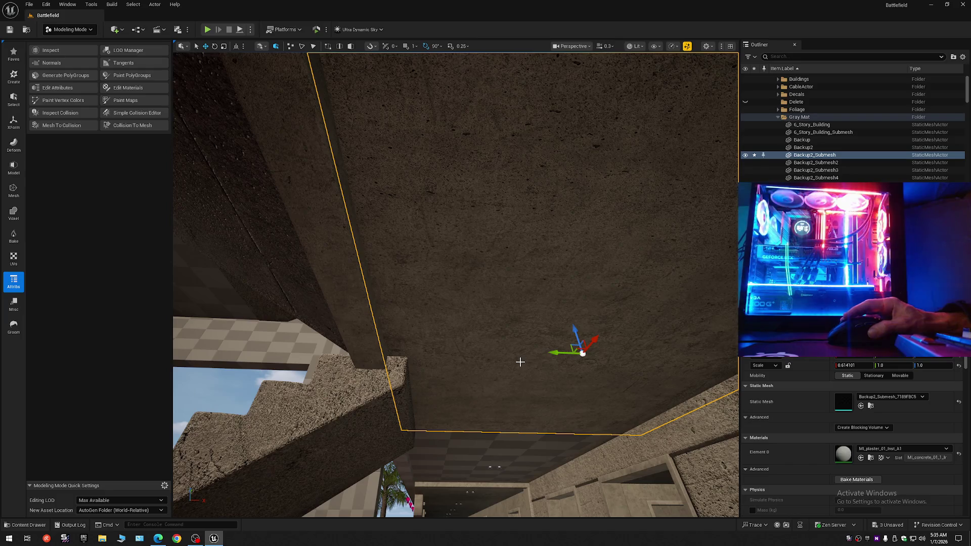
- Undo the last two edits to the Backup2_Submesh ceiling slab with Ctrl+Z
key("Escape")
left_click_drag(548, 361, 548, 362)
scroll(548, 362, "down", 2)
scroll(548, 361, "up", 1)
scroll(547, 362, "down", 1)
left_click_drag(456, 373, 456, 373)
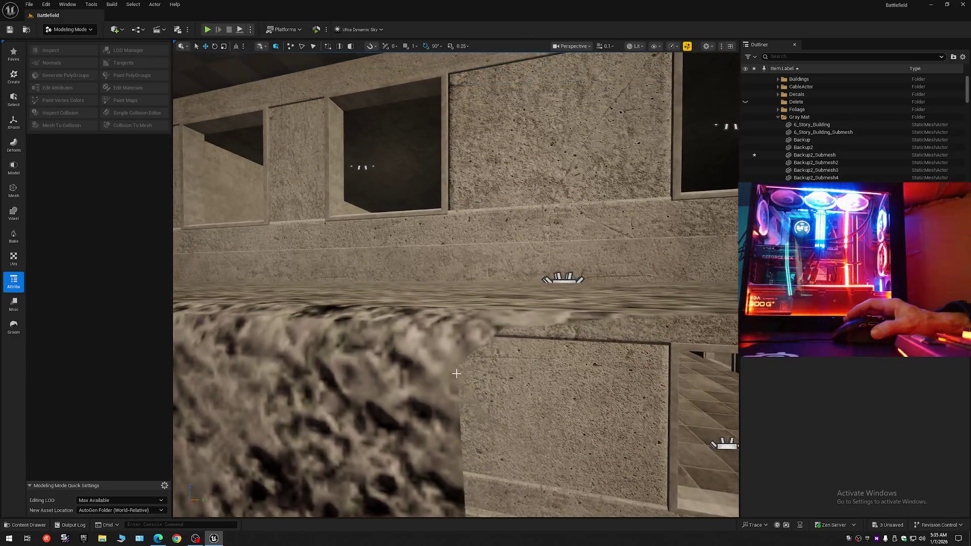
key("ctrl+z")
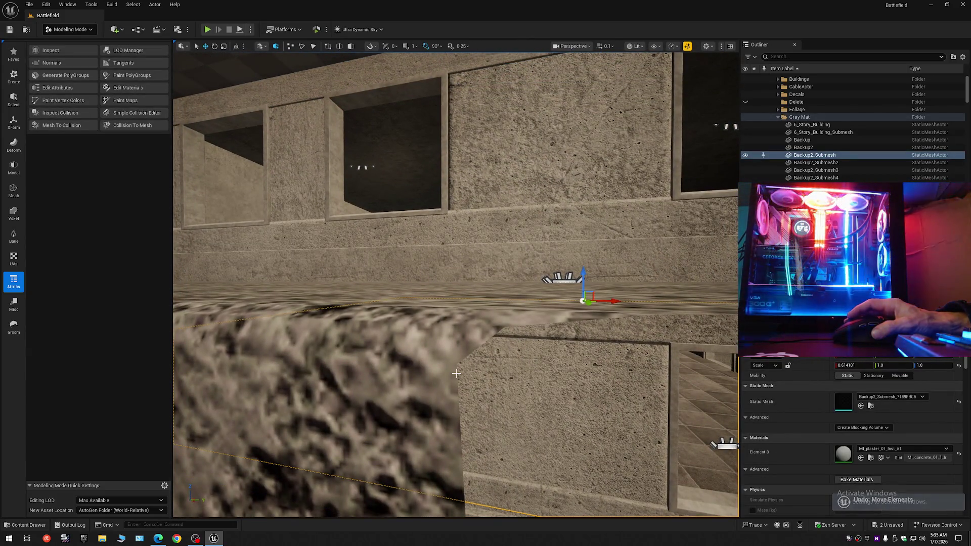
key("ctrl+z")
- Fly along the walkway toward the arches and select the corridor floor mesh
scroll(452, 374, "up", 2)
left_click_drag(452, 373, 452, 374)
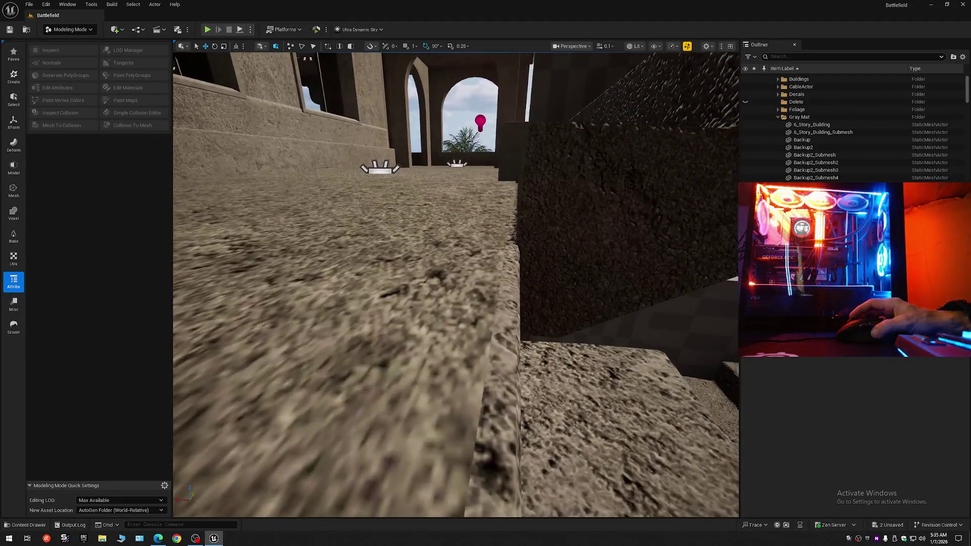
left_click_drag(452, 373, 452, 374)
scroll(452, 373, "up", 2)
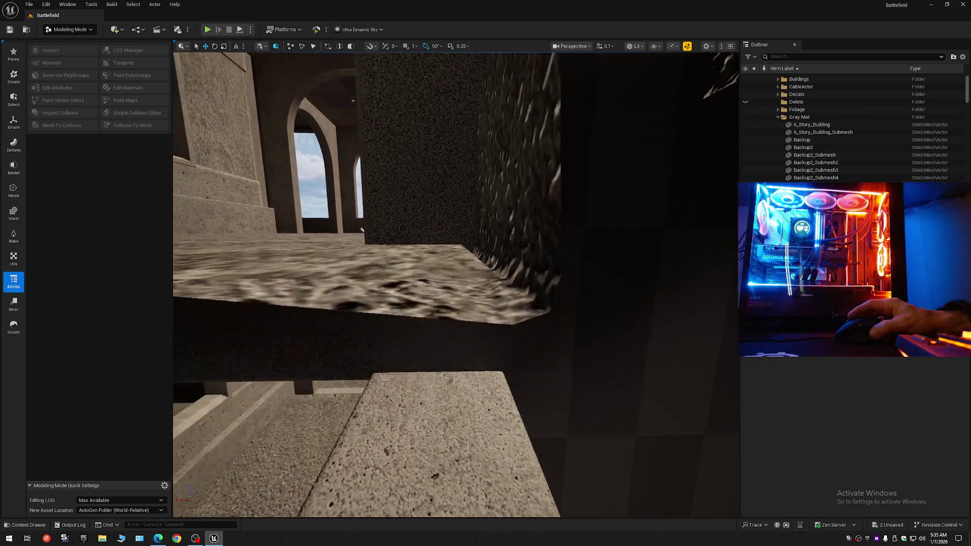
left_click_drag(451, 373, 451, 374)
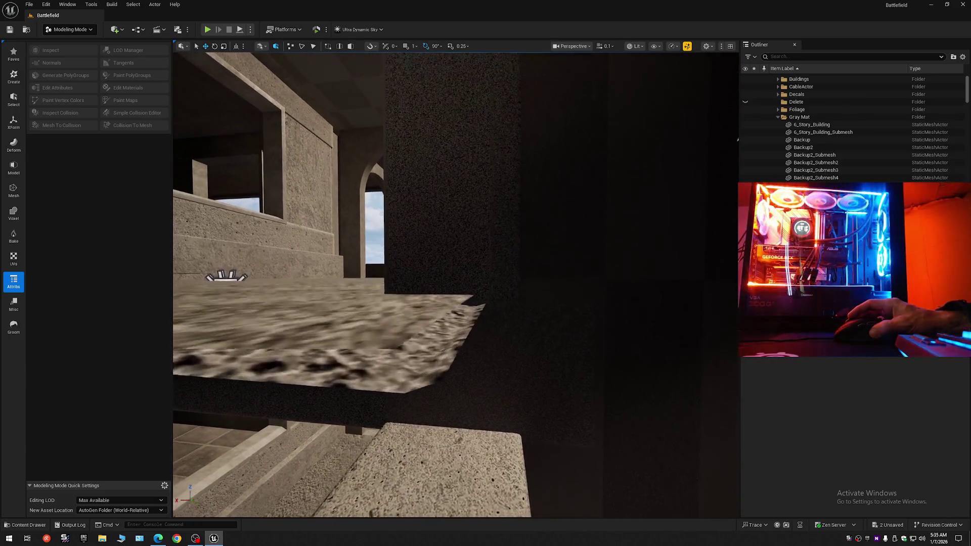
scroll(451, 373, "up", 2)
left_click_drag(451, 374, 451, 374)
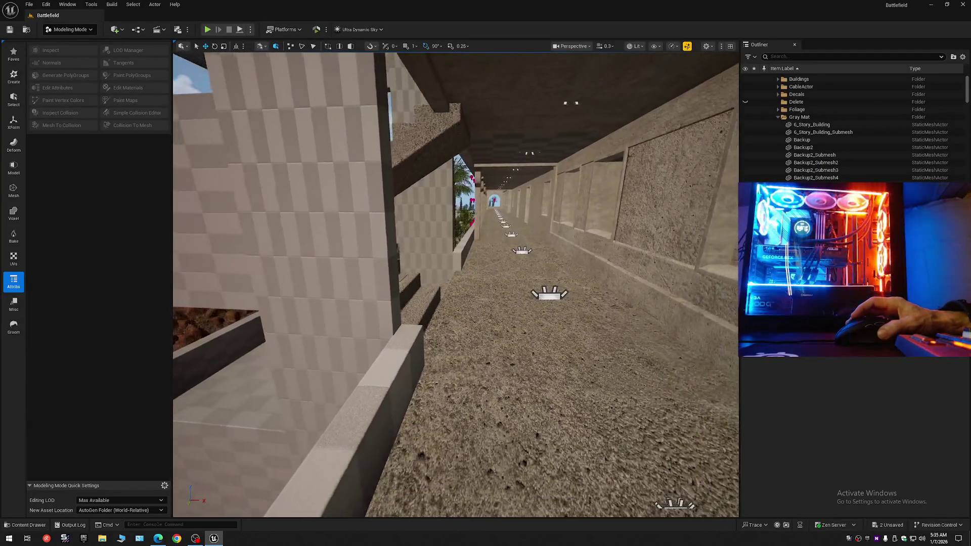
left_click(466, 335)
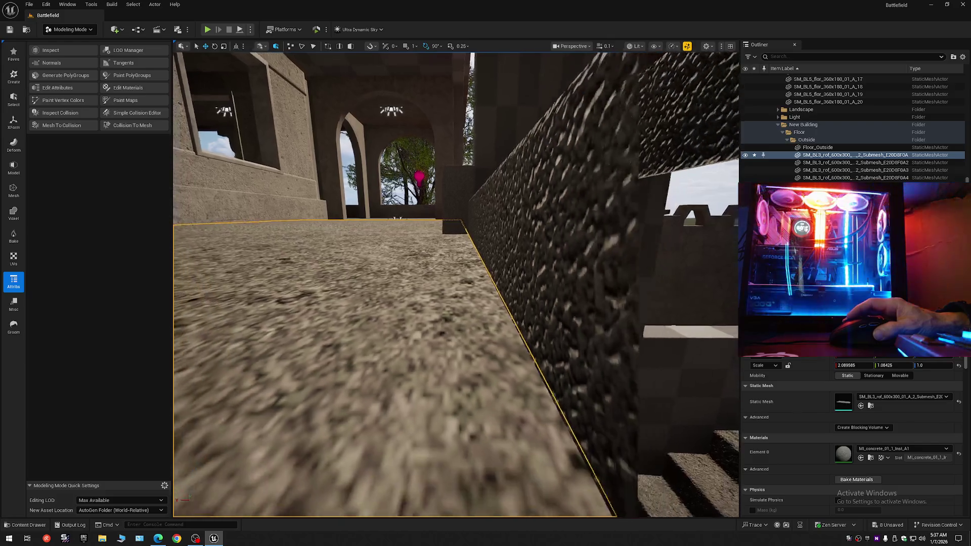
- Inspect the ledge from several angles and select the ledge floor mesh
key("Escape")
key("d")
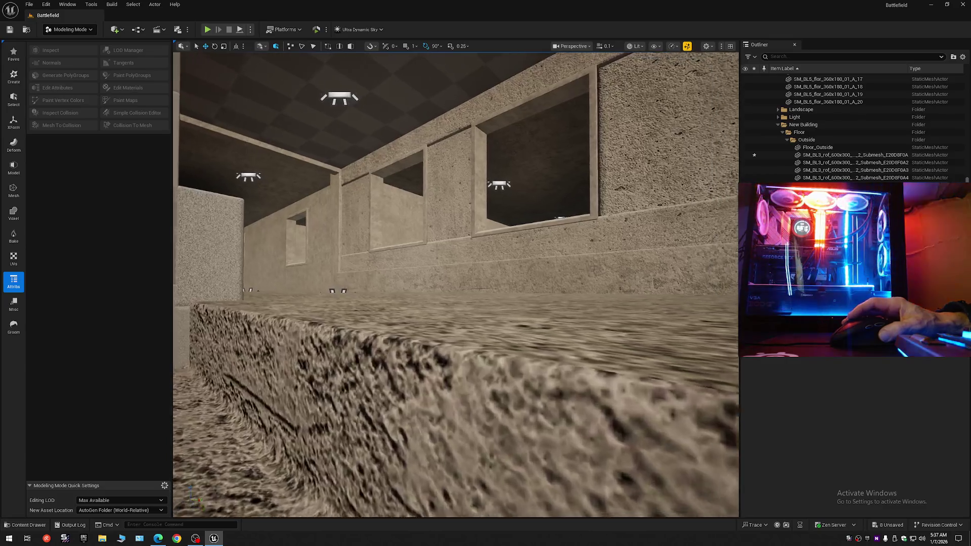
key("d")
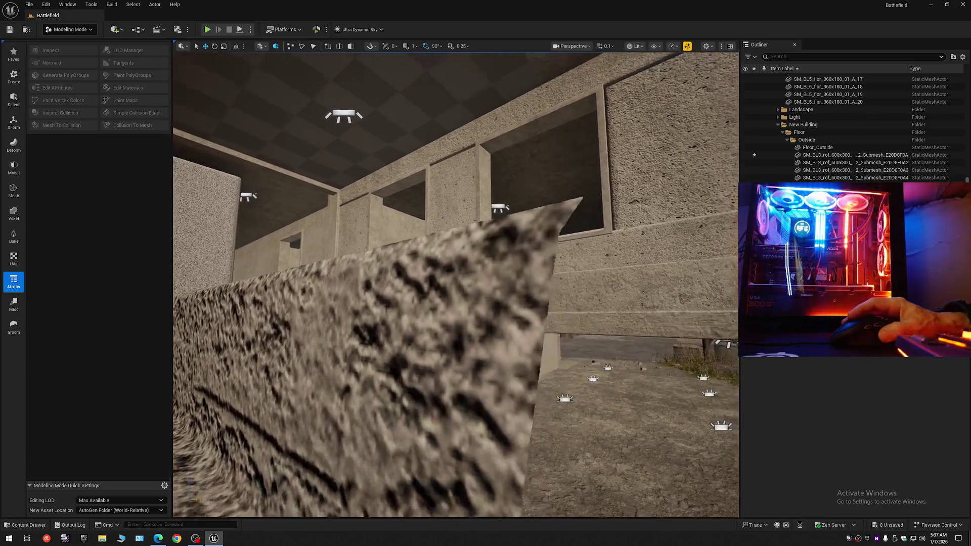
key("w")
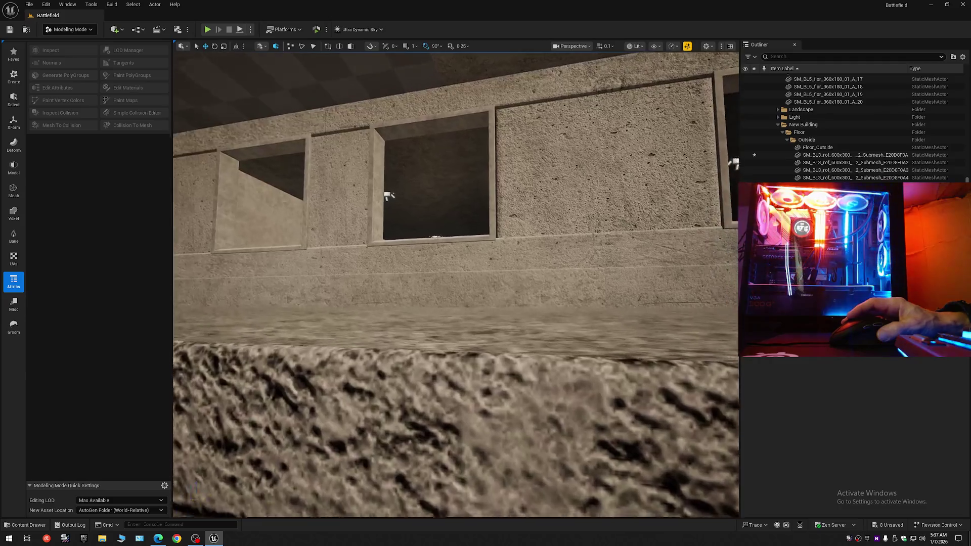
key("a")
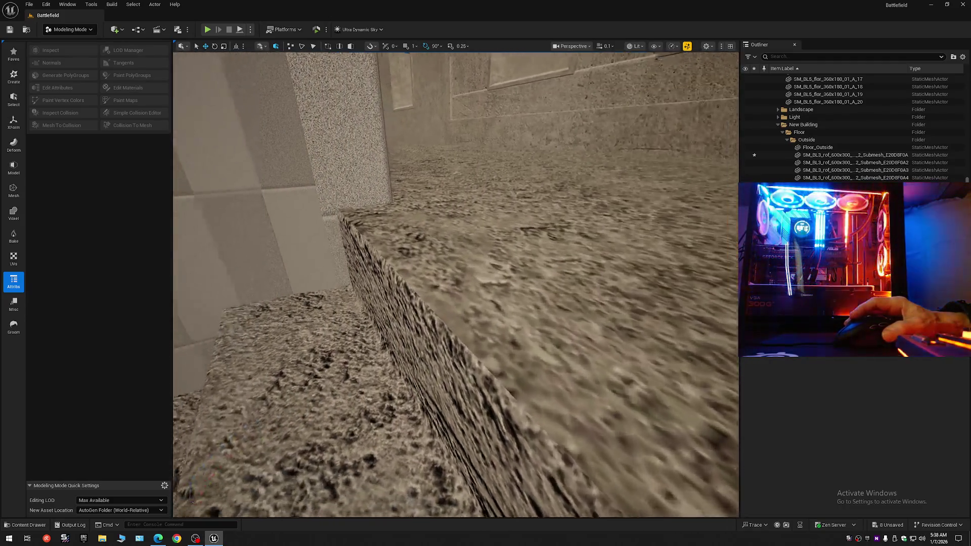
key("s")
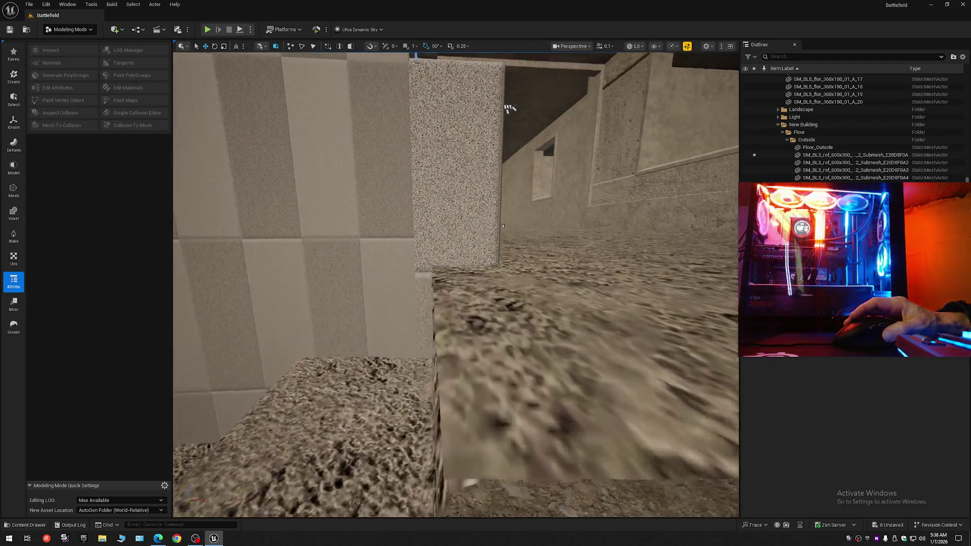
key("q")
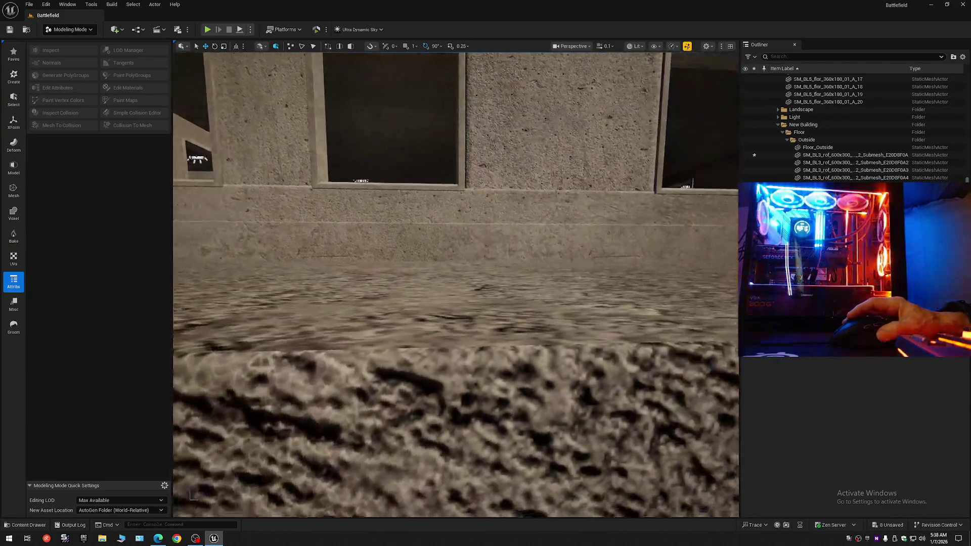
key("s")
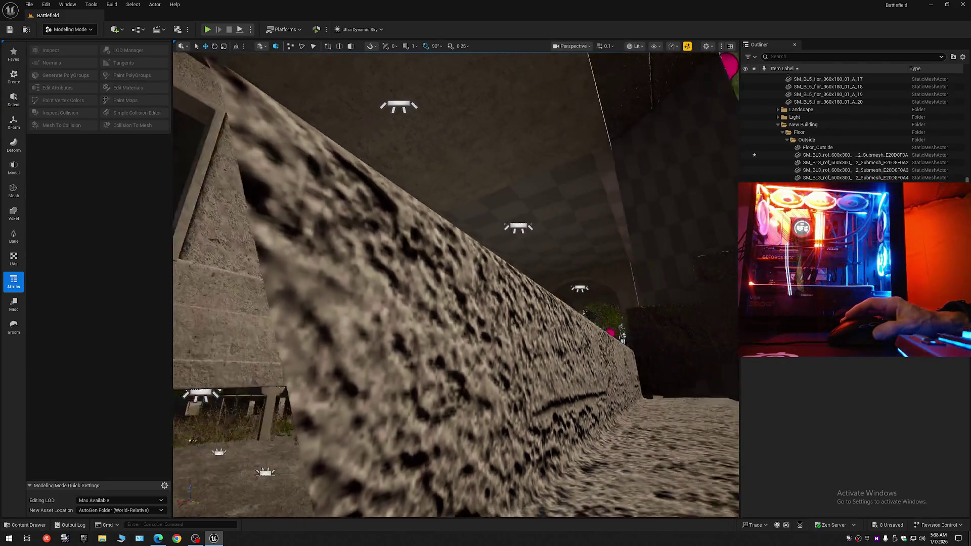
key("e")
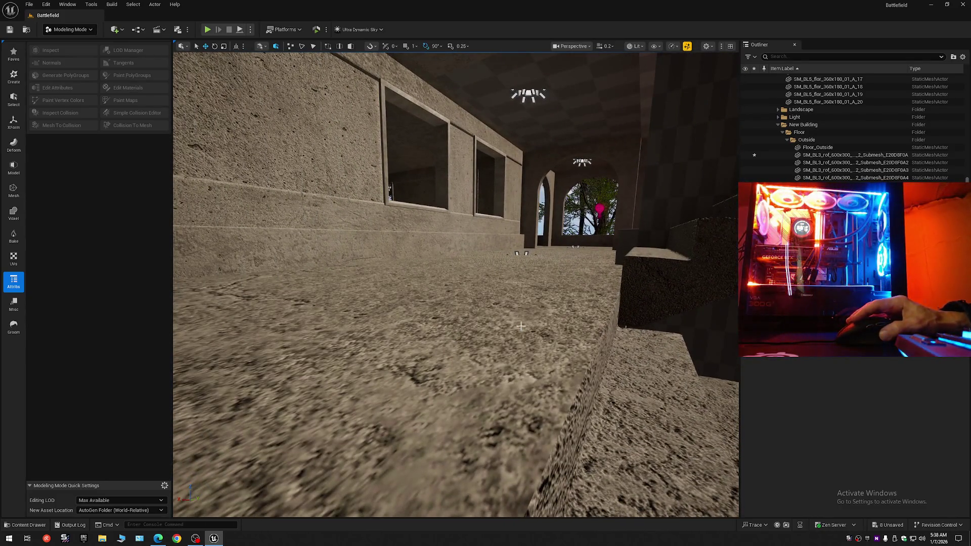
left_click(850, 155)
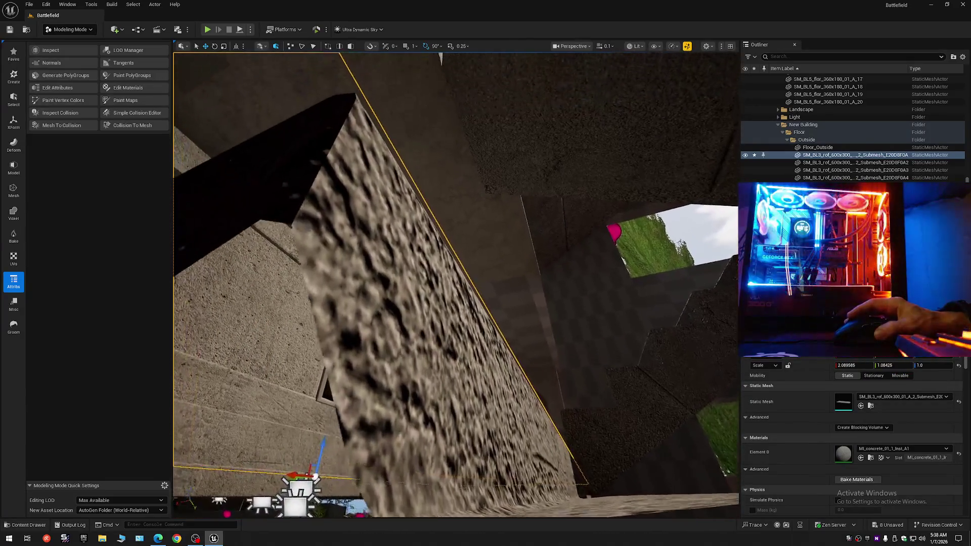
- Undo the ledge's last move and set its pivot down onto its surface
key("s")
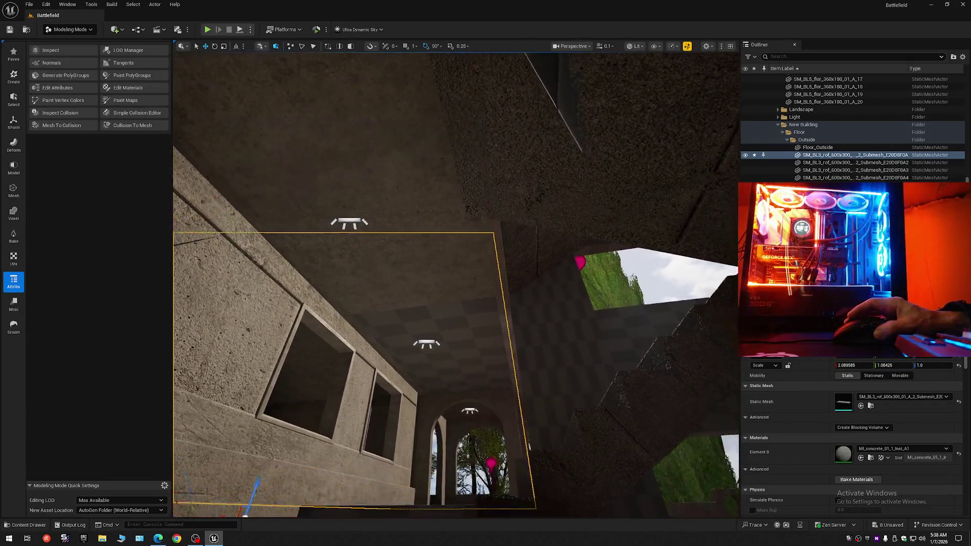
key("q")
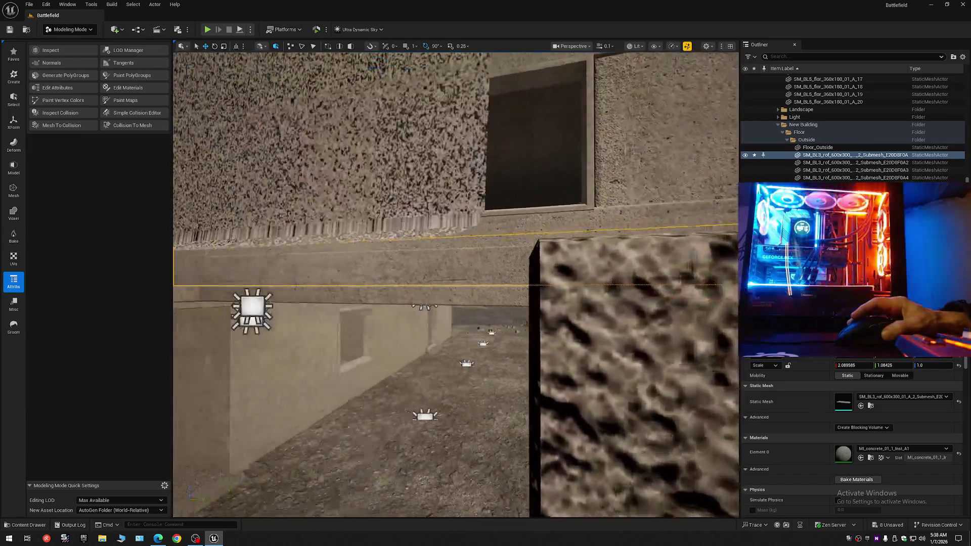
key("w")
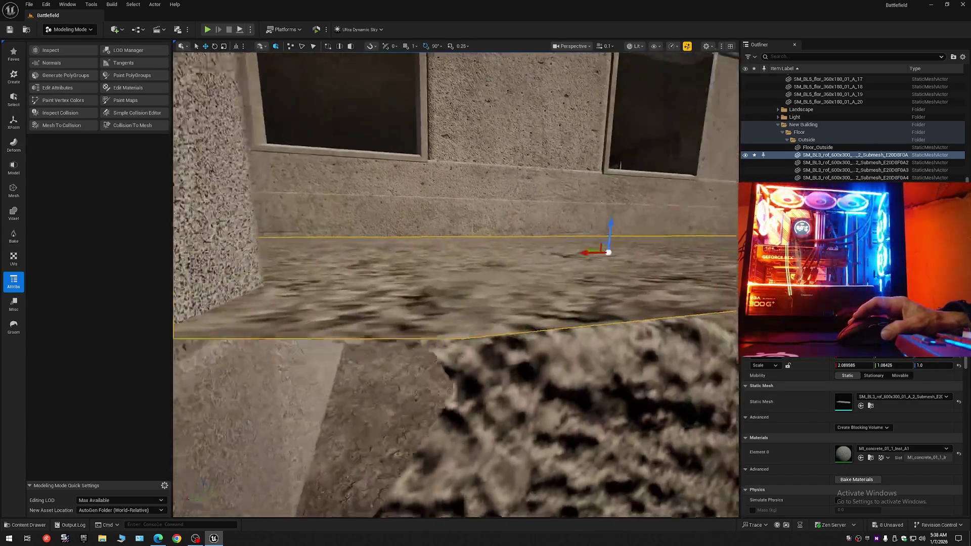
key("s")
key("w")
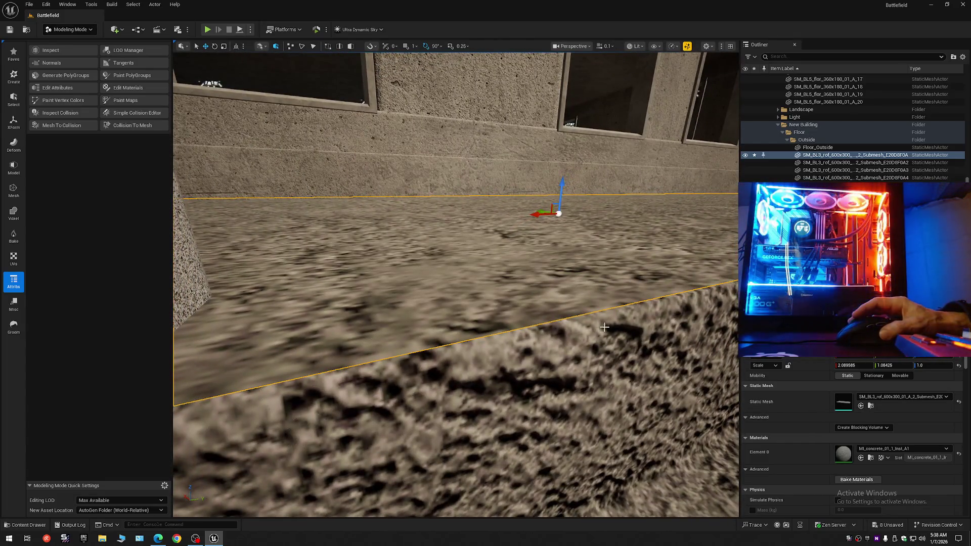
key("ctrl+z")
key("ctrl+z")
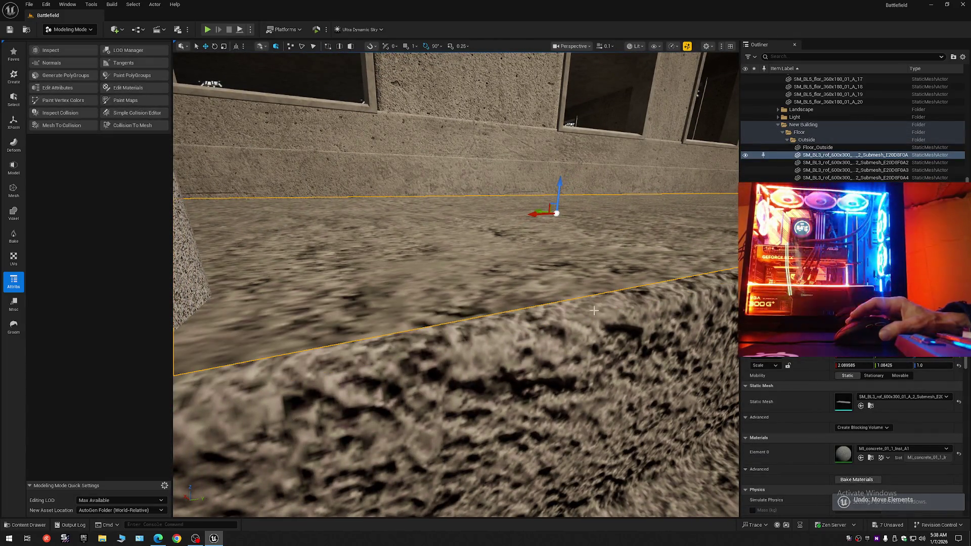
middle_click(564, 287)
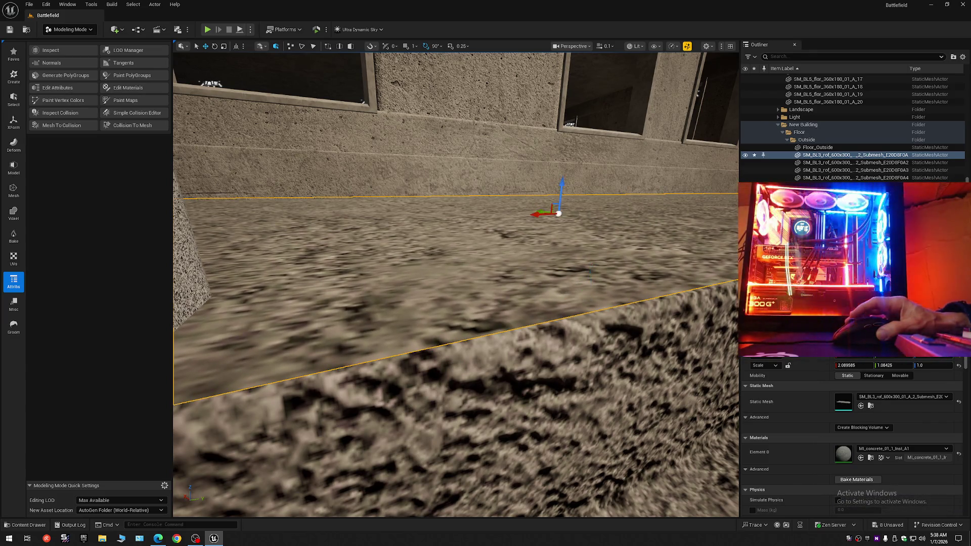
- Review the selected ledge floor up close, then bring up the Modeling Mode list
key("w")
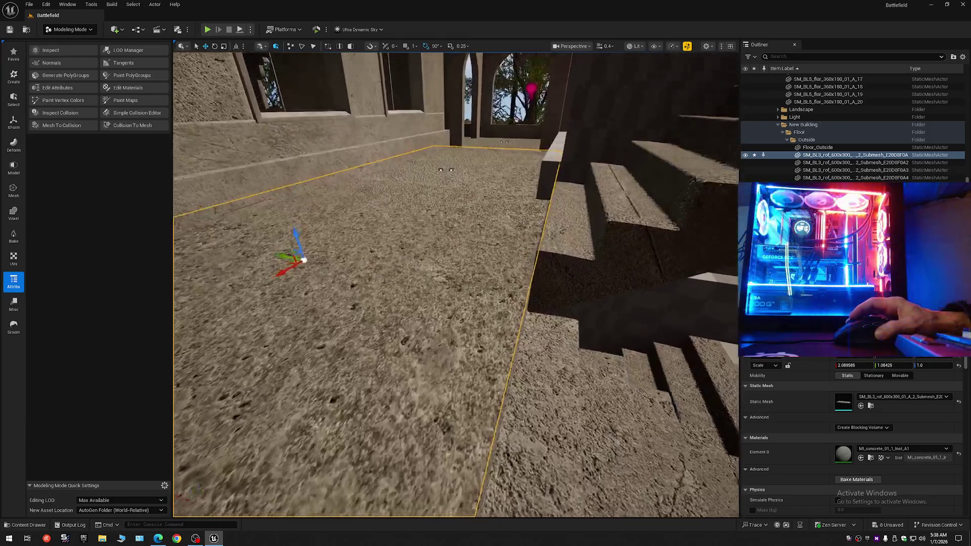
scroll(456, 283, "down", 1)
scroll(455, 283, "down", 2)
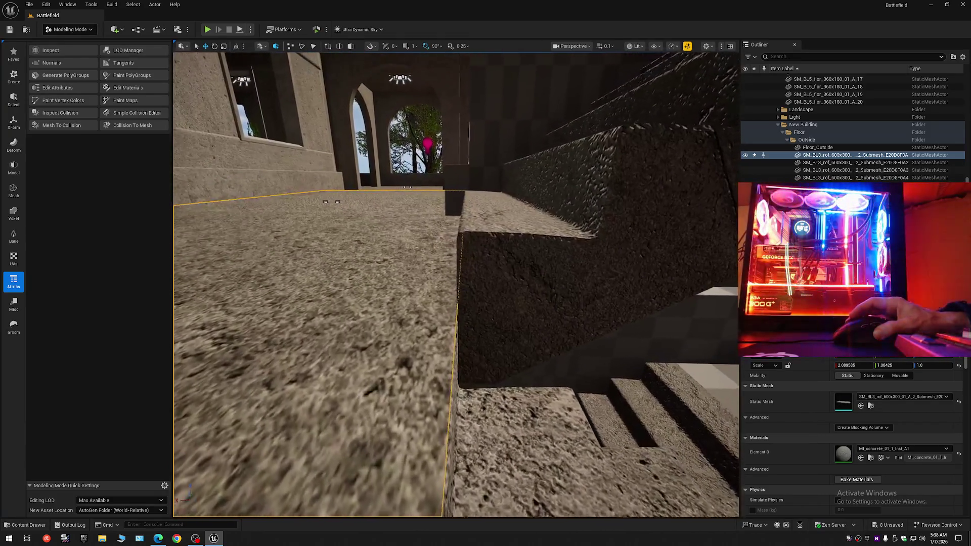
key("w")
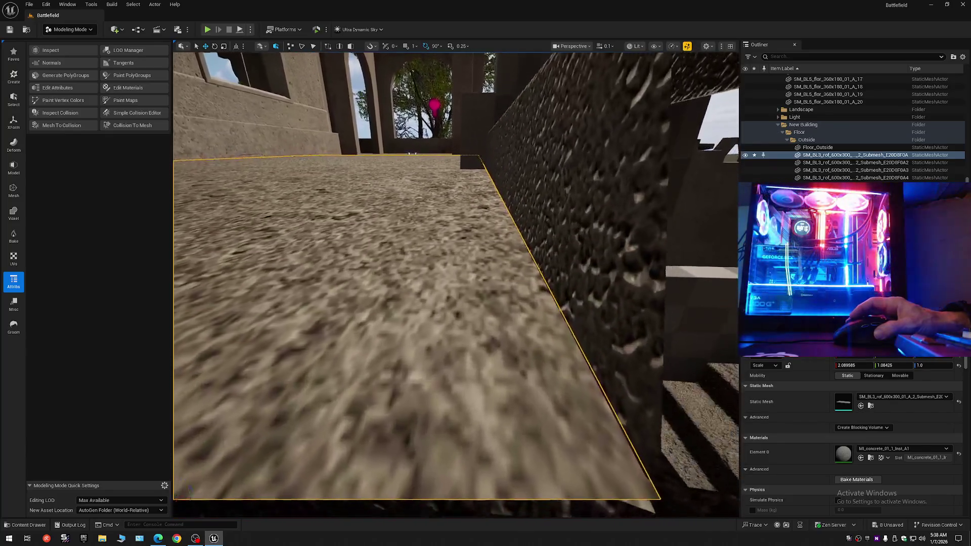
key("w")
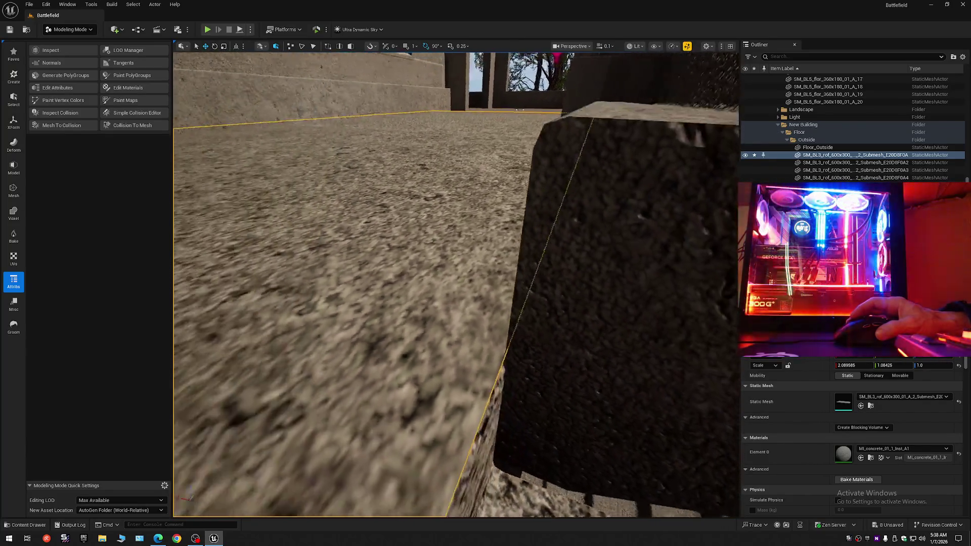
key("w")
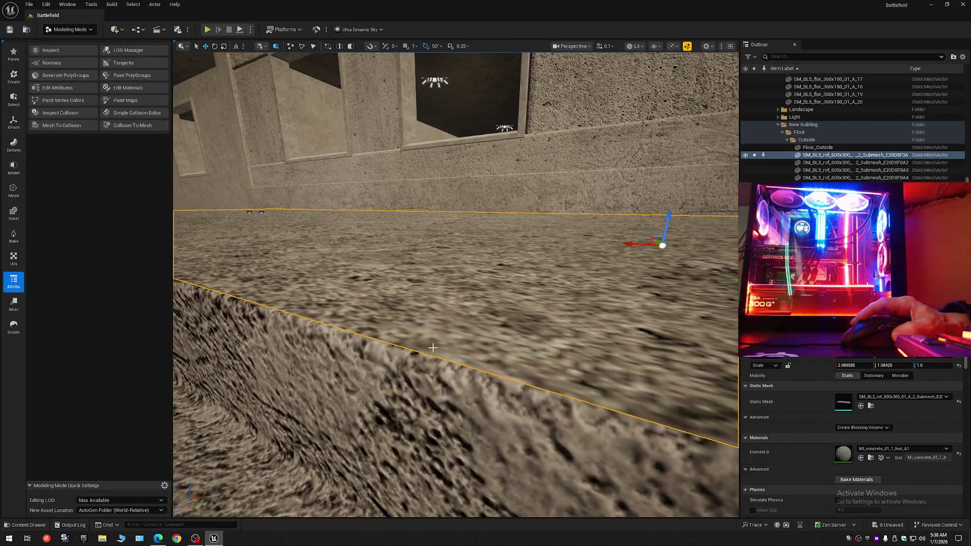
left_click(68, 29)
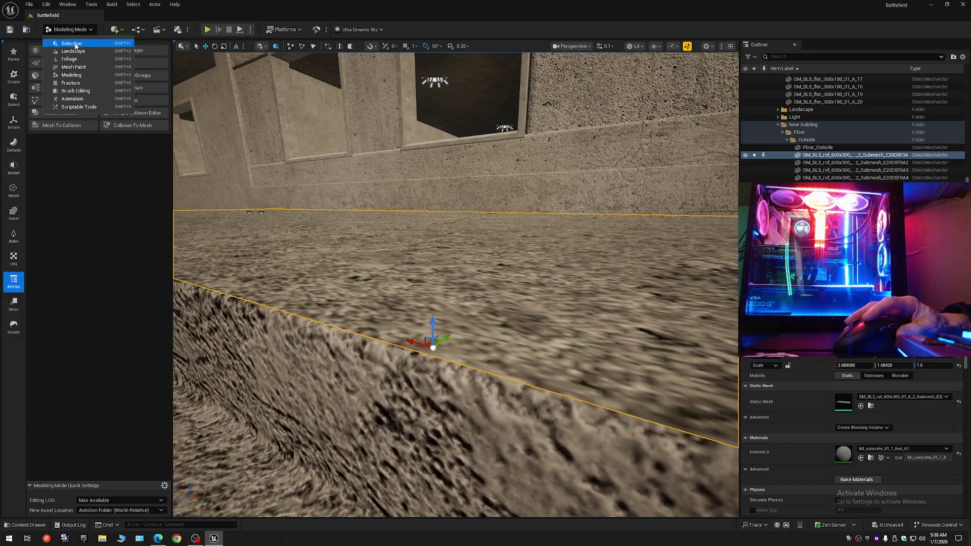
- Switch to Selection Mode and view the wall and ledge head-on
left_click(66, 44)
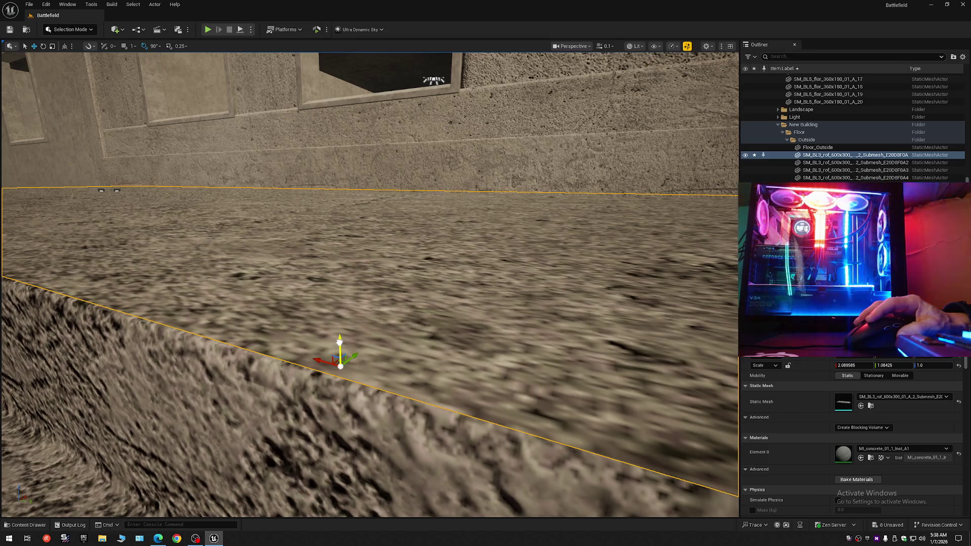
scroll(369, 283, "down", 3)
key("w")
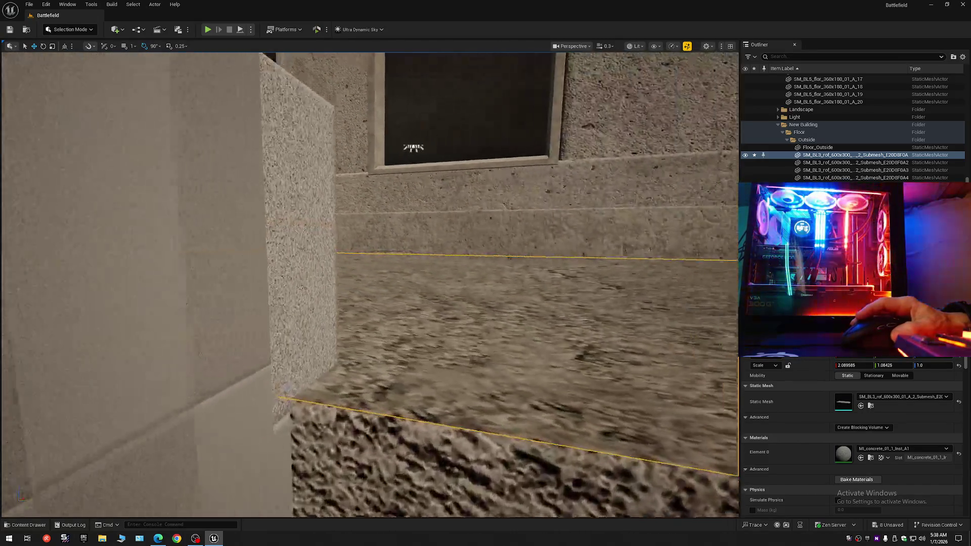
key("s")
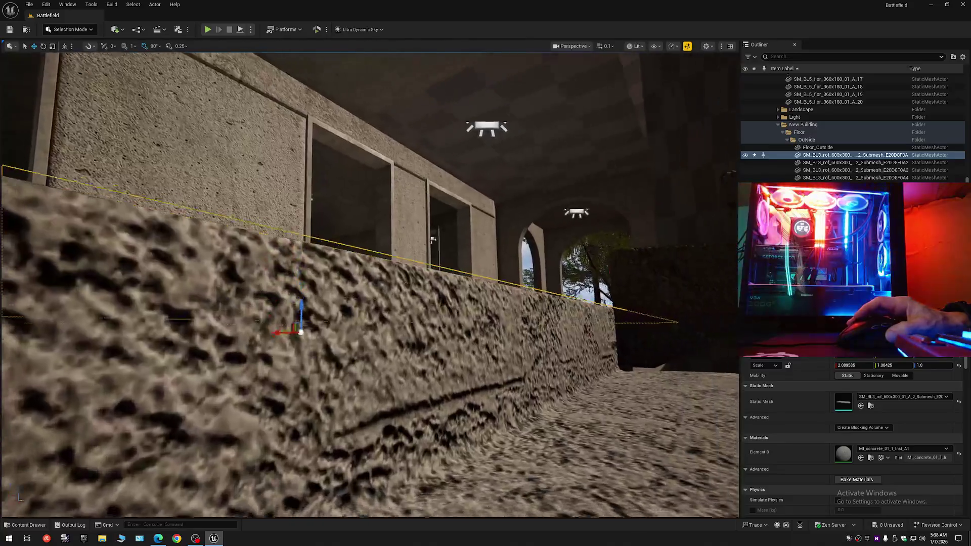
key("s")
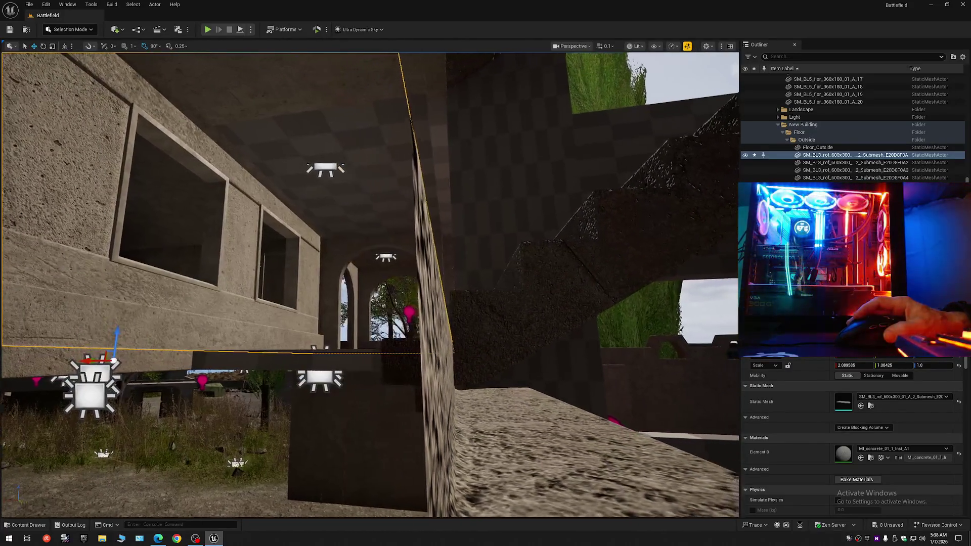
key("e")
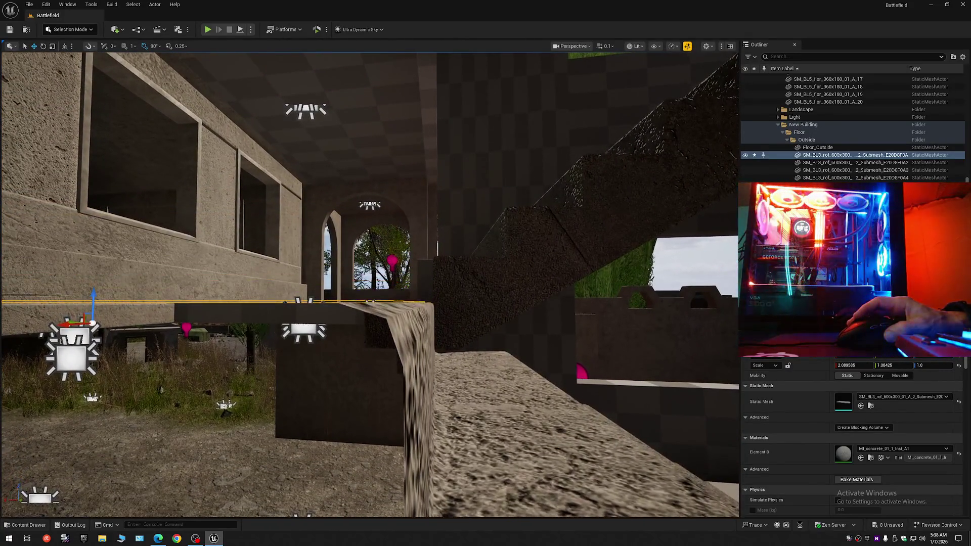
key("d")
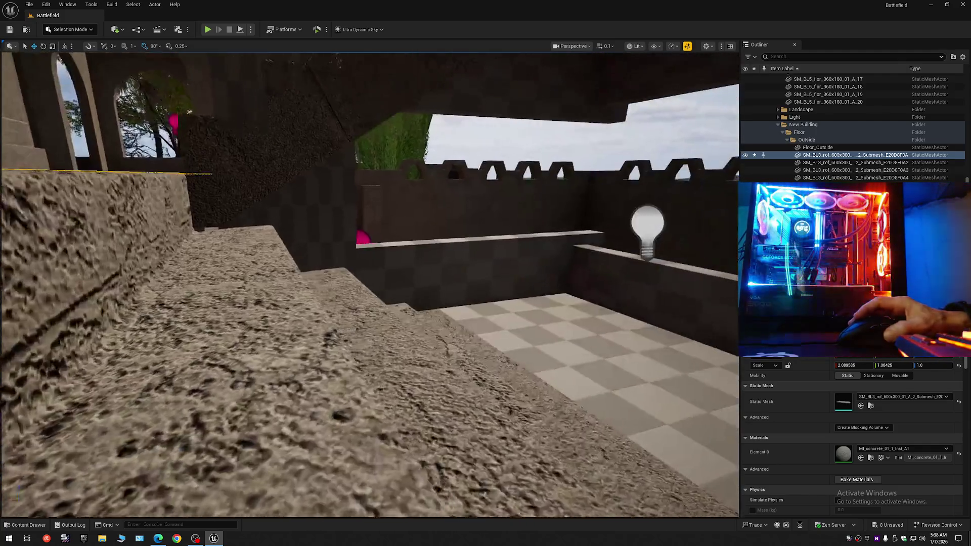
scroll(369, 283, "up", 2)
key("Escape")
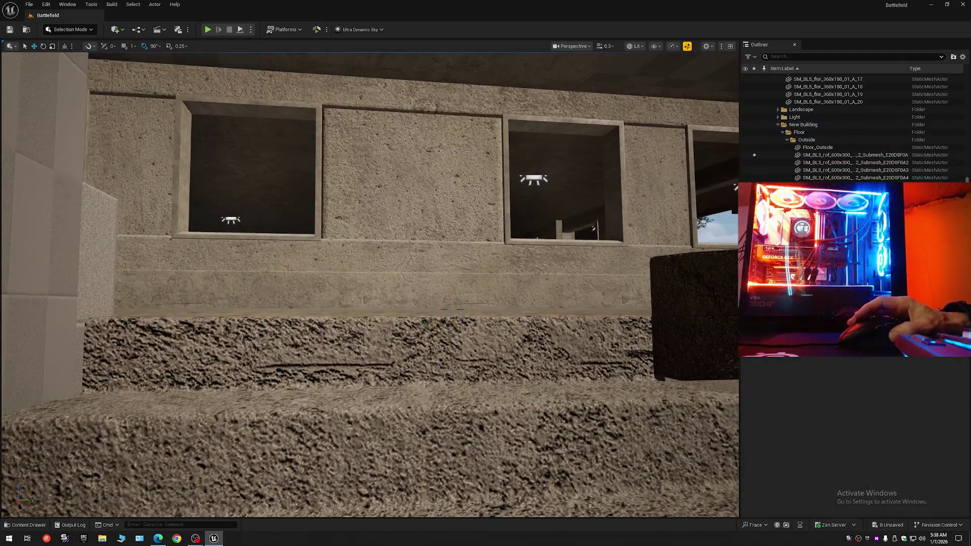
- Restore the floor mesh selection with Ctrl+Z and add the second floor submesh piece
key("w")
scroll(369, 283, "down", 1)
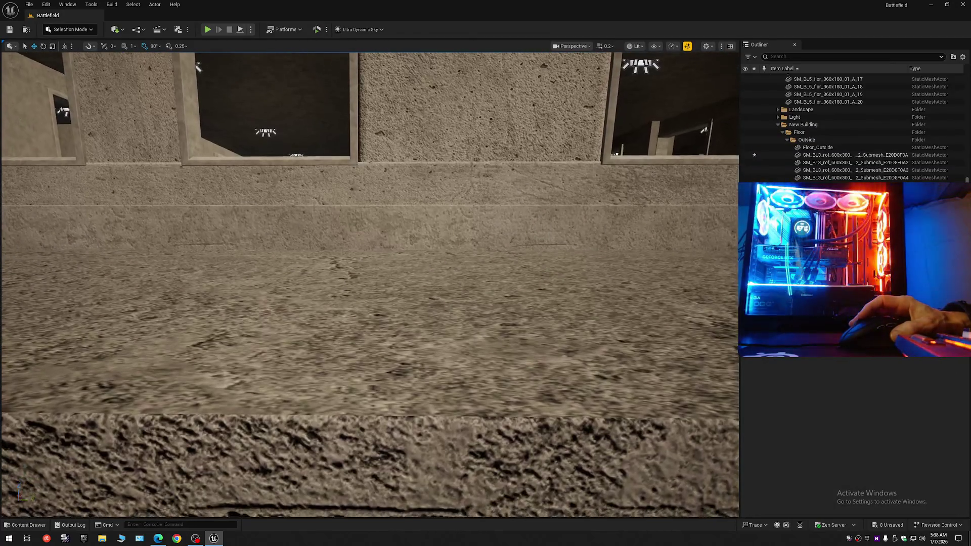
key("q")
key("s")
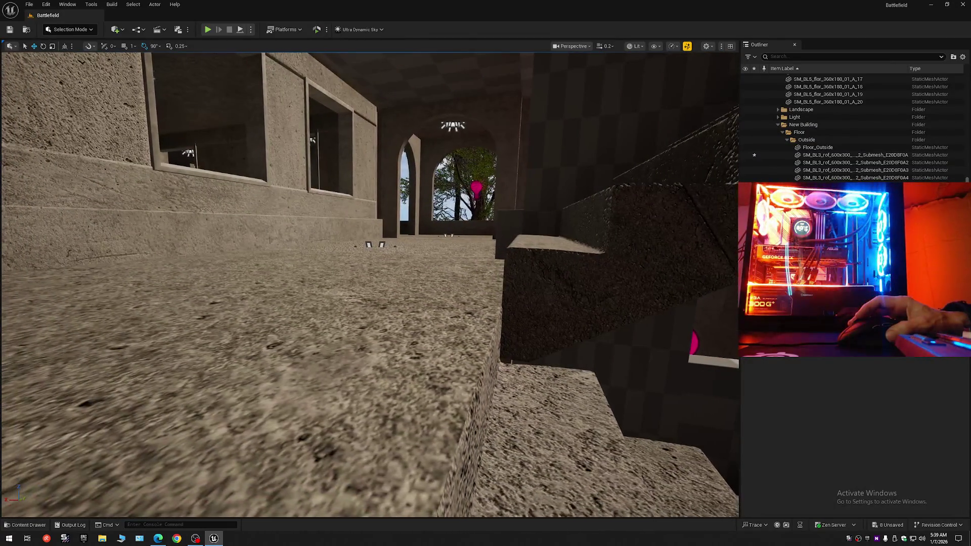
key("ctrl+z")
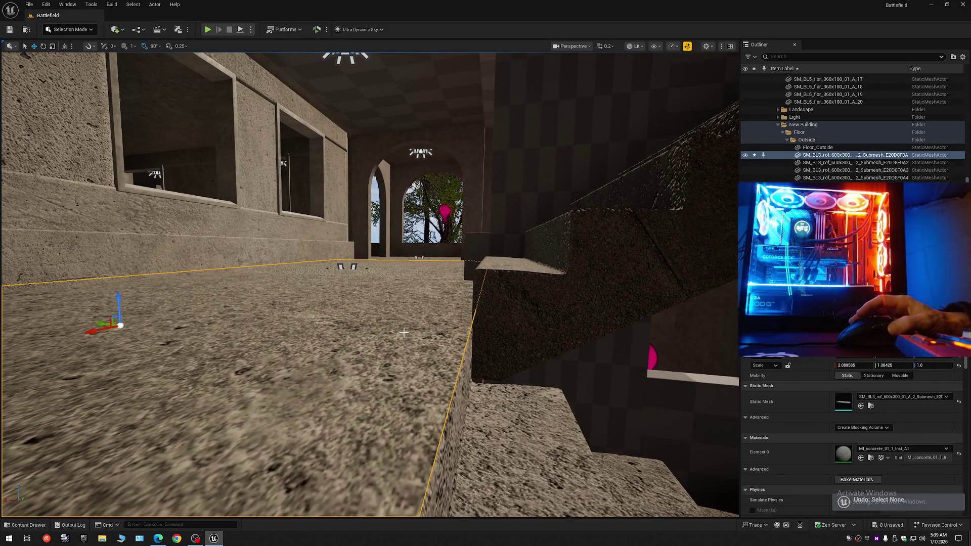
key("ctrl+z")
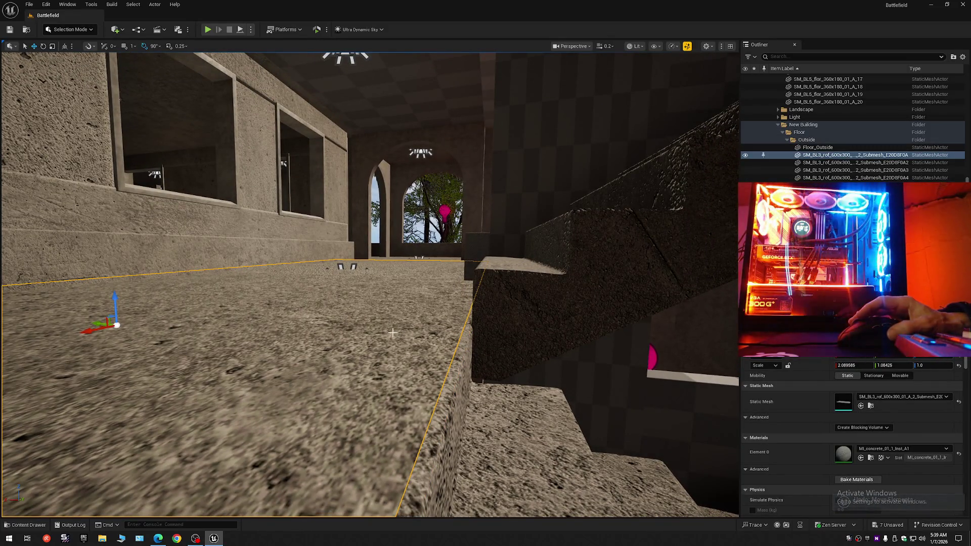
scroll(392, 332, "up", 3)
key("w")
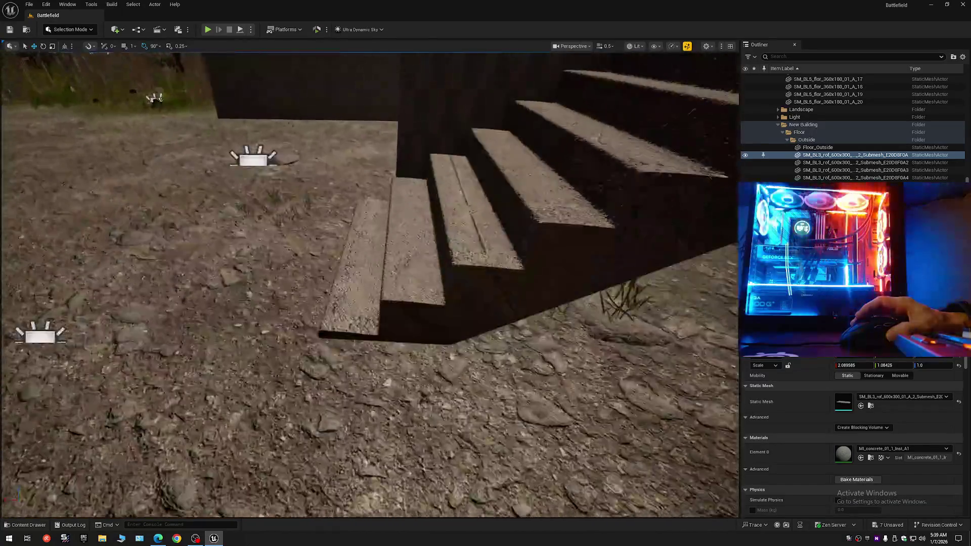
key("w")
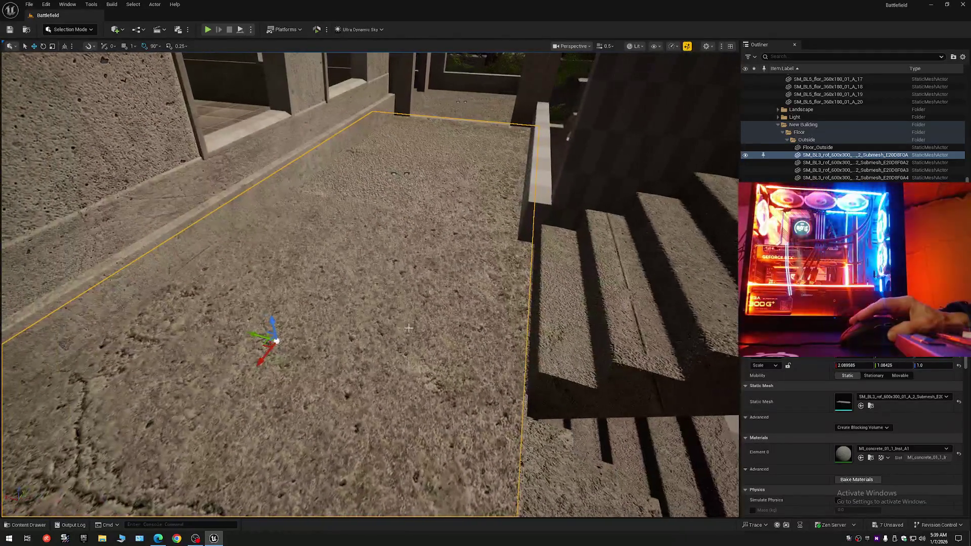
key("s")
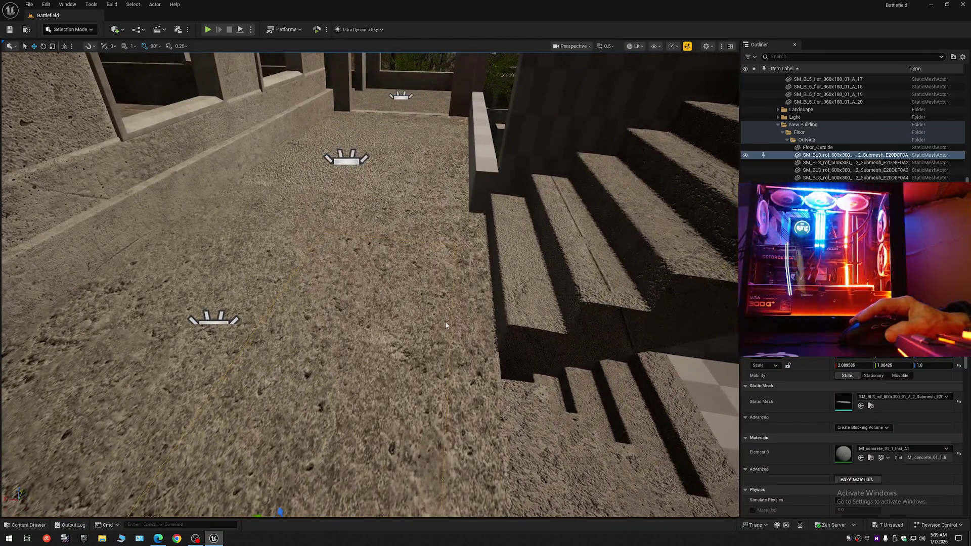
left_click(445, 324, "ctrl")
- Add the third SM_BL3_rof_600x300 floor submesh piece to the selection
scroll(445, 324, "down", 4)
key("w")
key("q")
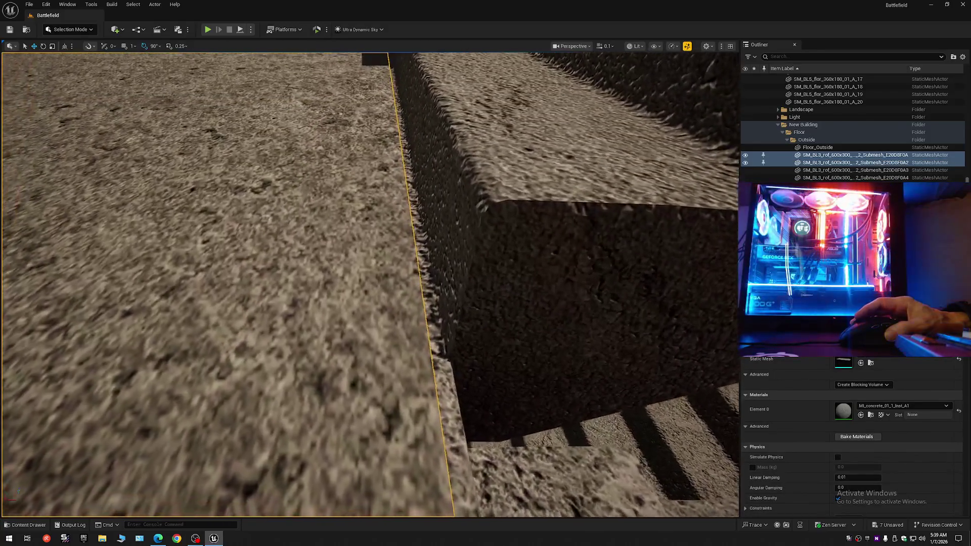
scroll(369, 283, "up", 2)
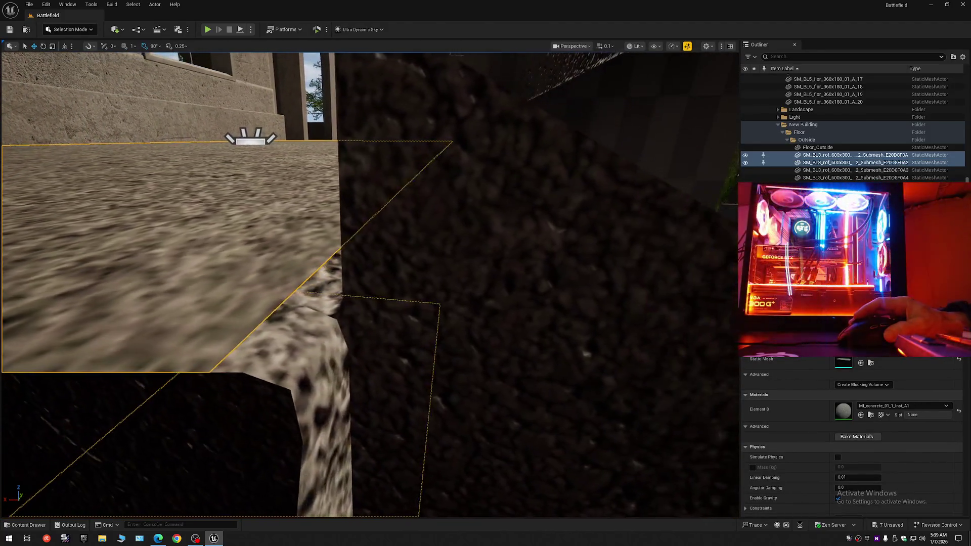
key("s")
scroll(394, 317, "up", 1)
key("w")
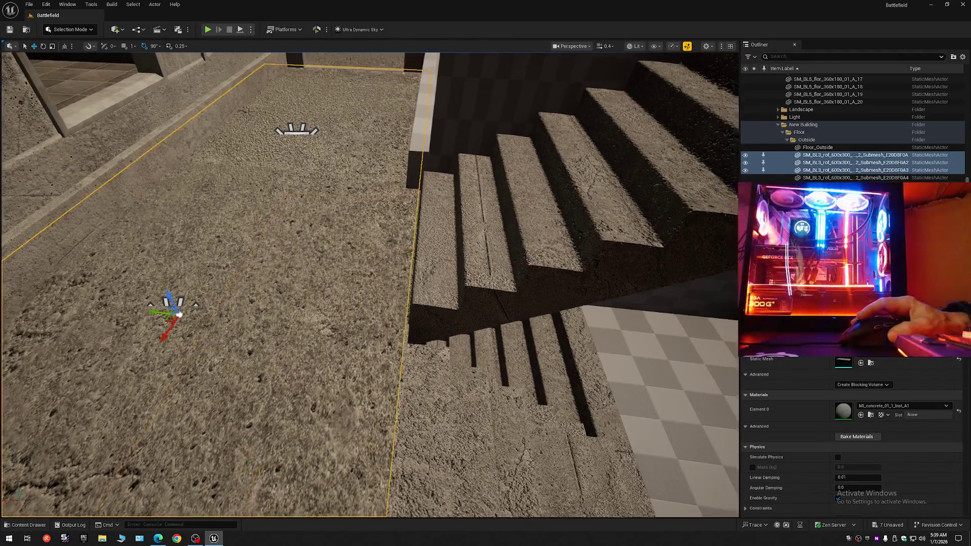
scroll(369, 319, "up", 3)
scroll(370, 318, "down", 3)
left_click(353, 309, "ctrl")
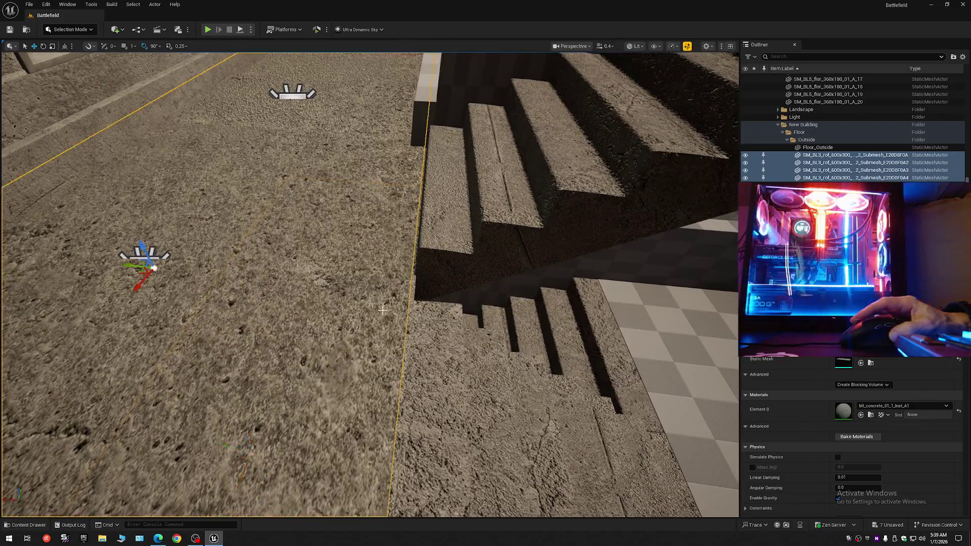
- Frame all the selected floor submesh pieces in the viewport with F
scroll(381, 311, "down", 3)
scroll(380, 311, "up", 4)
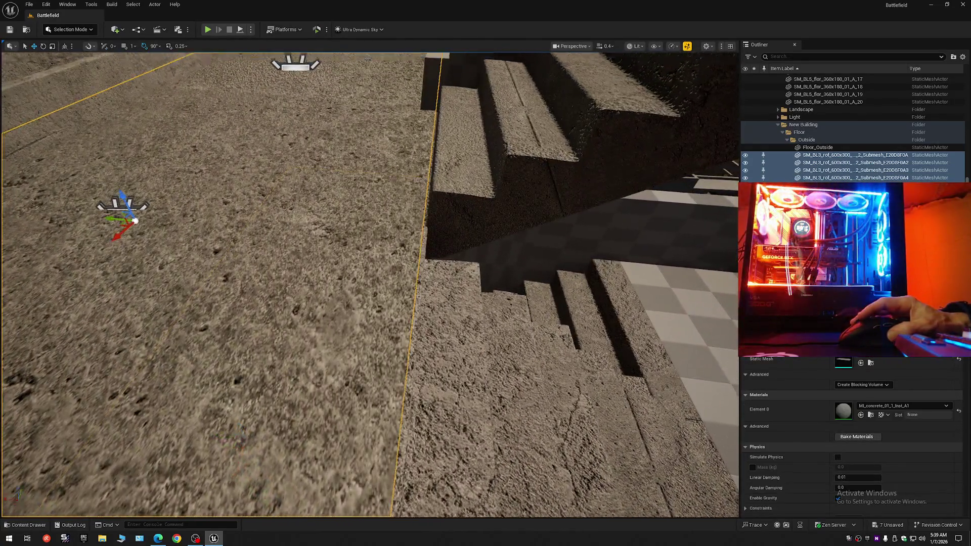
scroll(349, 306, "down", 3)
scroll(349, 306, "up", 3)
mouse_move(388, 307)
left_mouse_down()
mouse_move(338, 295)
mouse_move(400, 295)
mouse_move(405, 324)
mouse_move(395, 326)
mouse_move(384, 327)
mouse_move(394, 299)
mouse_move(465, 283)
left_mouse_up()
scroll(399, 296, "down", 1)
scroll(405, 296, "up", 2)
scroll(427, 293, "up", 2)
scroll(445, 283, "up", 1)
scroll(466, 284, "down", 3)
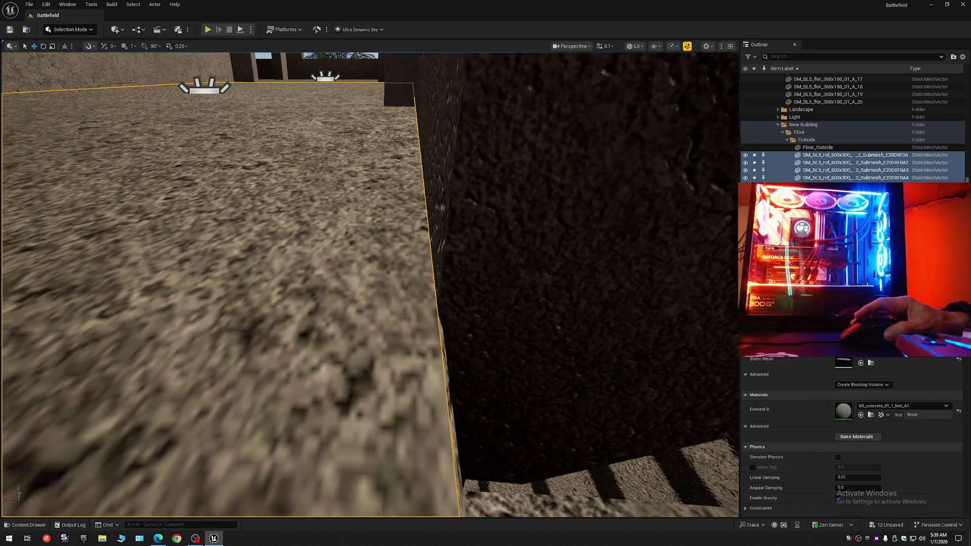
key("f")
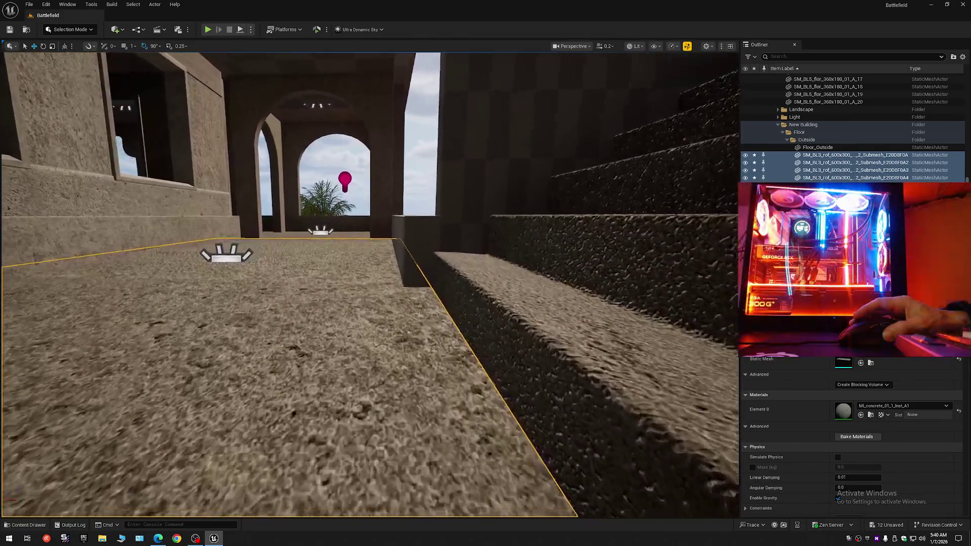
scroll(370, 284, "up", 1)
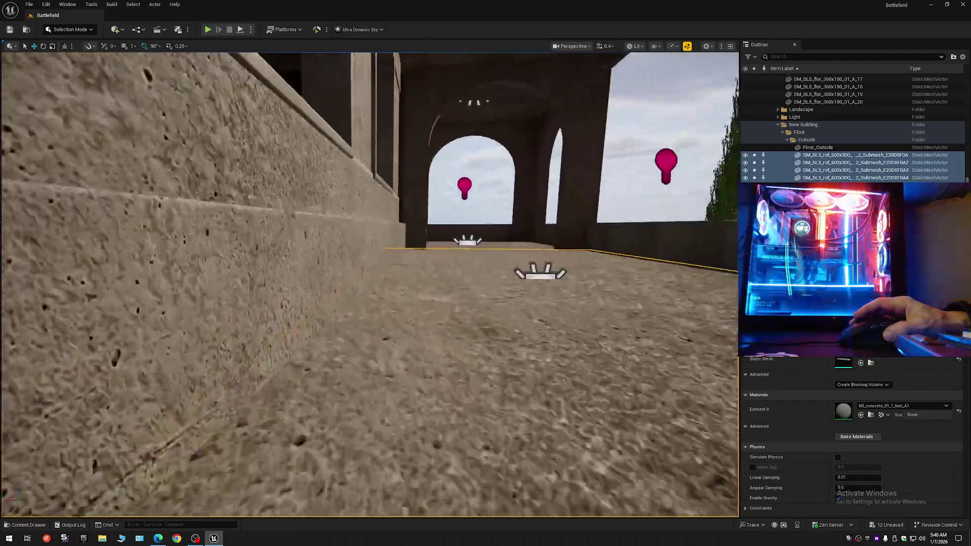
- Deselect the floor pieces and select the SM_BL5_ladr_240x160_01_A_14 staircase on the roof
key("w")
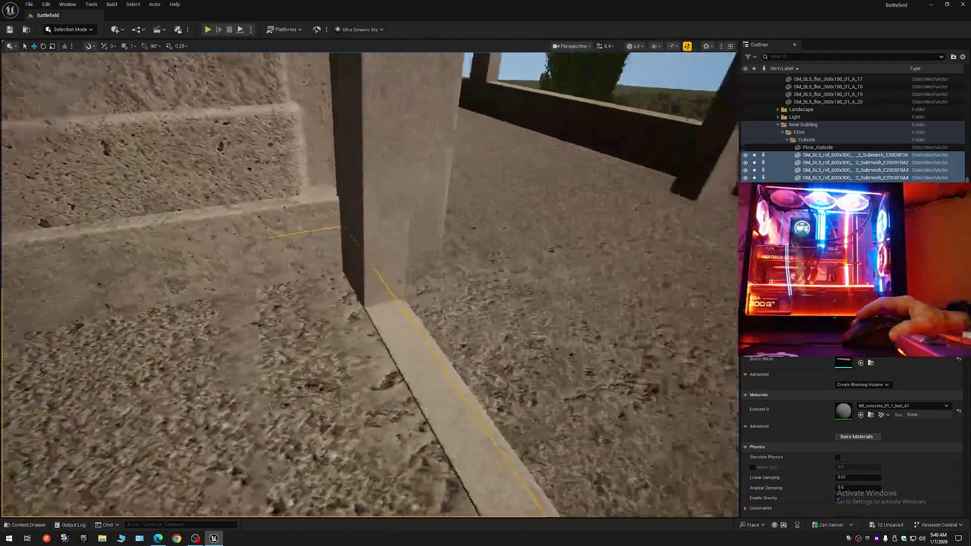
scroll(370, 283, "up", 1)
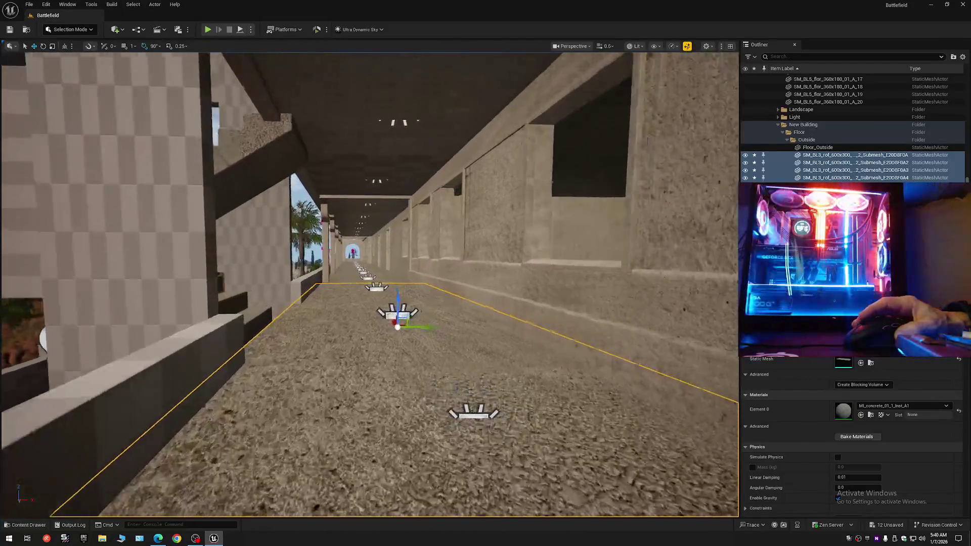
key("Escape")
key("w")
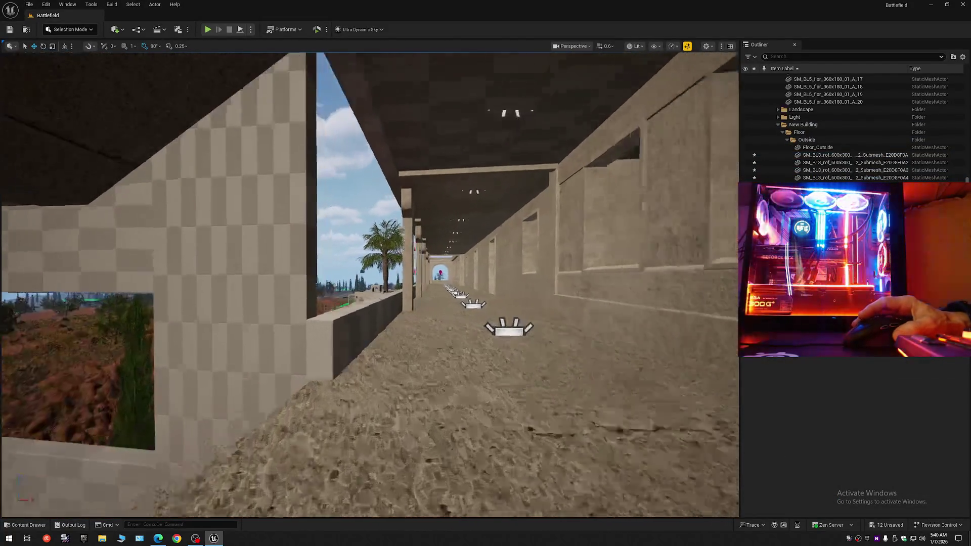
key("w")
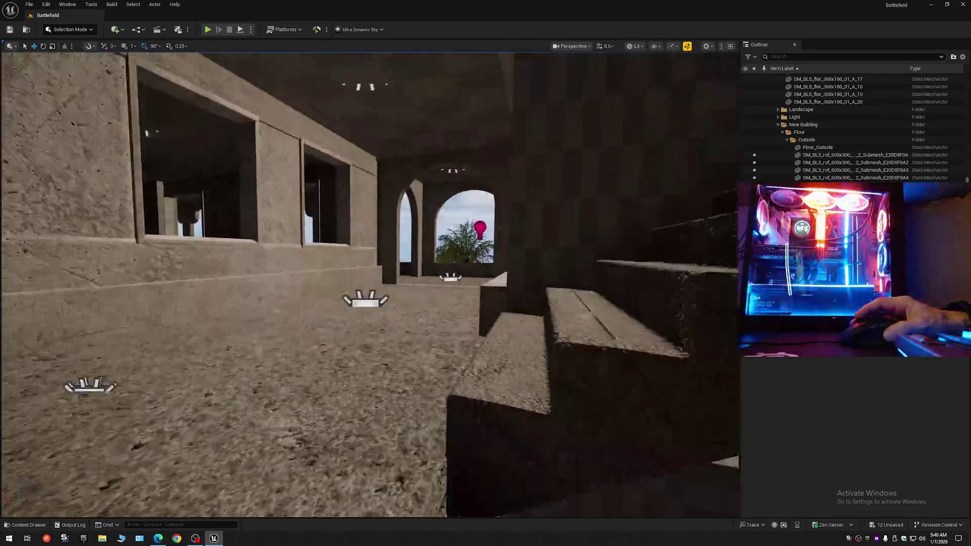
scroll(369, 284, "up", 1)
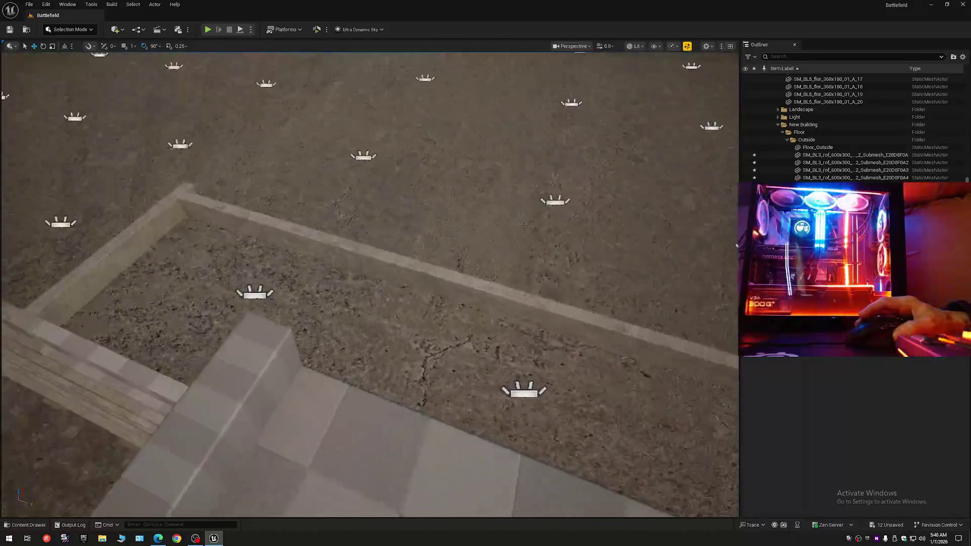
scroll(369, 283, "down", 1)
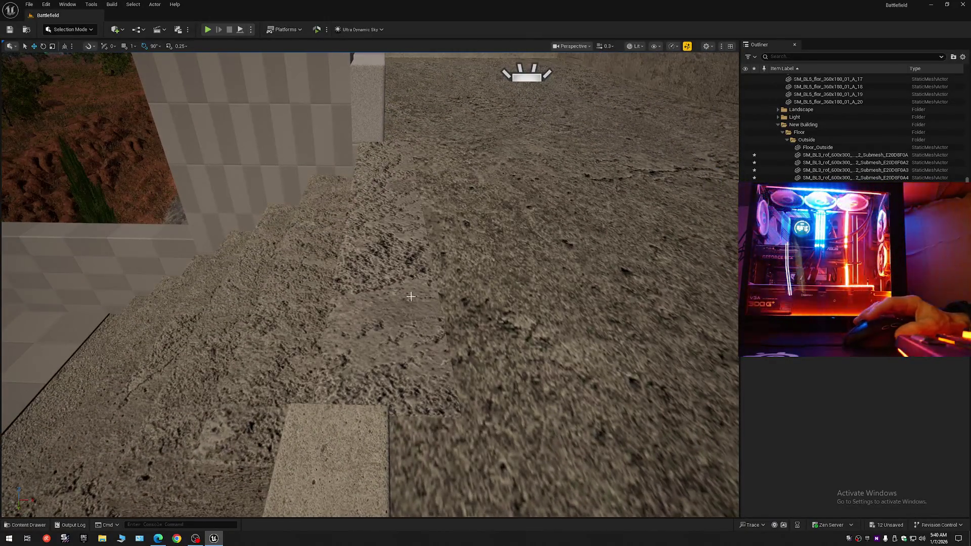
left_click(410, 297)
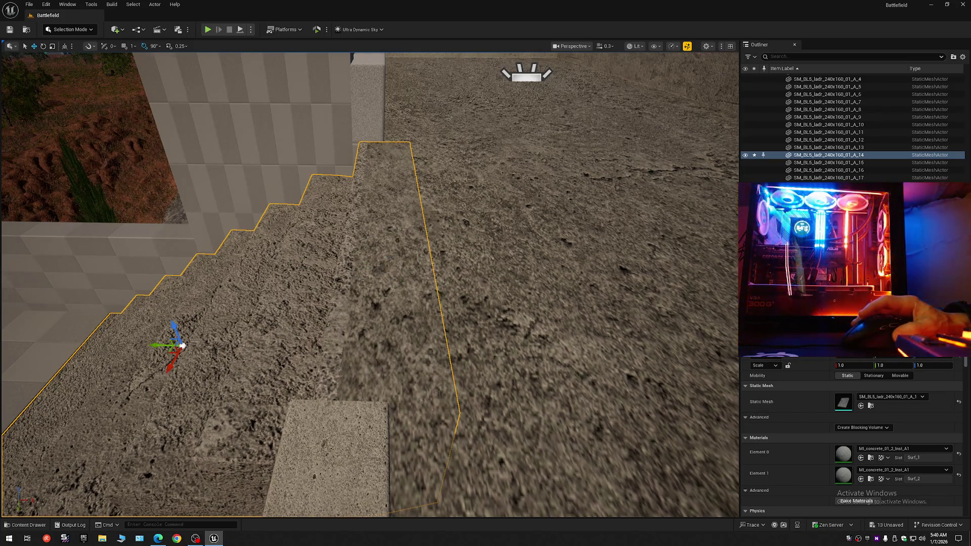
- Select the large roof slab, dismissing the accidentally opened window menu
key("w")
scroll(112, 67, "down", 1)
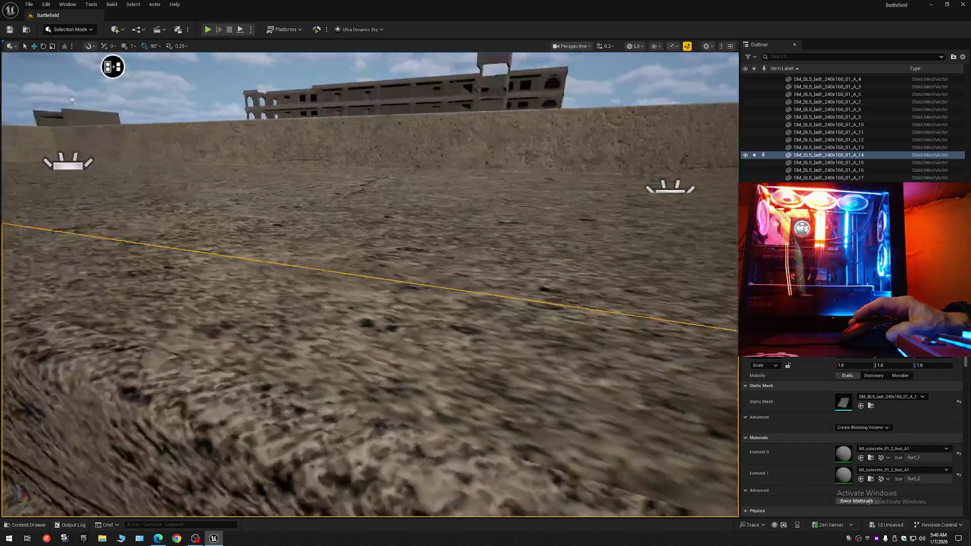
key("w")
scroll(113, 67, "down", 1)
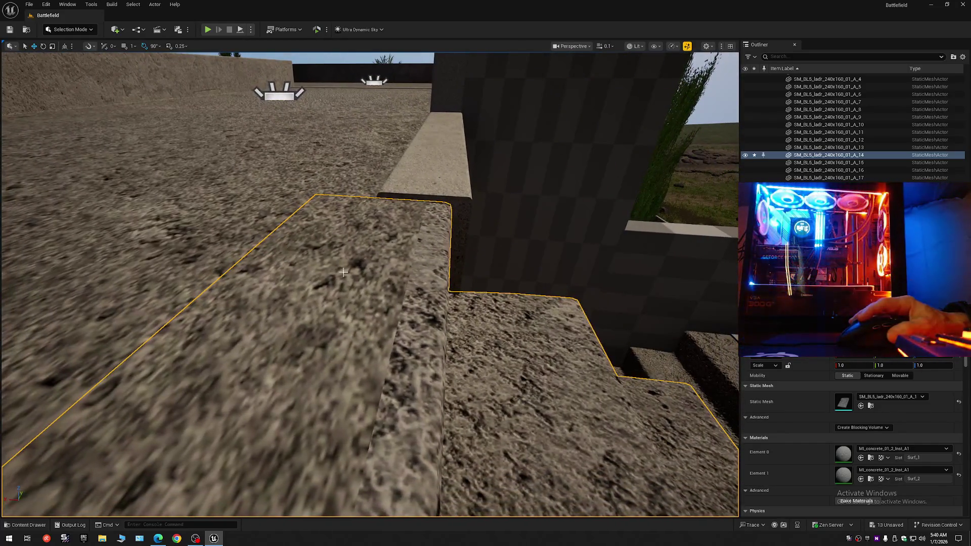
left_click(372, 273)
key("alt+space")
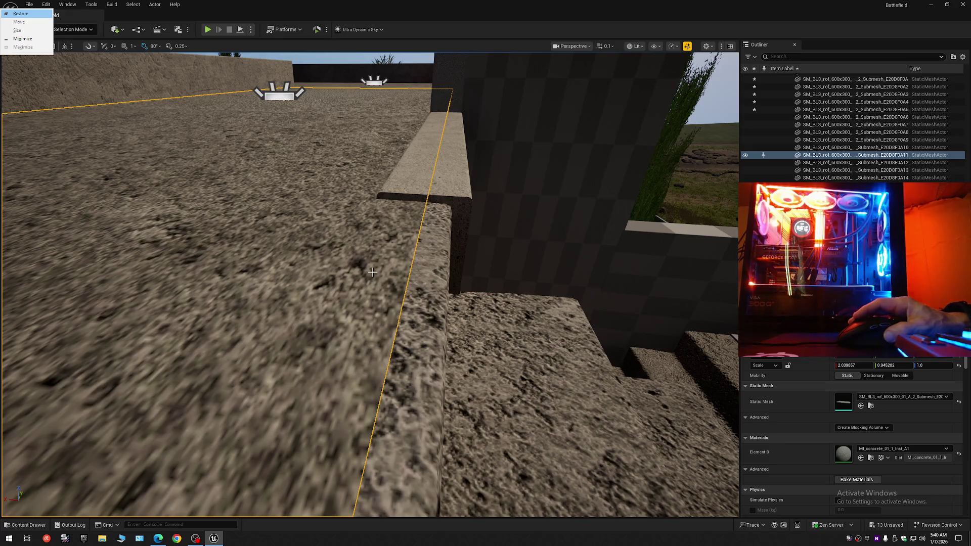
key("Escape")
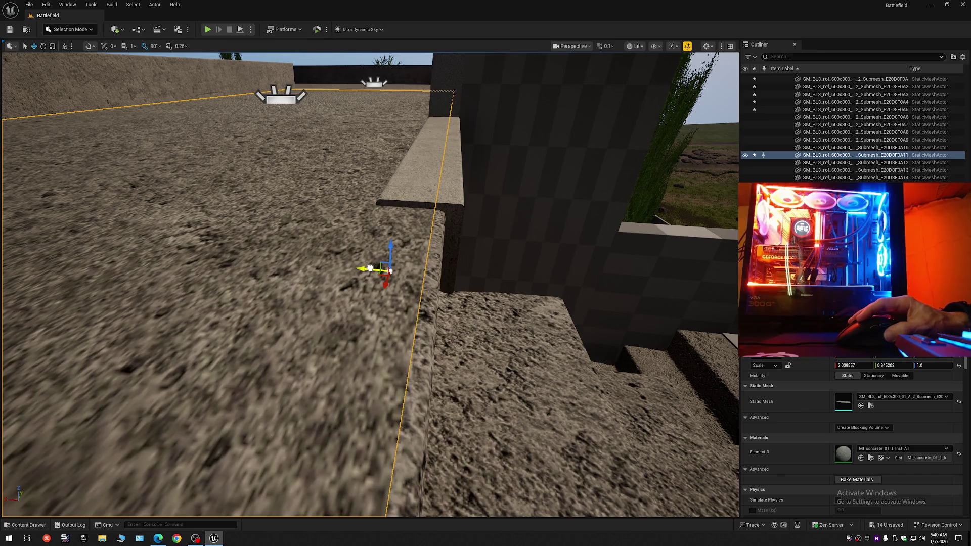
- Select the SM_BL2_dec_02_A_40 trim strip, then collapse the Outliner to Battlefield (Editor)
scroll(370, 268, "up", 3)
key("s")
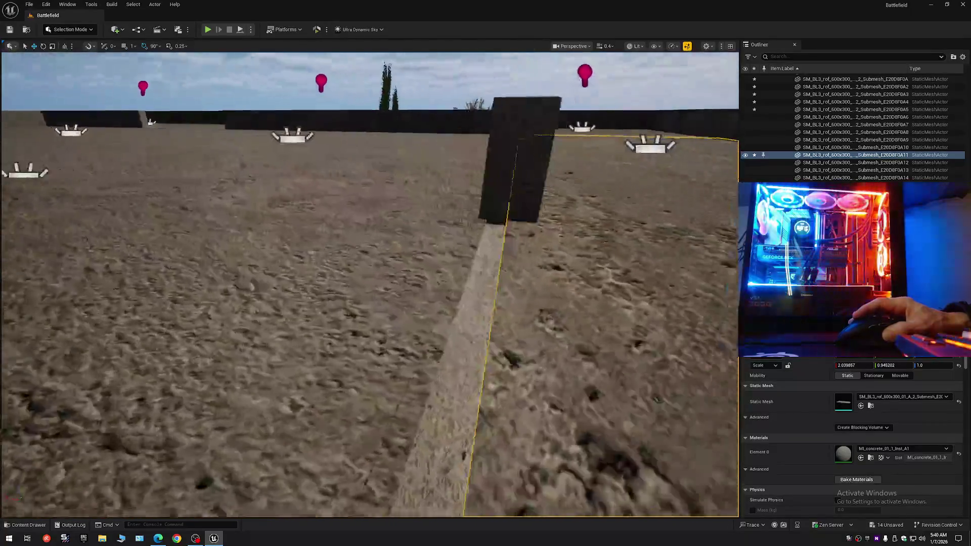
key("w")
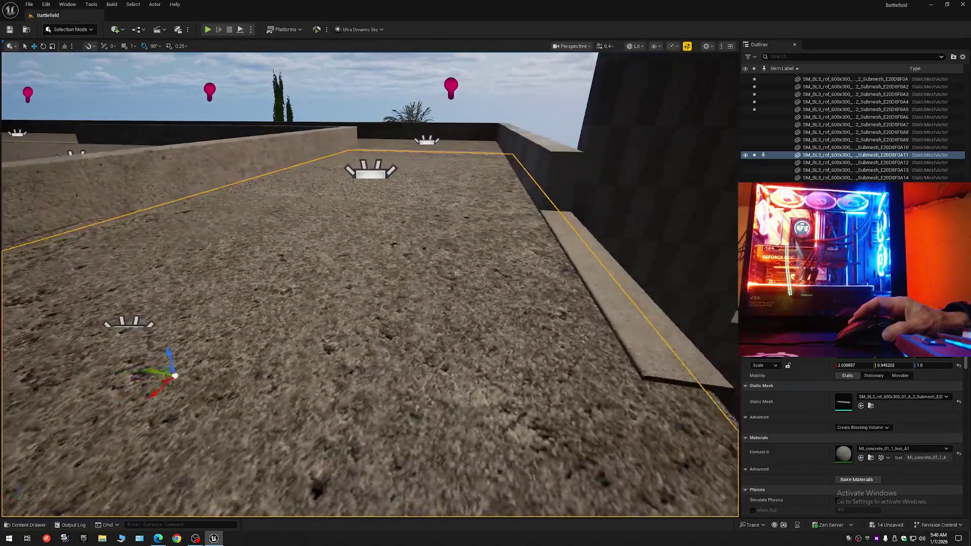
key("w")
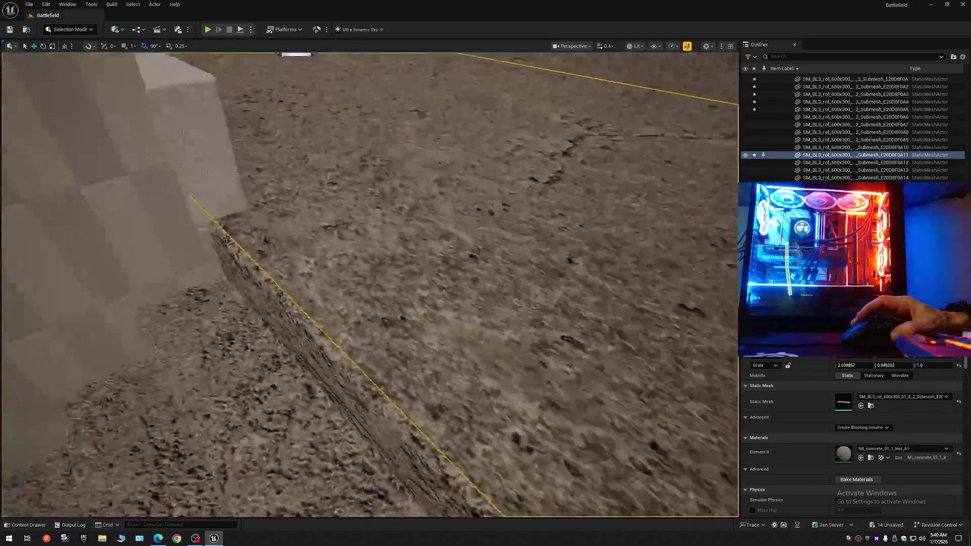
key("Escape")
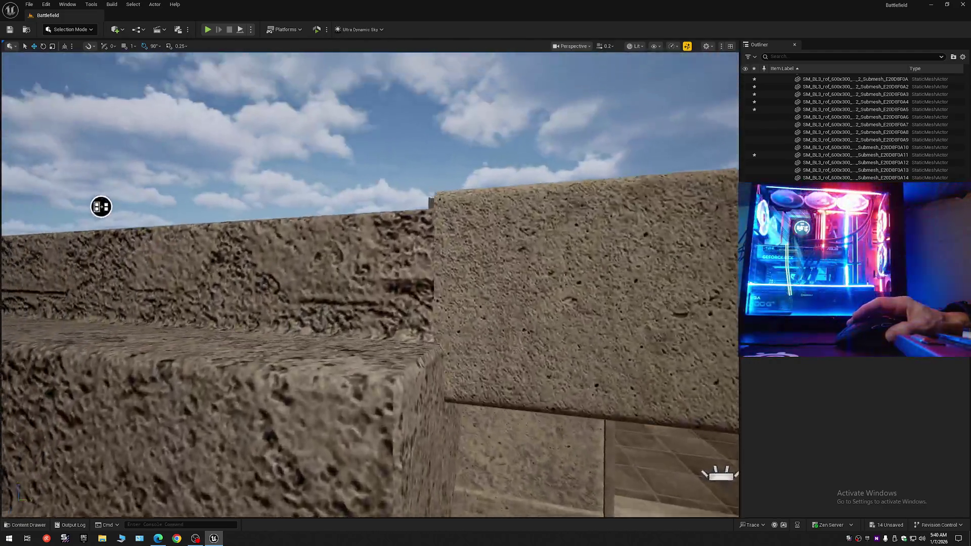
mouse_move(100, 206)
left_mouse_down()
mouse_move(171, 278)
mouse_move(167, 246)
left_mouse_up()
scroll(167, 247, "up", 3)
left_click_drag(373, 287, 385, 299)
scroll(386, 299, "up", 1)
left_click(404, 303)
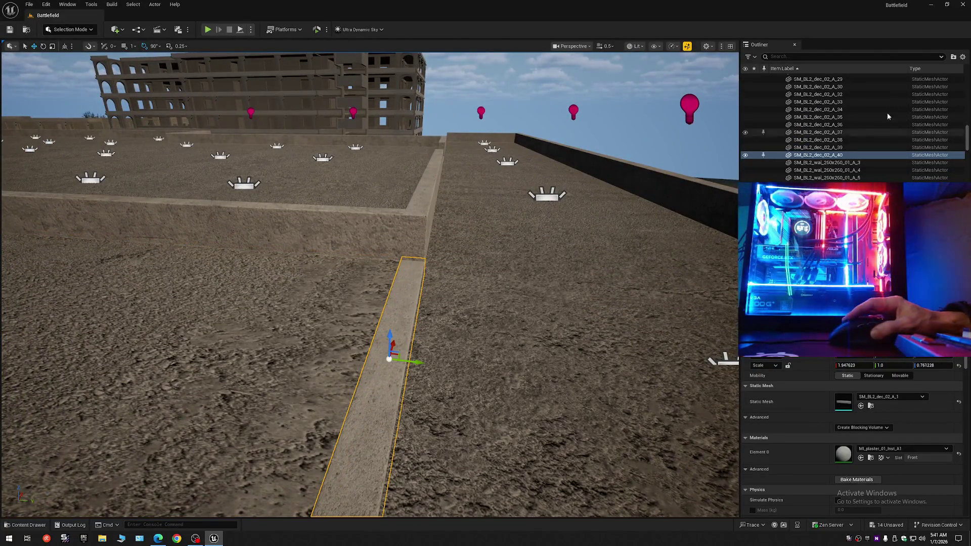
left_click(956, 68)
left_click(883, 87)
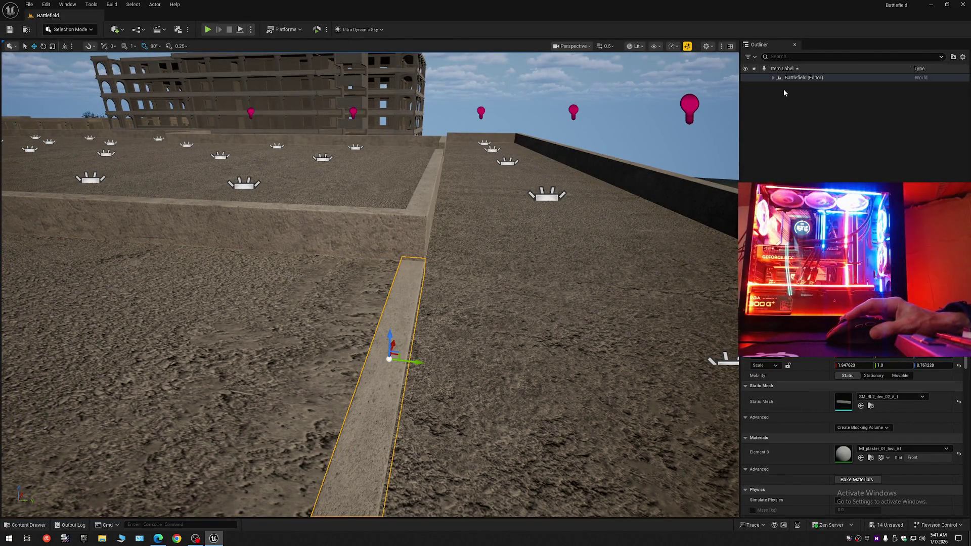
- Fly along the corridor and select the Backup2_Submesh11 ceiling slab beneath the stairs
left_click_drag(370, 283, 369, 284)
left_click_drag(433, 242, 424, 239)
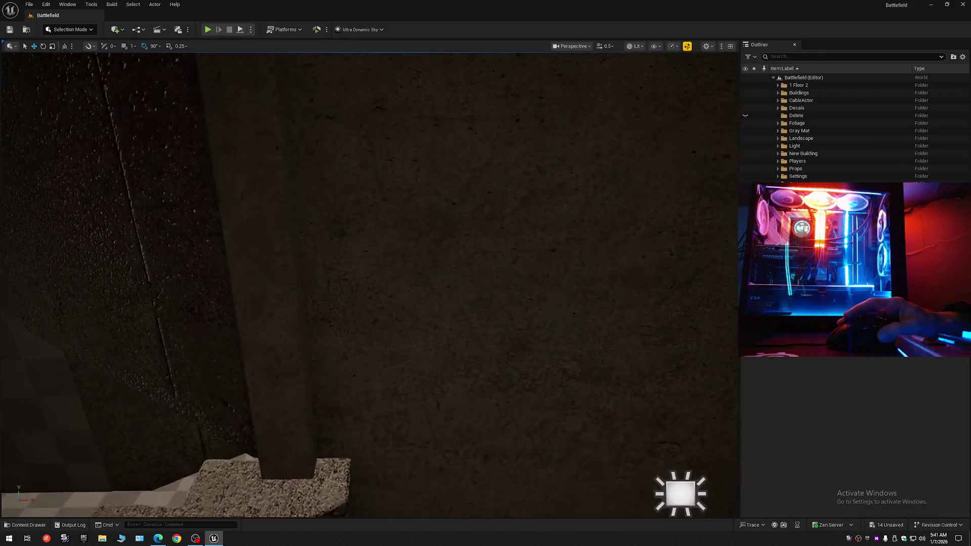
left_click_drag(424, 240, 424, 240)
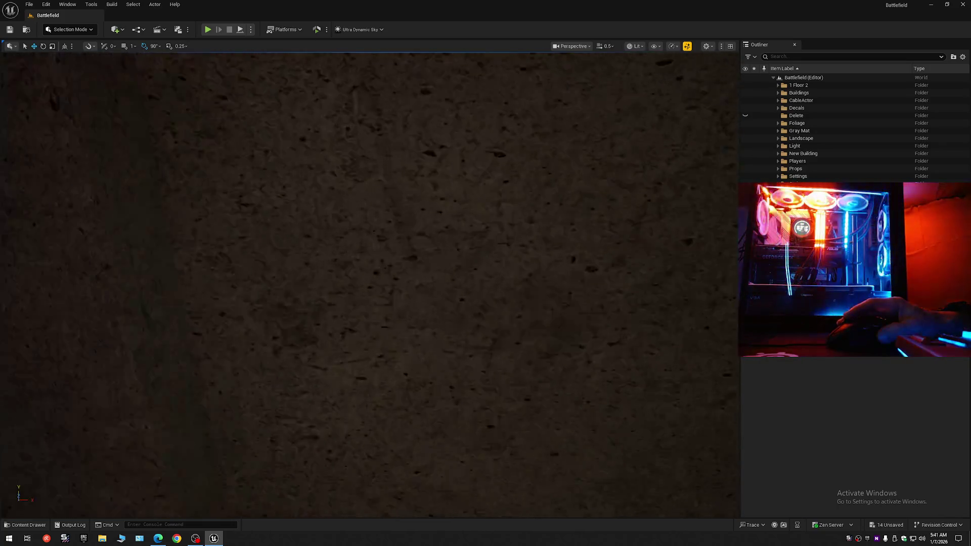
left_click_drag(424, 240, 424, 240)
scroll(424, 240, "down", 1)
scroll(424, 239, "down", 1)
scroll(423, 240, "down", 1)
left_click_drag(524, 228, 524, 228)
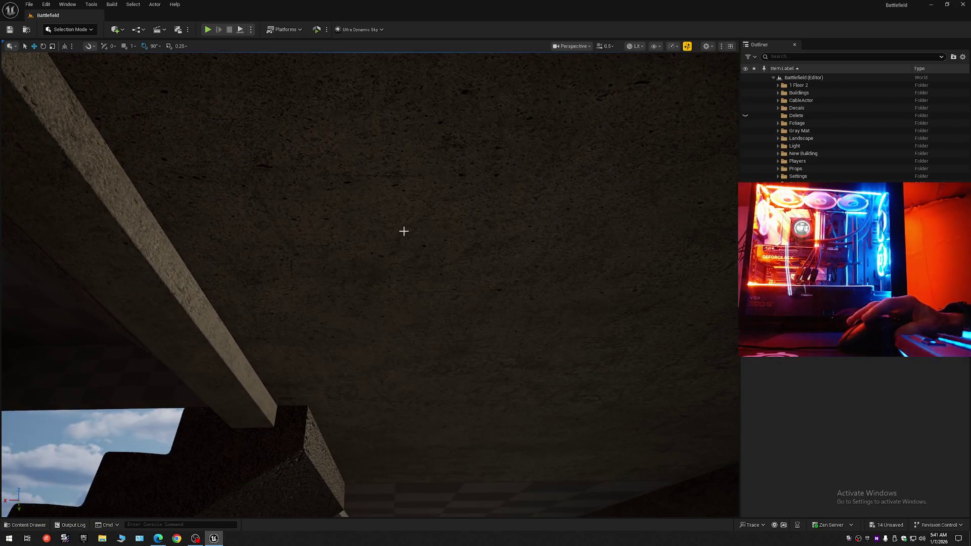
left_click(402, 231)
left_click_drag(402, 231, 402, 231)
scroll(402, 232, "down", 2)
mouse_move(348, 260)
left_mouse_down()
mouse_move(326, 288)
mouse_move(368, 293)
left_mouse_up()
- Shift Backup2_Submesh11 slightly along one axis with the Move tool
key("w")
left_click_drag(542, 288, 573, 289)
scroll(573, 289, "down", 1)
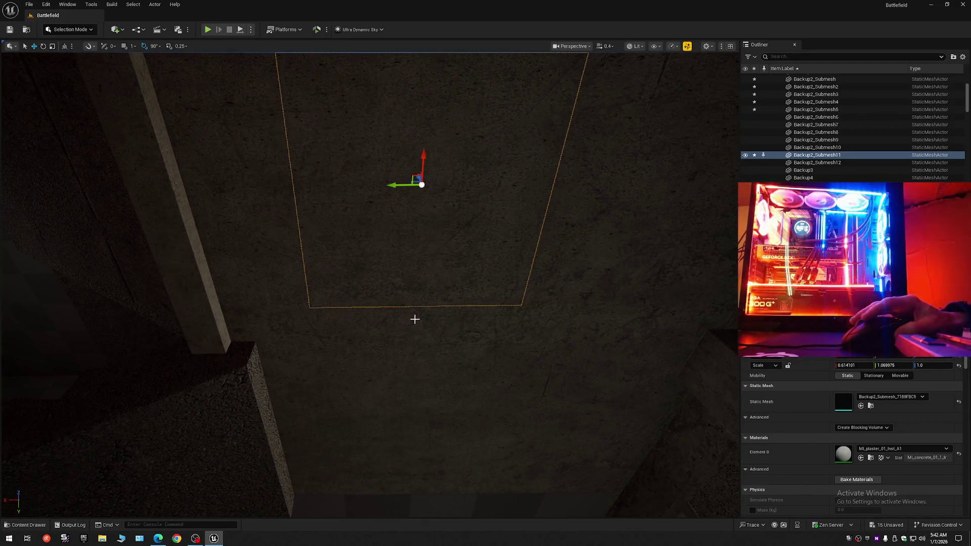
- Select the larger Backup2_Submesh10 slab and bring the view up under the ceiling
left_click(393, 304)
scroll(409, 320, "up", 3)
scroll(369, 284, "up", 2)
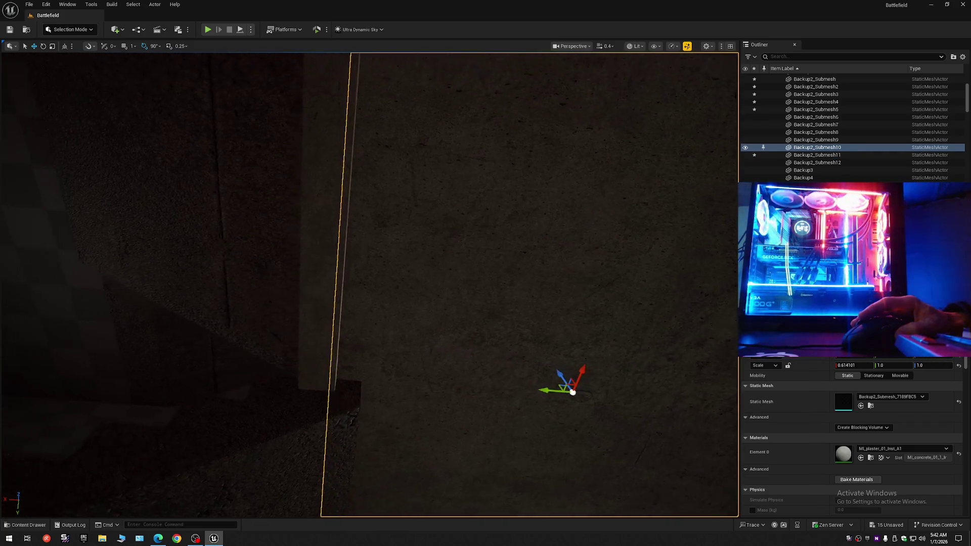
scroll(370, 283, "down", 3)
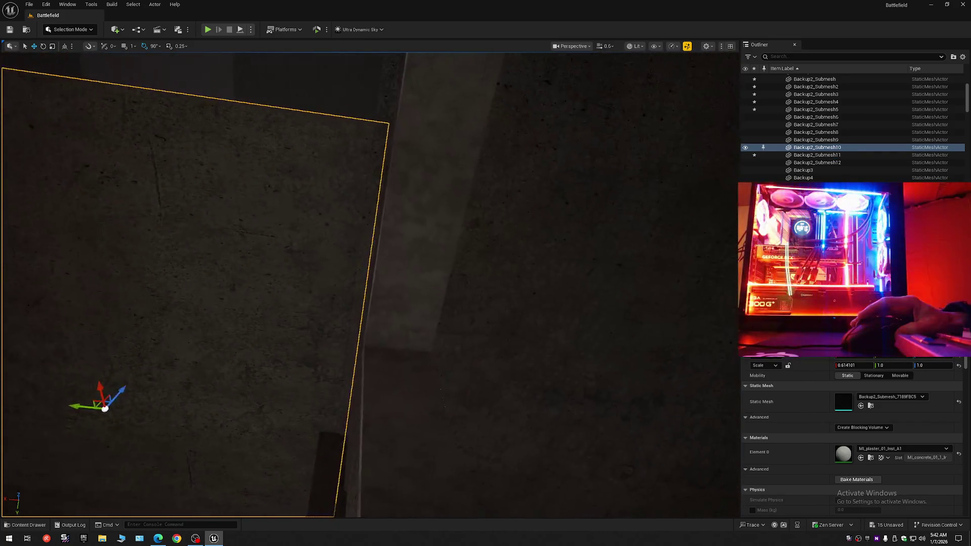
scroll(408, 322, "down", 1)
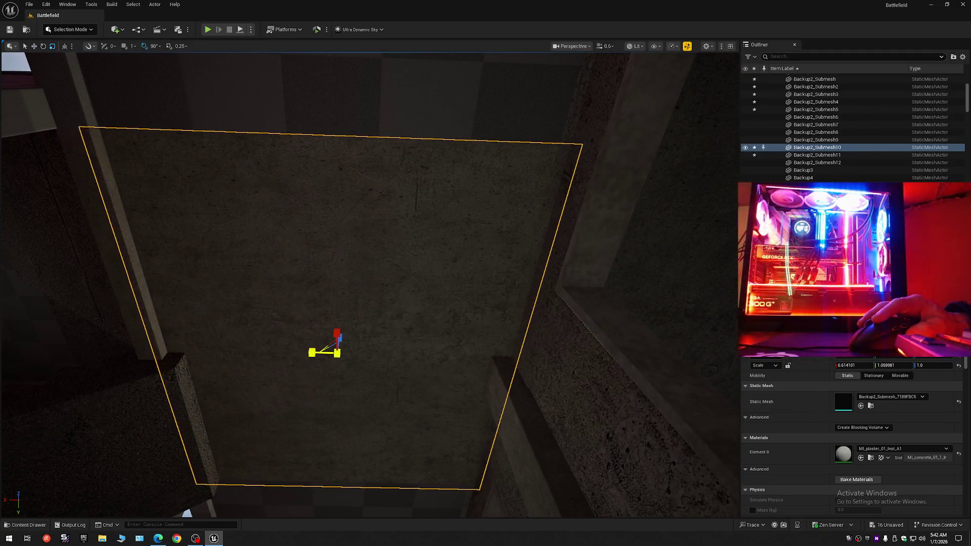
mouse_move(336, 351)
left_mouse_down()
mouse_move(480, 347)
mouse_move(364, 358)
left_mouse_up()
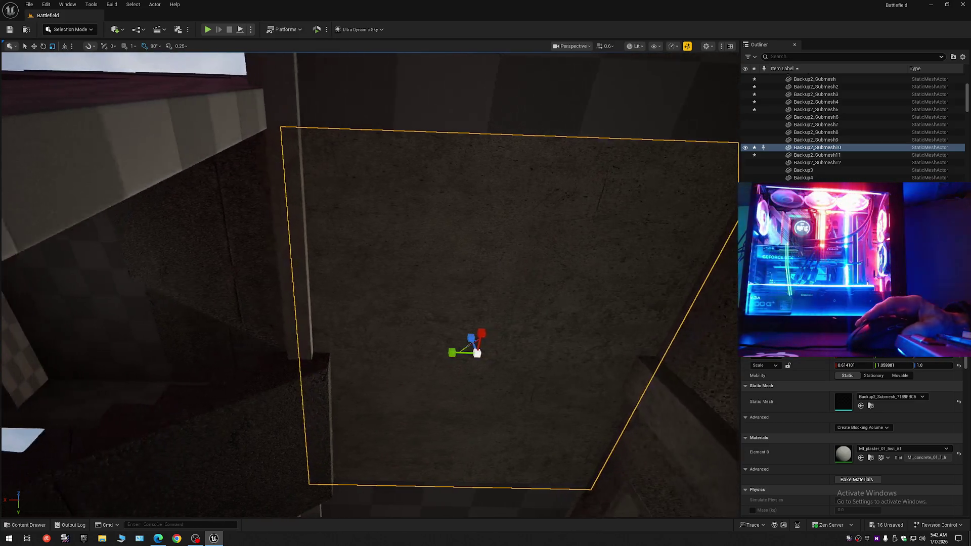
left_click_drag(203, 516, 2, 438)
scroll(369, 283, "down", 1)
scroll(369, 283, "up", 1)
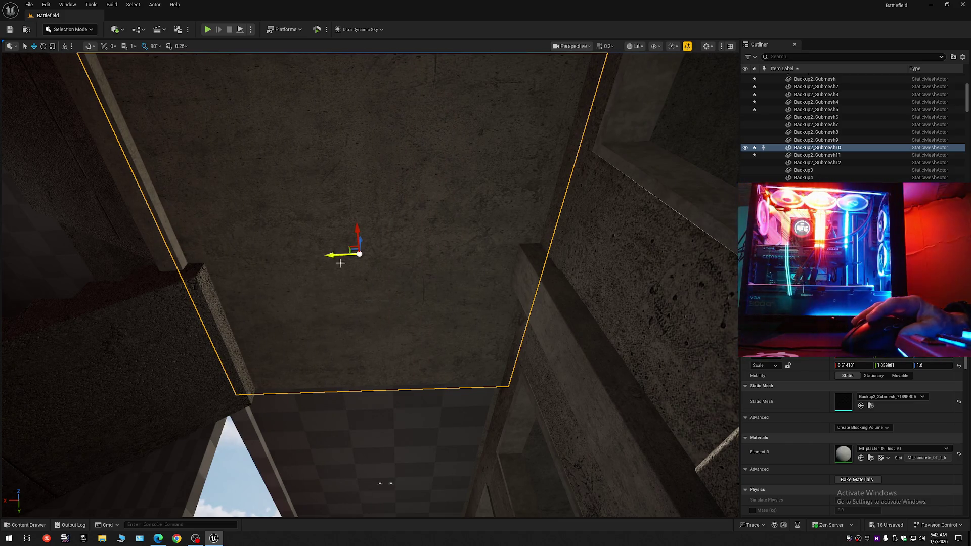
left_click_drag(337, 260, 2, 298)
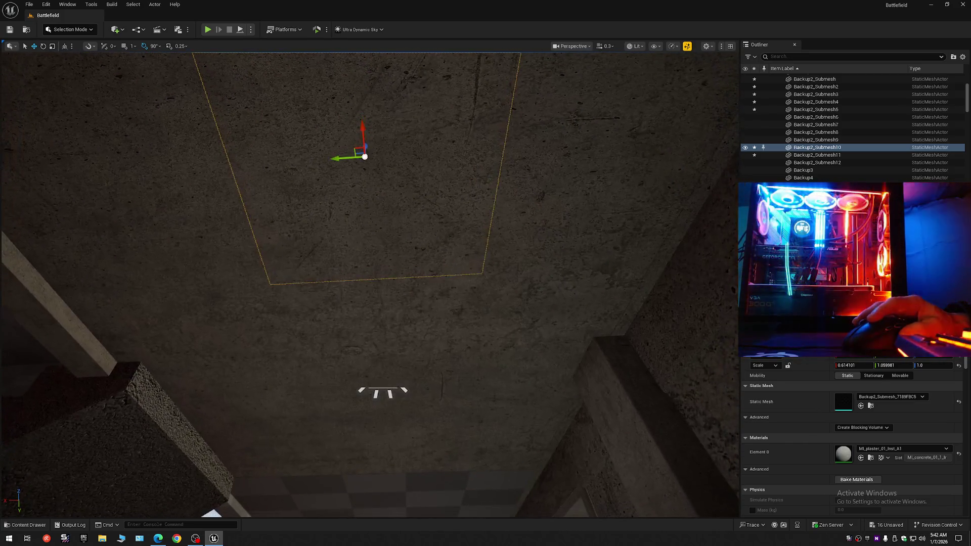
- Select ceiling slabs Backup2_Submesh9, 8 and 7, then reselect Submesh7 on its own
left_click(369, 253)
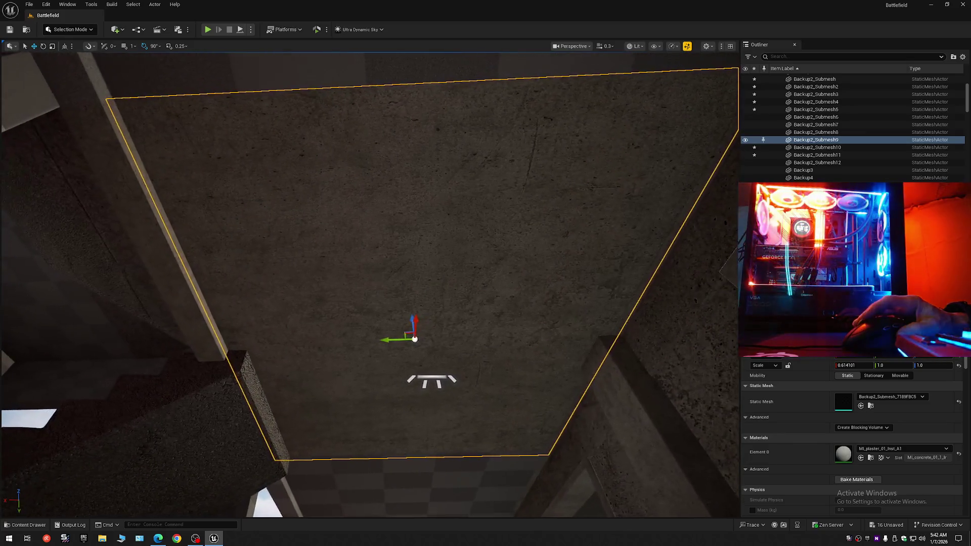
left_click(406, 339, "ctrl")
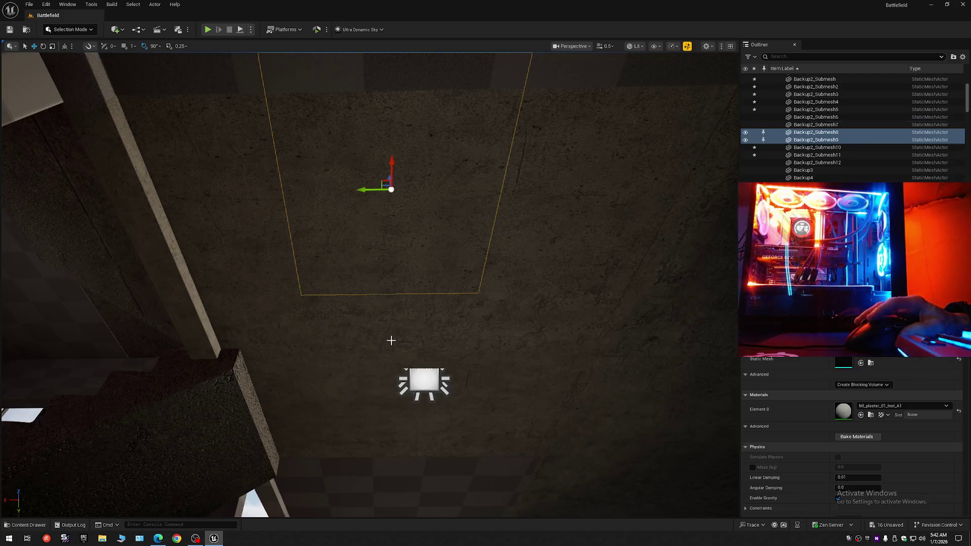
left_click(391, 341, "ctrl")
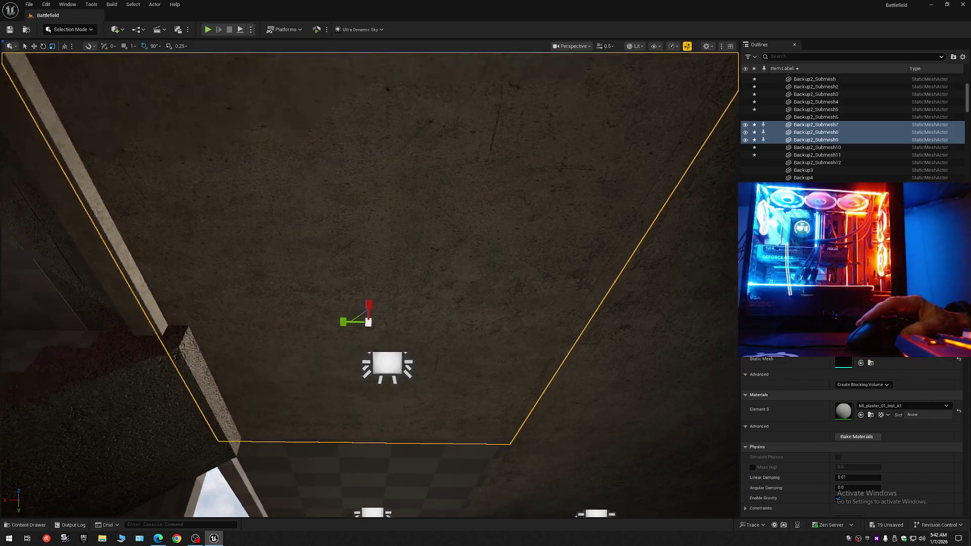
key("Escape")
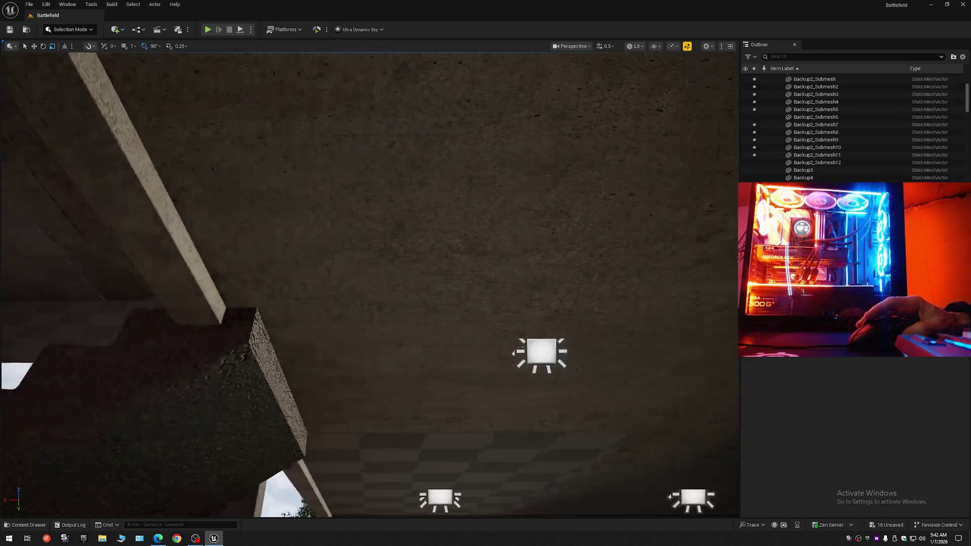
left_click(428, 288)
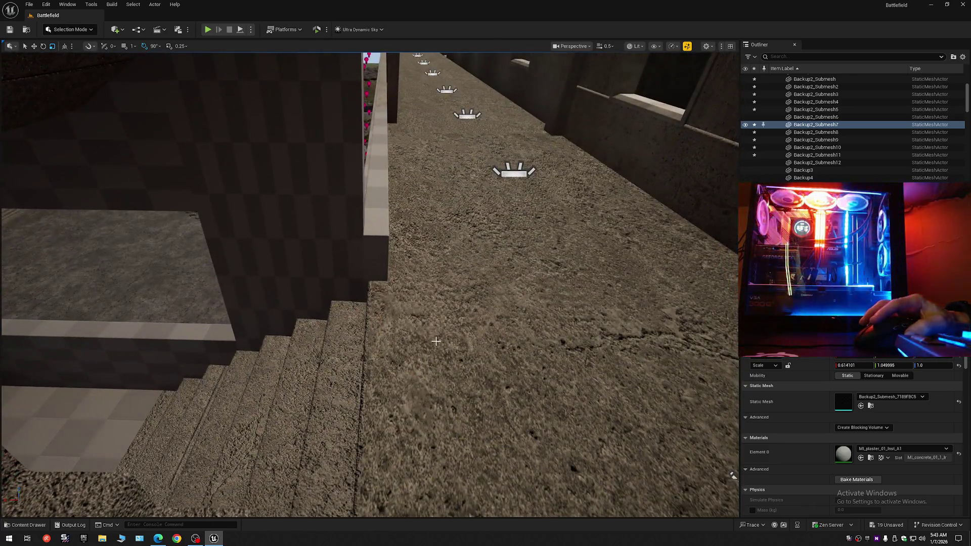
left_click(436, 342)
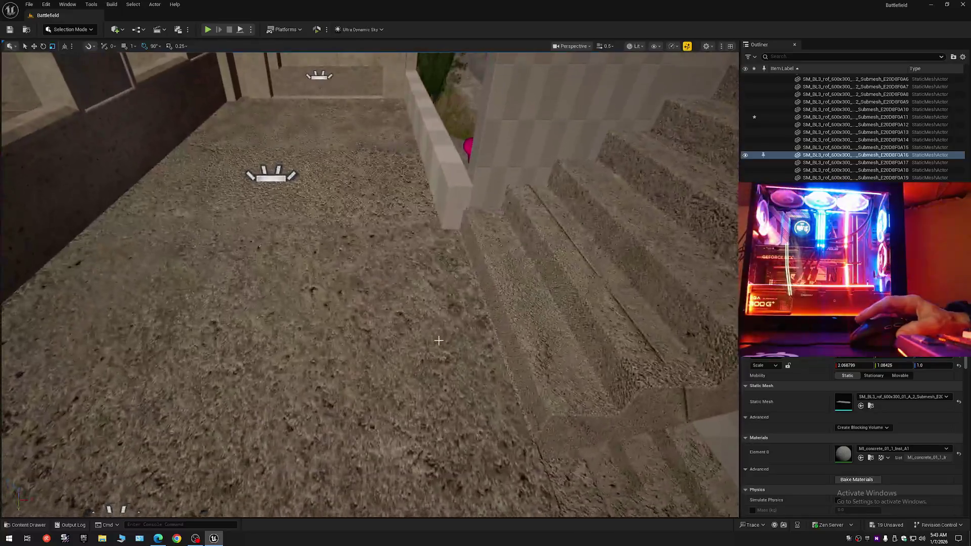
left_click(428, 340, "ctrl")
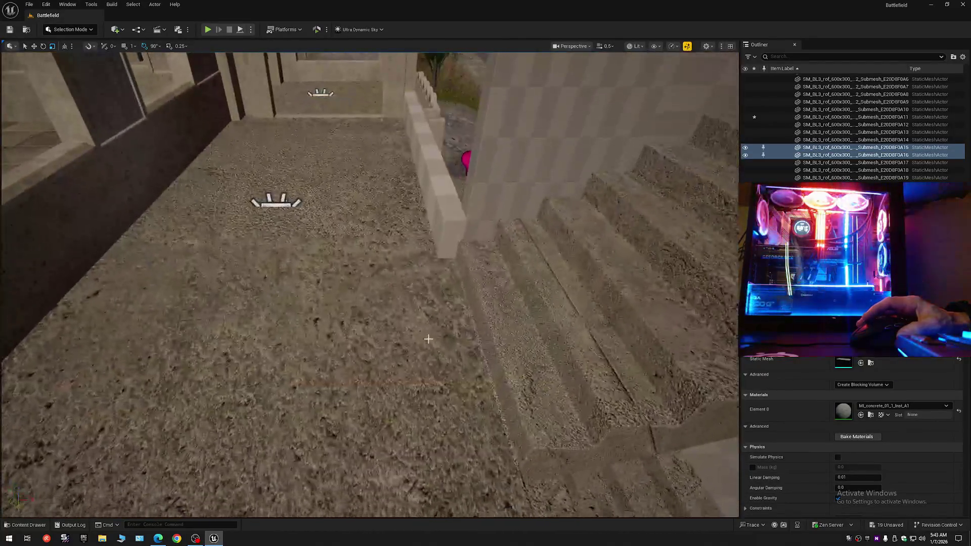
left_click(429, 343, "ctrl")
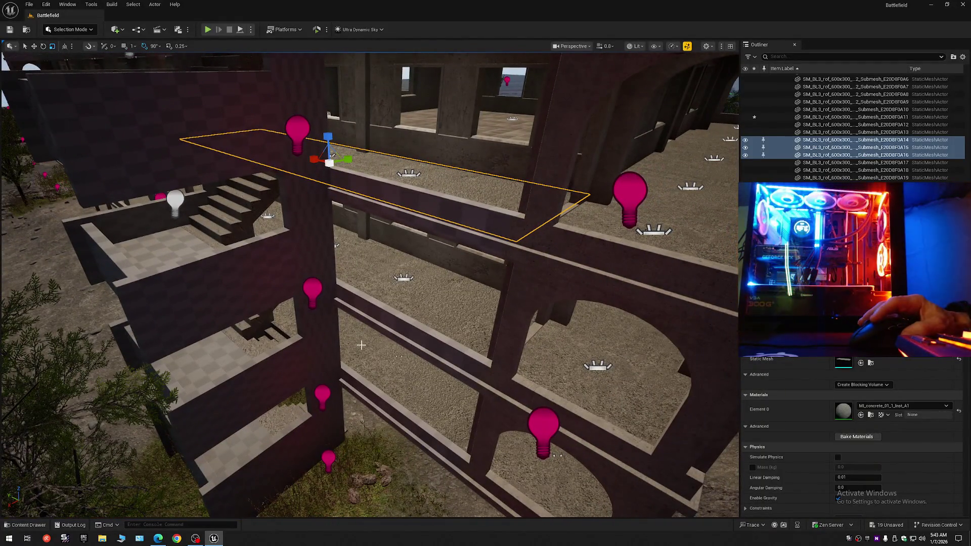
left_click(361, 345, "ctrl")
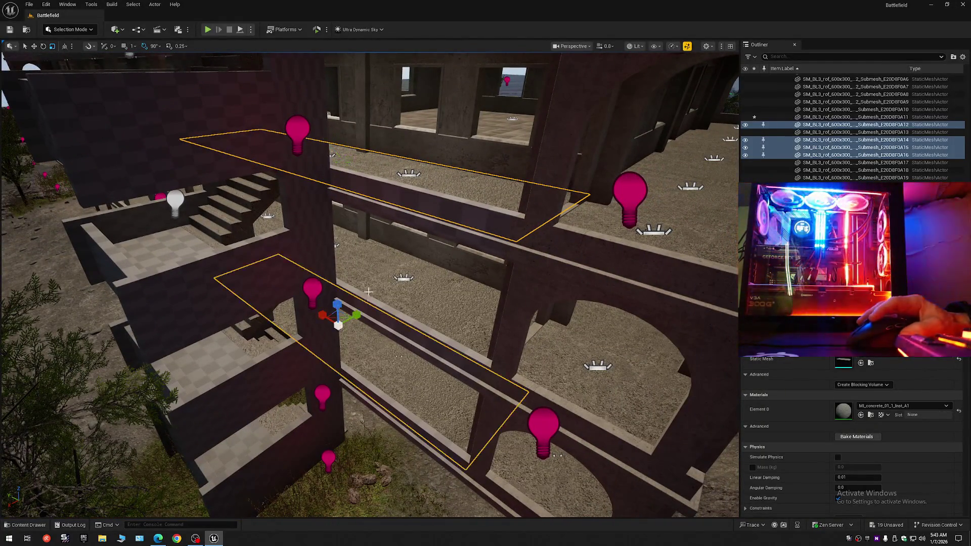
left_click(370, 285, "ctrl")
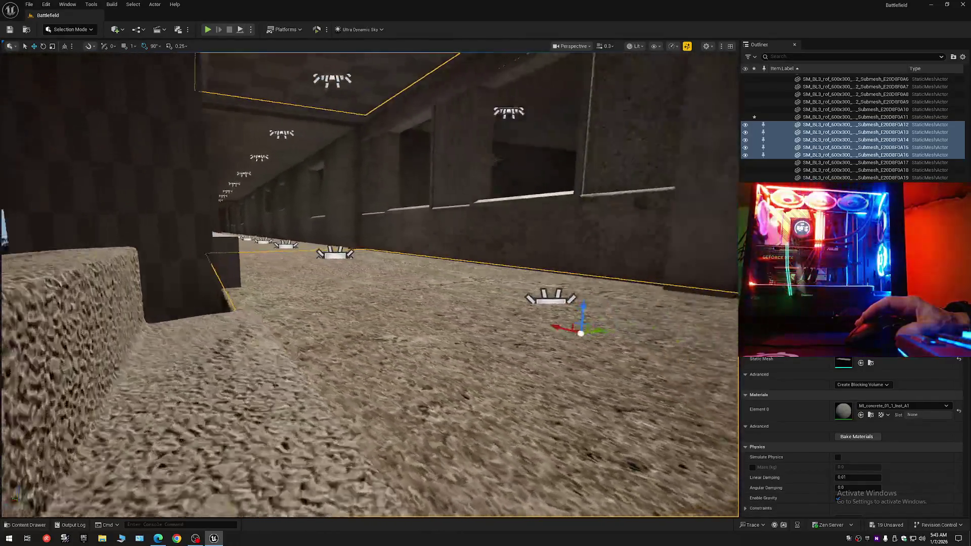
scroll(369, 284, "down", 1)
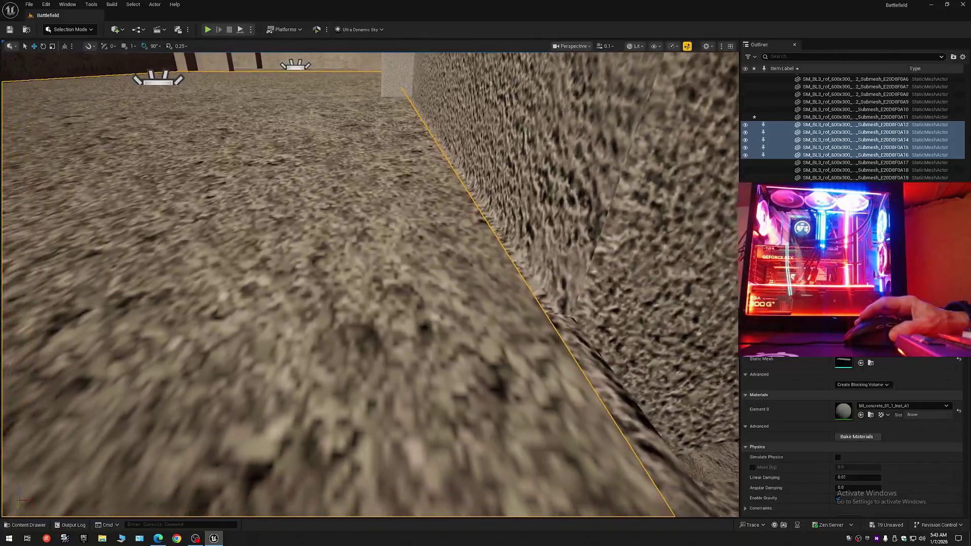
left_click_drag(397, 323, 397, 323)
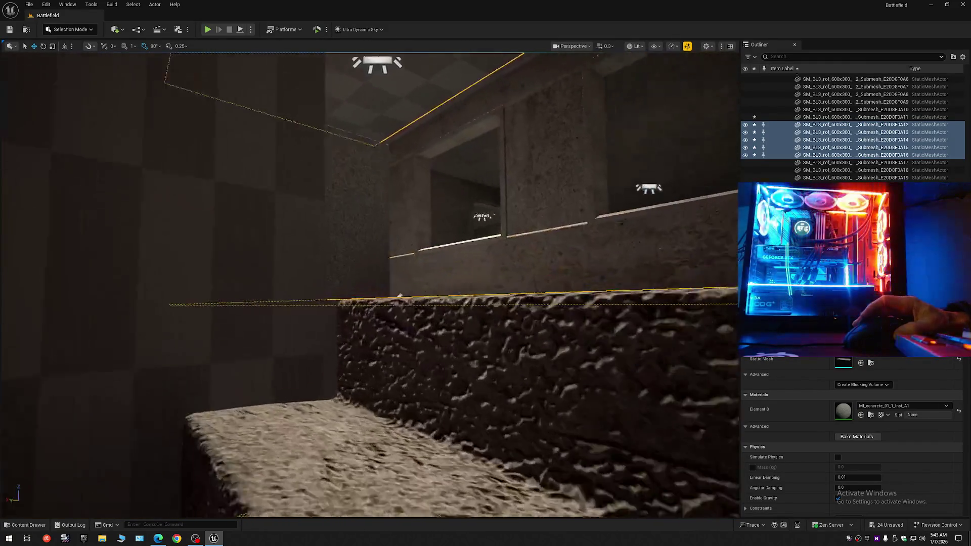
scroll(369, 284, "down", 2)
key("w")
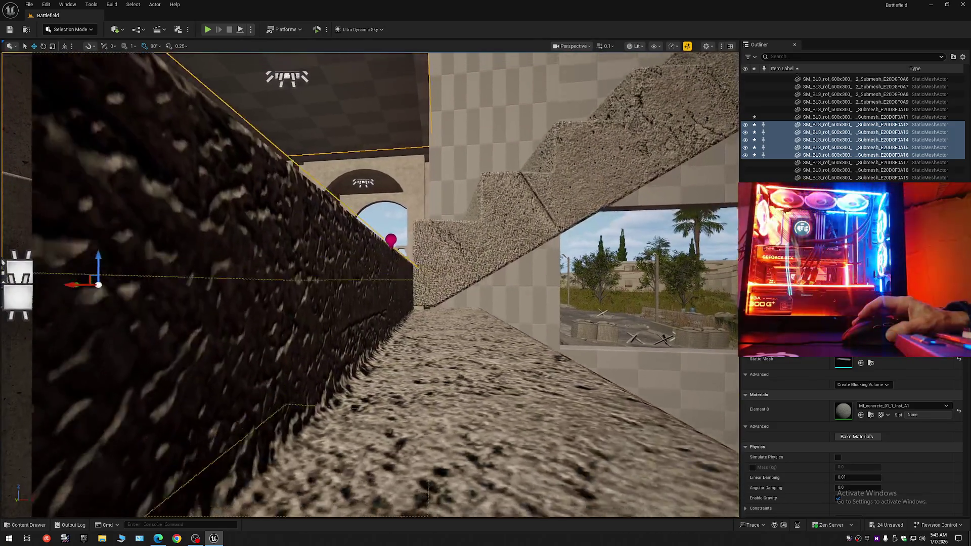
key("w")
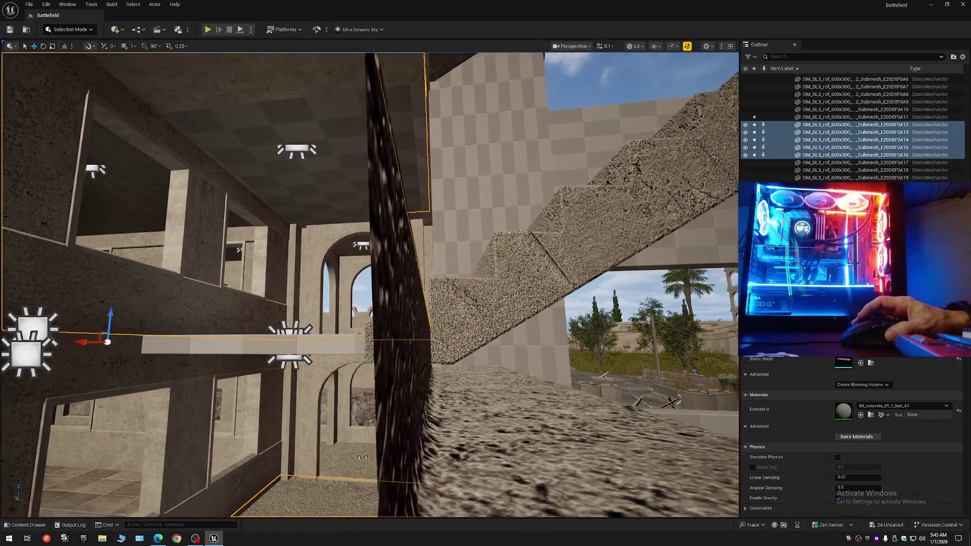
scroll(369, 283, "up", 2)
key("w")
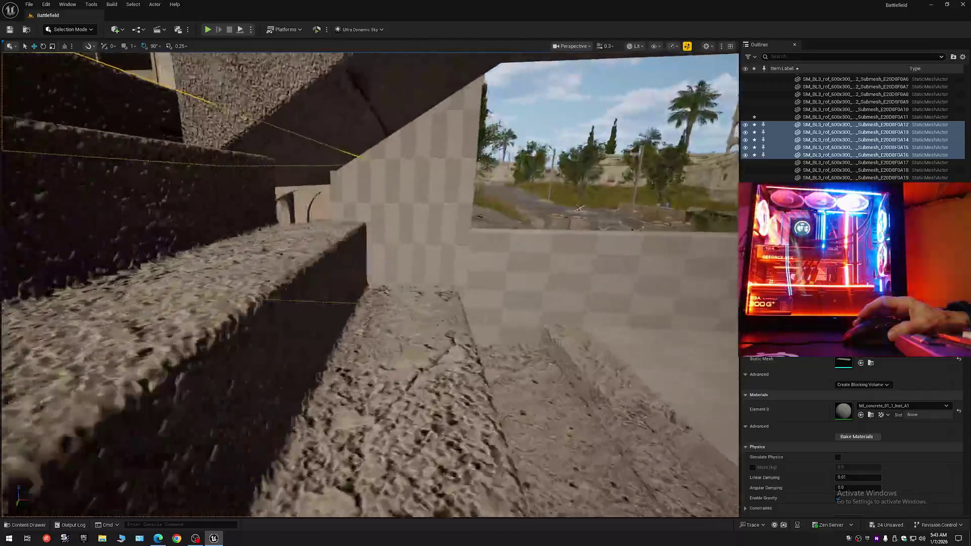
scroll(369, 283, "up", 2)
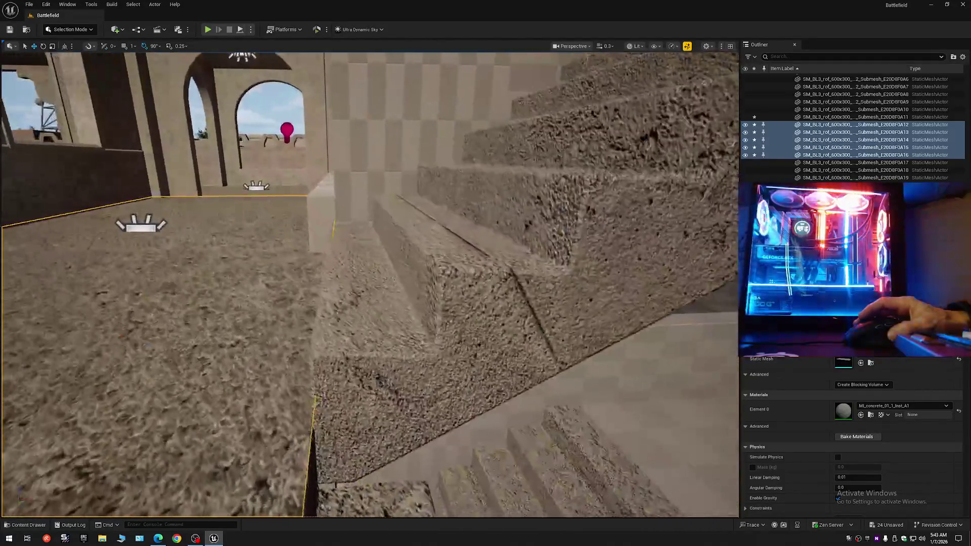
key("w")
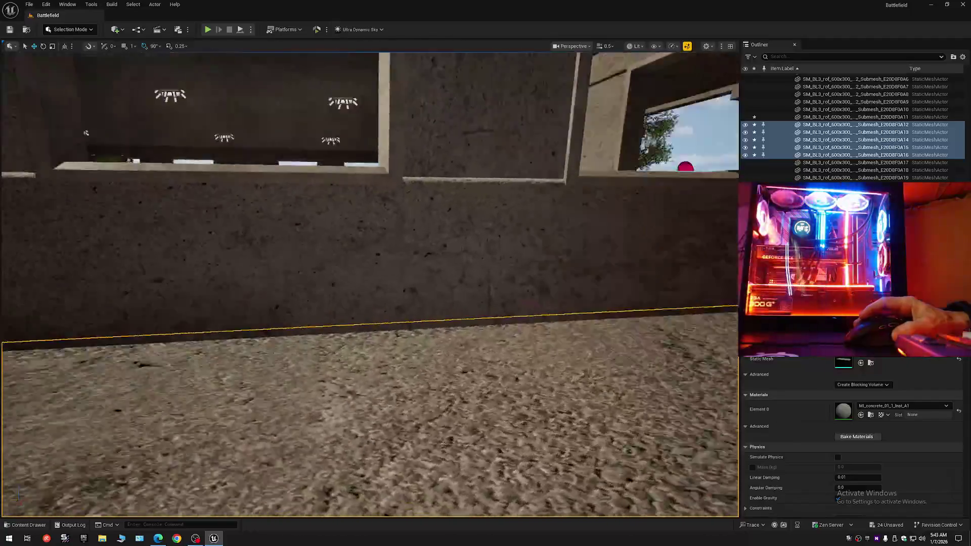
mouse_move(571, 332)
left_mouse_down()
mouse_move(516, 303)
mouse_move(506, 251)
mouse_move(506, 283)
mouse_move(585, 288)
left_mouse_up()
left_click(963, 57)
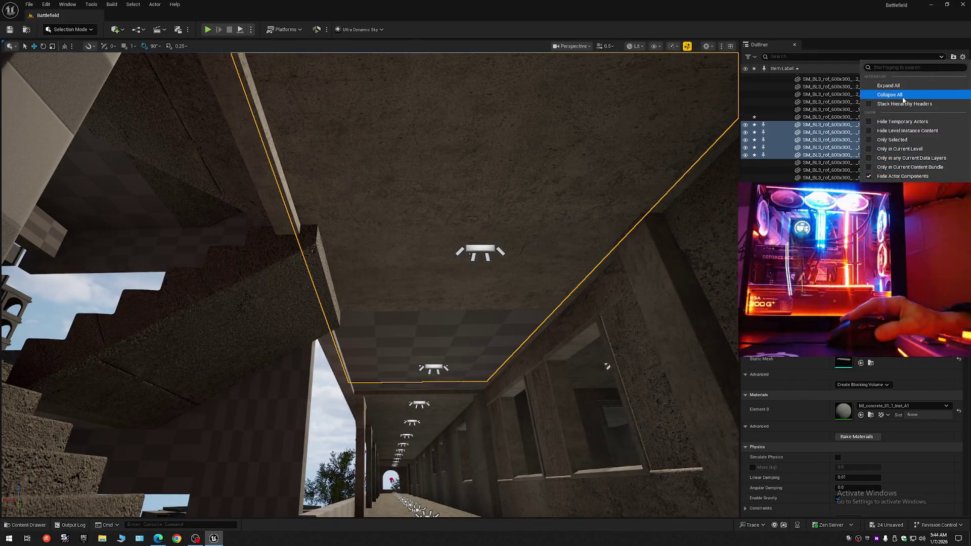
- Collapse the Outliner to Battlefield's top-level folders and fly down the corridor
left_click(890, 87)
left_click(774, 77)
mouse_move(702, 162)
left_mouse_down()
mouse_move(672, 197)
mouse_move(632, 195)
mouse_move(576, 214)
mouse_move(627, 218)
mouse_move(574, 218)
mouse_move(617, 220)
mouse_move(618, 237)
mouse_move(607, 235)
mouse_move(625, 231)
mouse_move(612, 227)
mouse_move(136, 370)
left_mouse_up()
- Fly through the rooms toward the windows to view the tall building
scroll(597, 219, "up", 1)
scroll(607, 218, "down", 1)
scroll(576, 218, "up", 1)
scroll(615, 233, "up", 1)
scroll(607, 230, "down", 1)
mouse_move(369, 283)
left_mouse_down()
mouse_move(371, 294)
mouse_move(355, 280)
mouse_move(417, 279)
mouse_move(351, 283)
mouse_move(349, 266)
left_mouse_up()
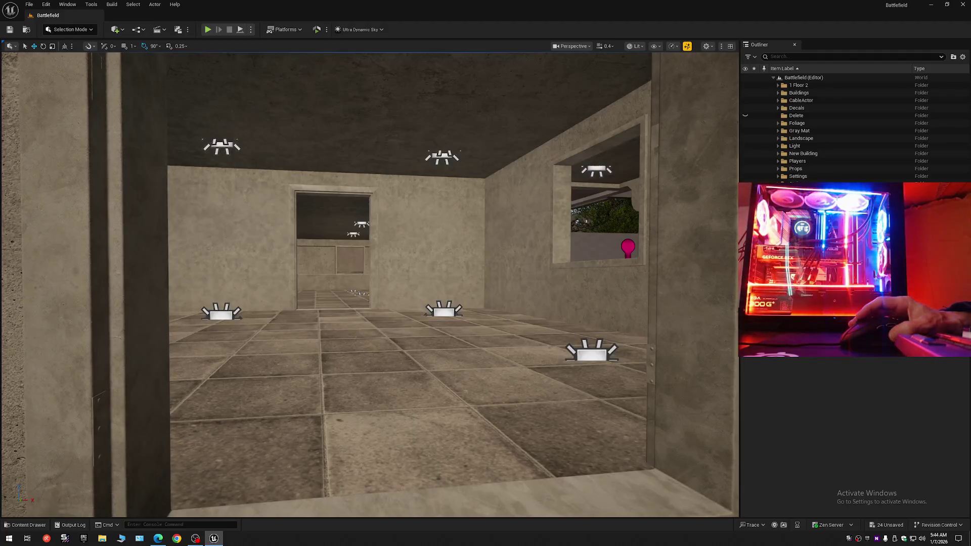
mouse_move(349, 266)
left_mouse_down()
mouse_move(291, 265)
mouse_move(474, 230)
left_mouse_up()
scroll(349, 263, "up", 3)
scroll(303, 266, "up", 2)
scroll(293, 266, "up", 2)
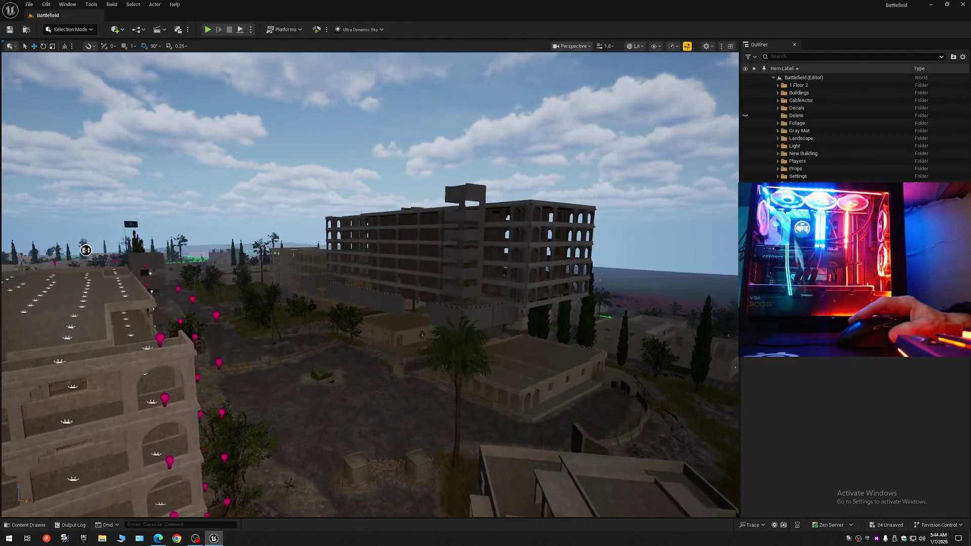
- Delete the Full_Building actor from the level and its static mesh asset from Content/Maps
left_click(474, 230)
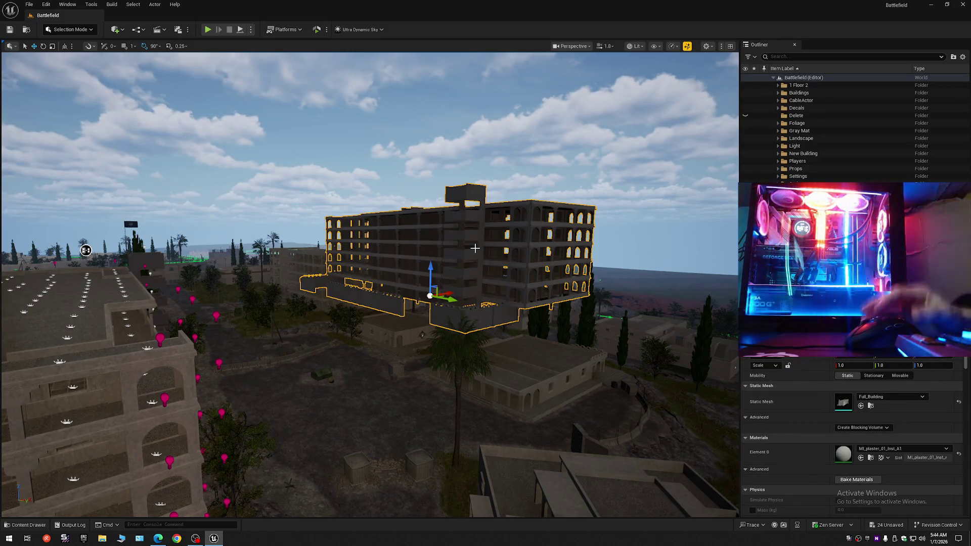
key("Delete")
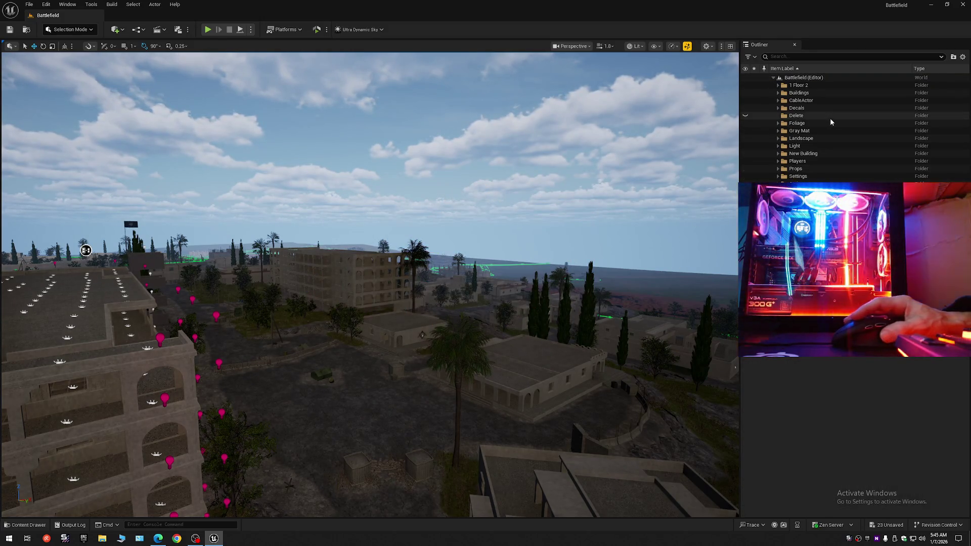
left_click(25, 525)
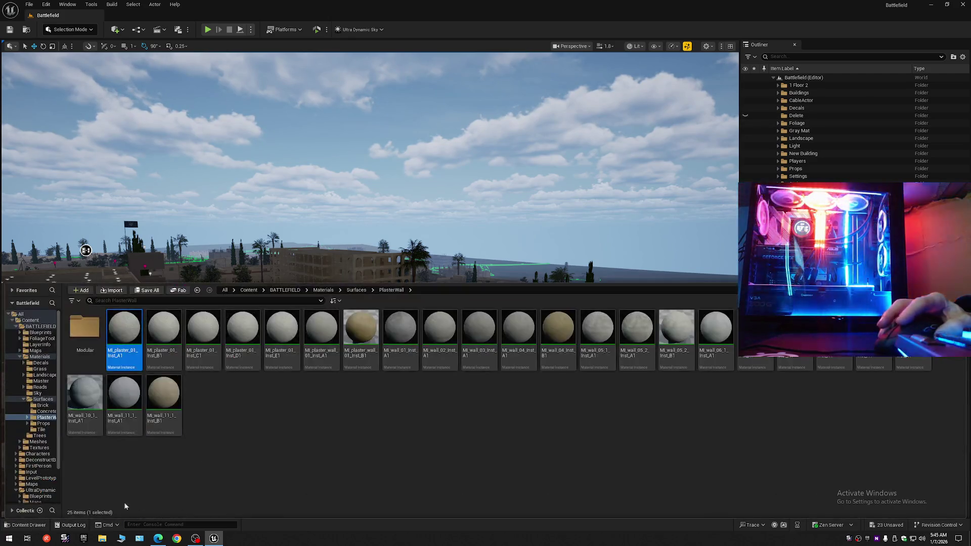
key("ctrl+b")
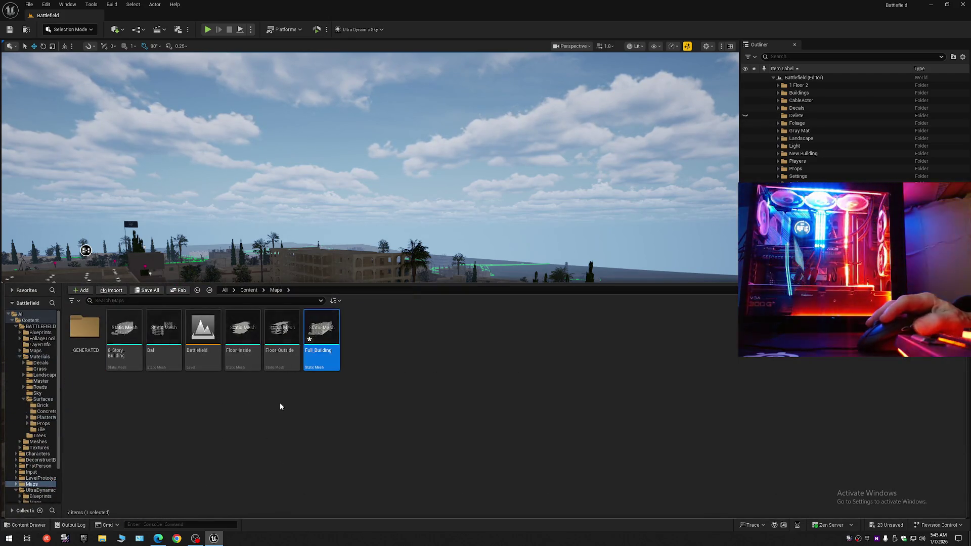
right_click(322, 337)
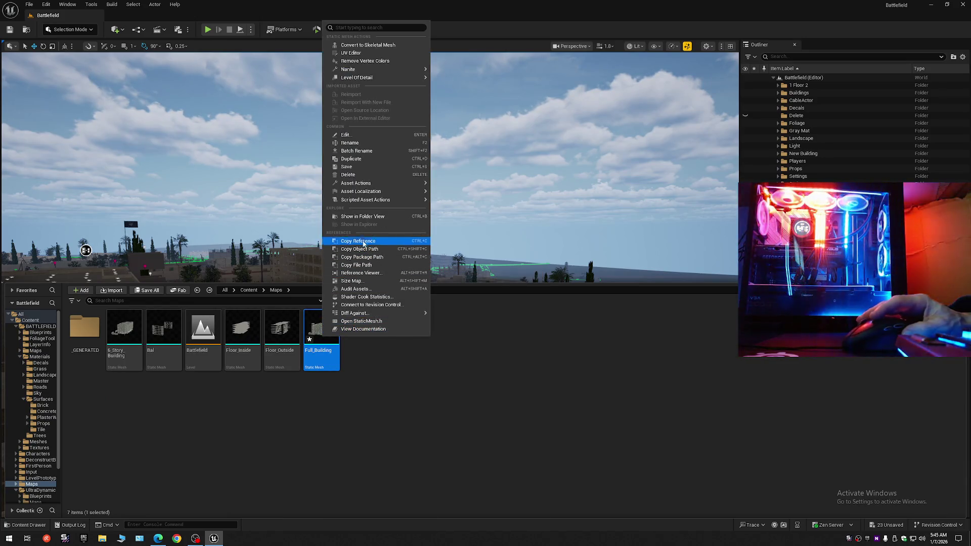
left_click(349, 175)
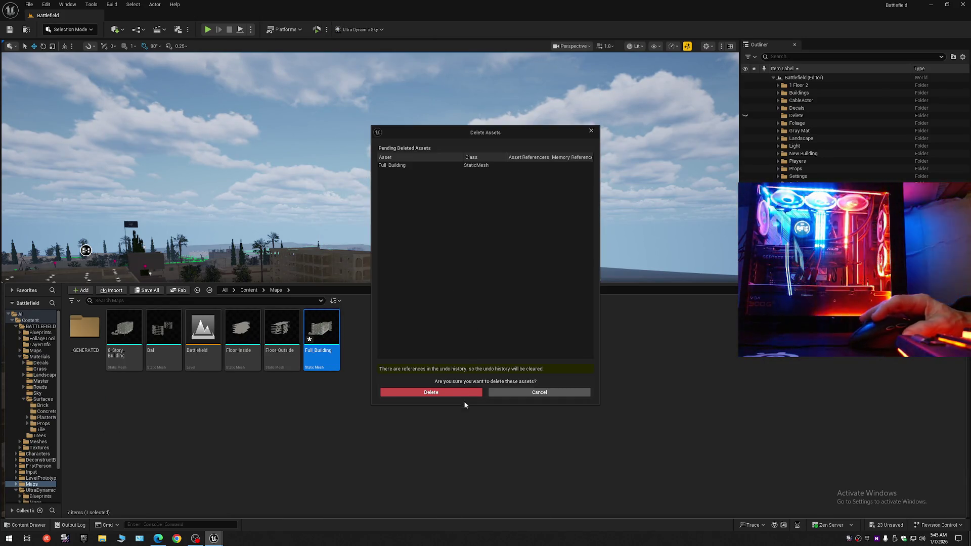
left_click(460, 394)
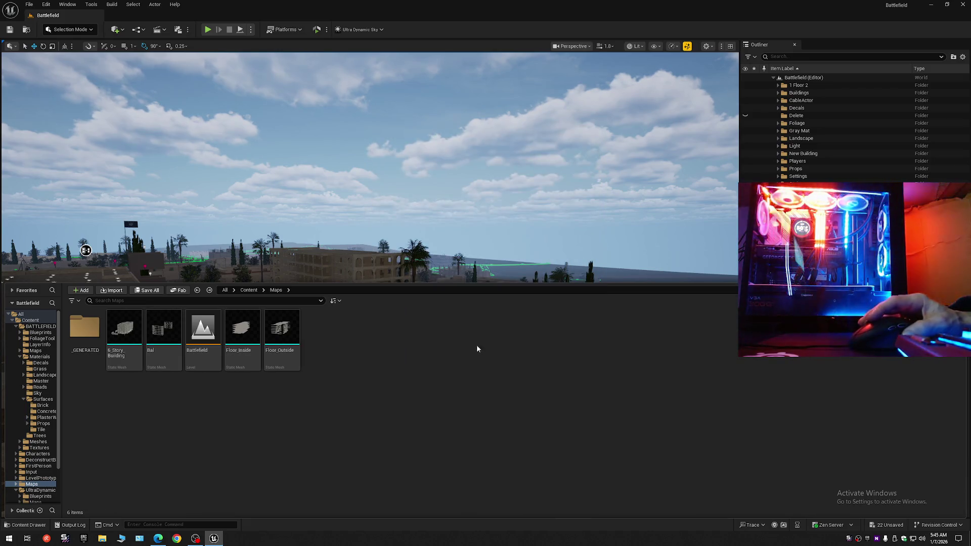
left_click(962, 57)
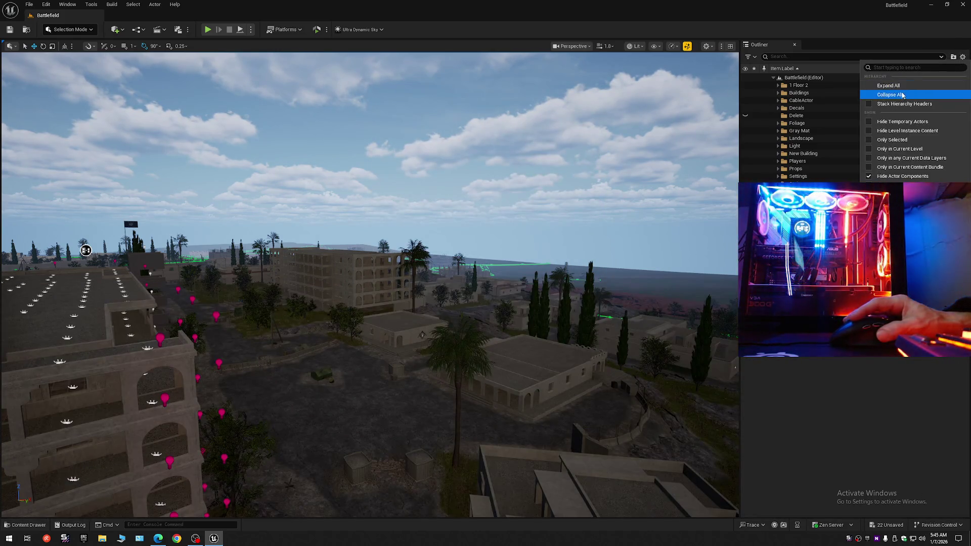
- Select the 6_Story_Building pieces in Gray Mat and frame them, undoing an accidental upward move
left_click(773, 77)
left_click(773, 78)
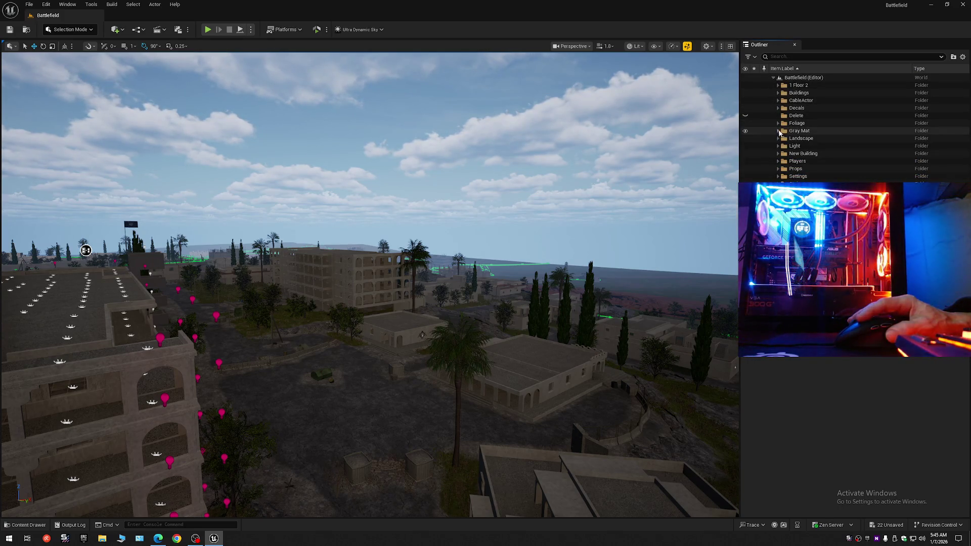
left_click(778, 131)
left_click(825, 140)
left_click_drag(967, 88, 967, 188)
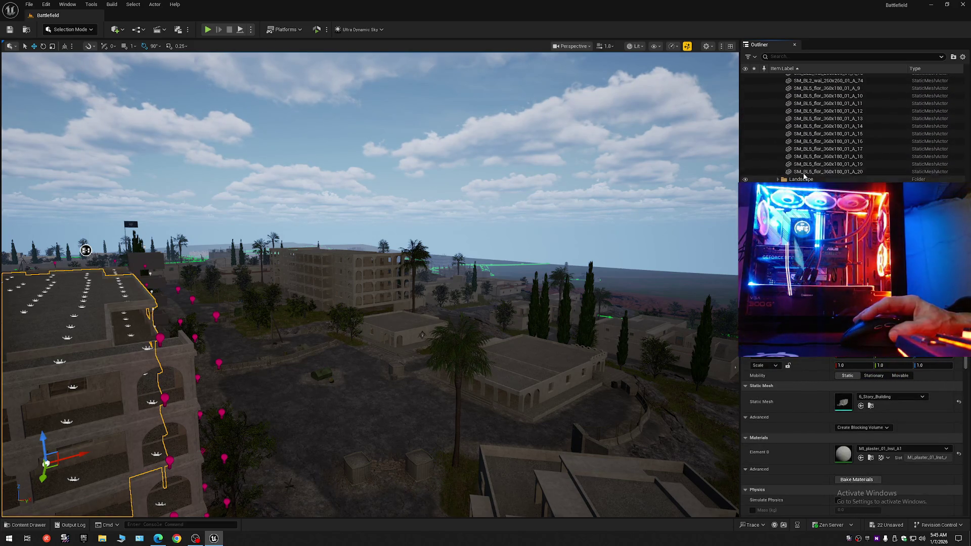
left_click(804, 172, "shift")
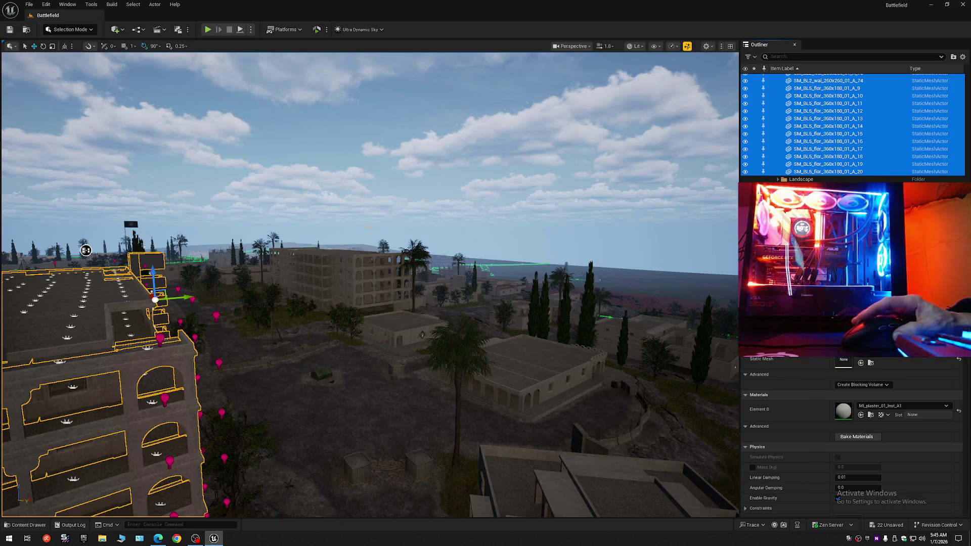
key("f")
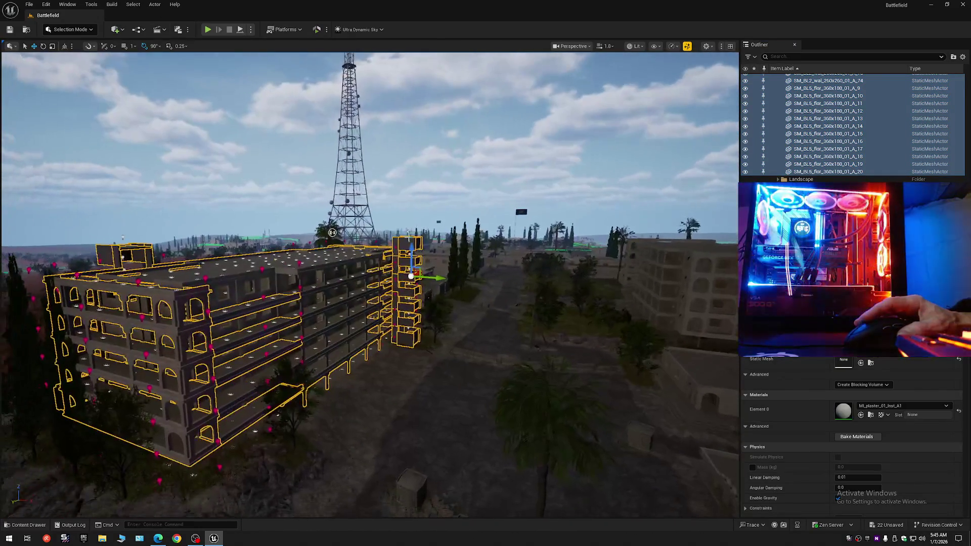
left_click_drag(411, 252, 415, 187)
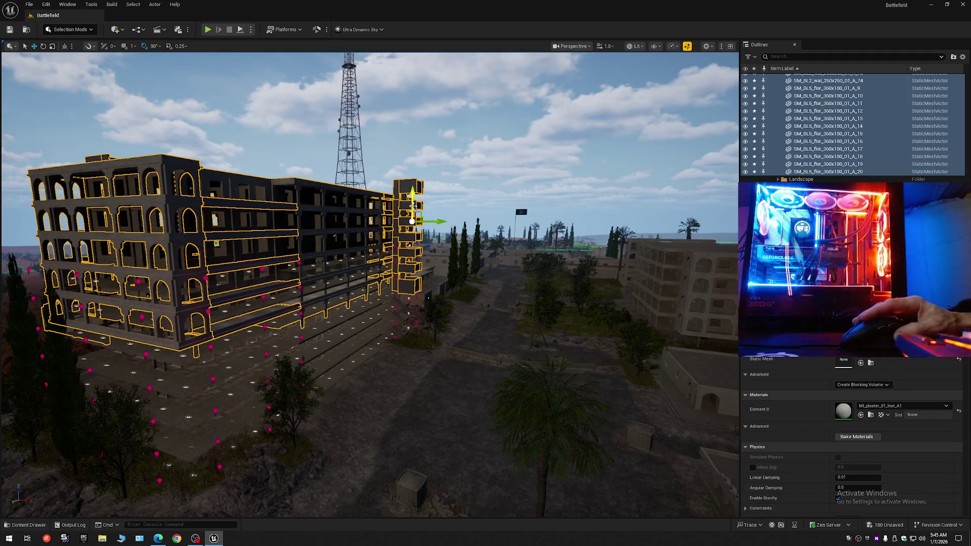
key("ctrl+z")
- Select floor slabs Backup28 through Backup32 along the building's side and hide them
scroll(396, 269, "up", 10)
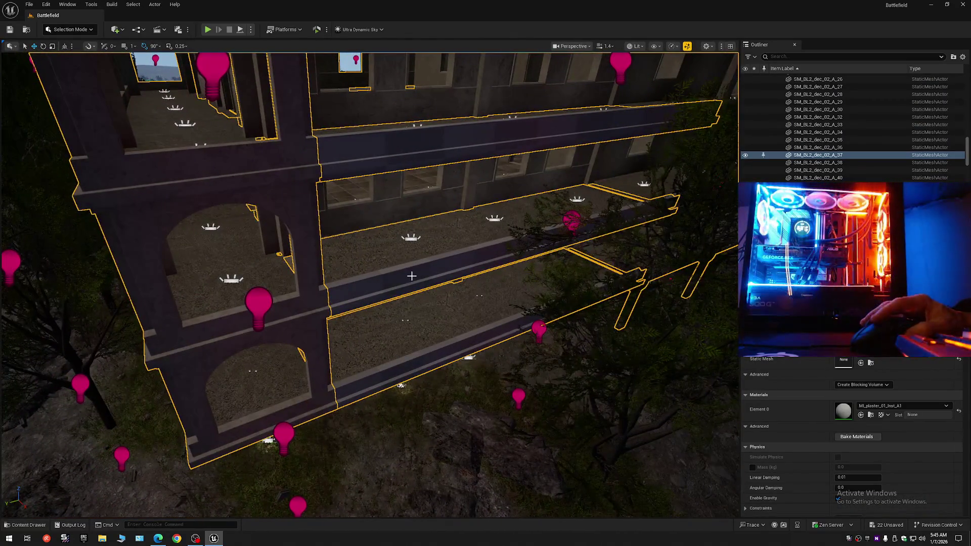
left_click(413, 287)
left_click(453, 345, "ctrl")
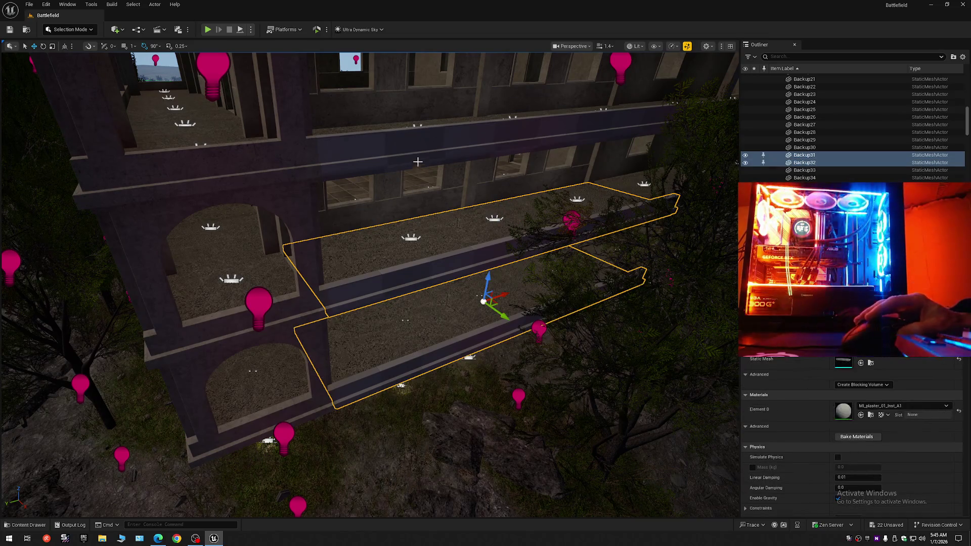
left_click(418, 165, "ctrl")
key("f")
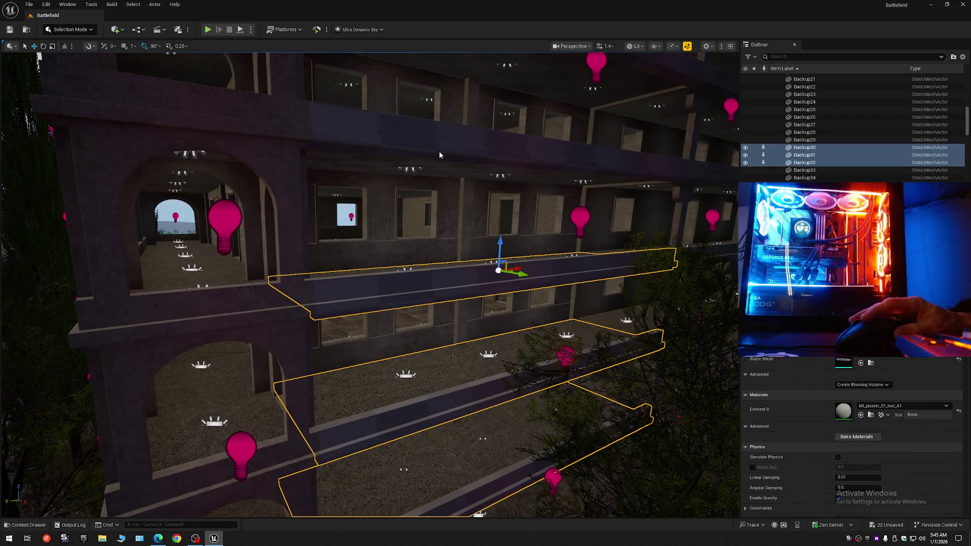
left_click(440, 155, "ctrl")
key("f")
left_click(455, 162, "ctrl")
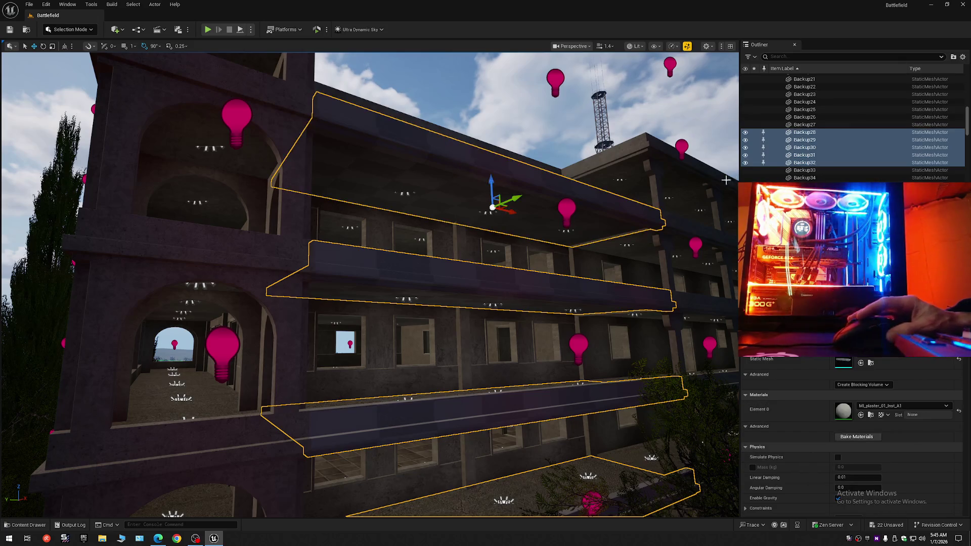
left_click(745, 140)
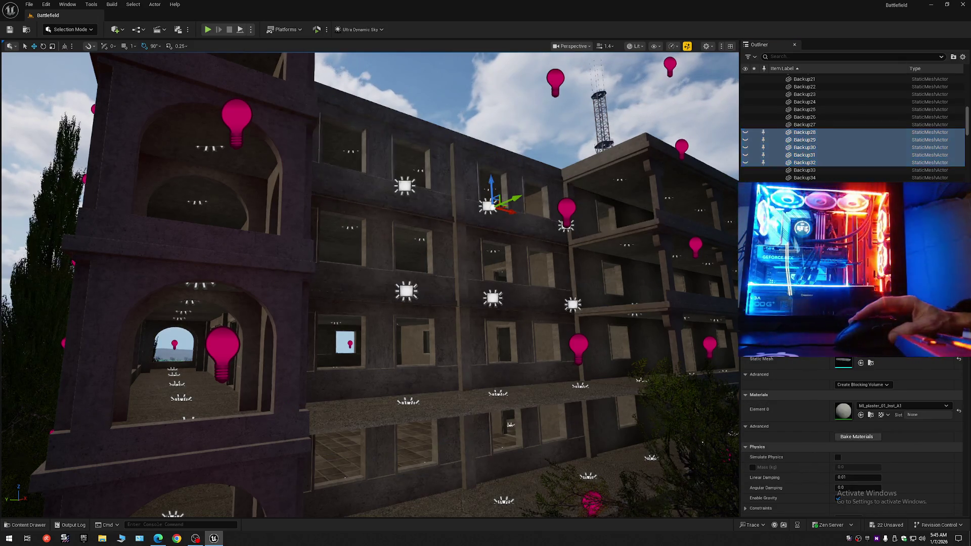
key("f")
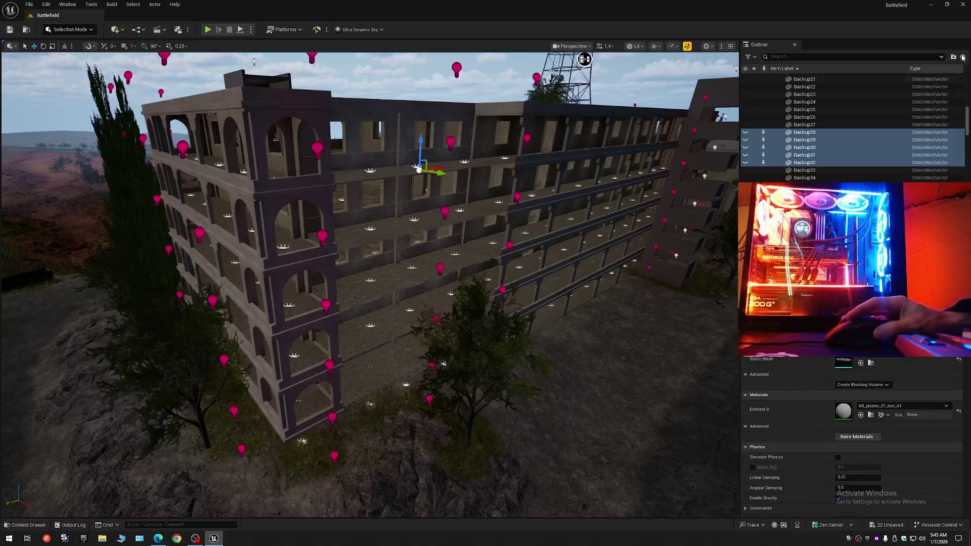
- Collapse the Outliner back to Battlefield's top-level folders
left_click(963, 57)
left_click(889, 94)
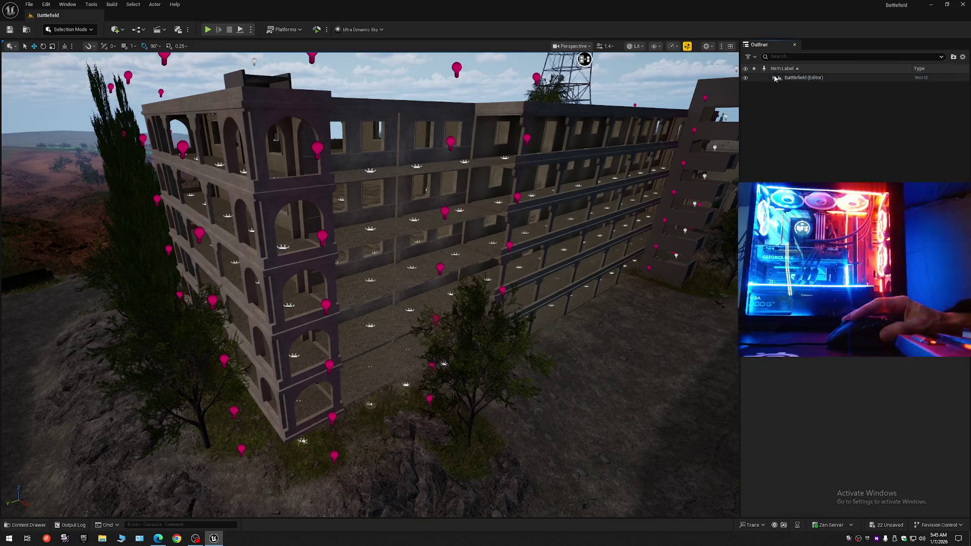
left_click(773, 77)
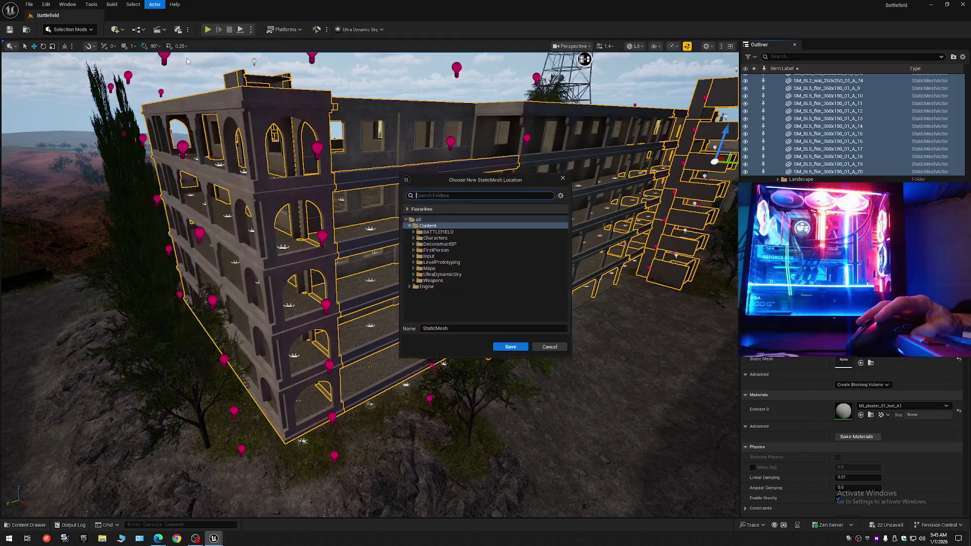
- Save the merged mesh as Full_Building in the Content/Maps folder
left_click(438, 268)
left_click(456, 328)
type("Full_Building")
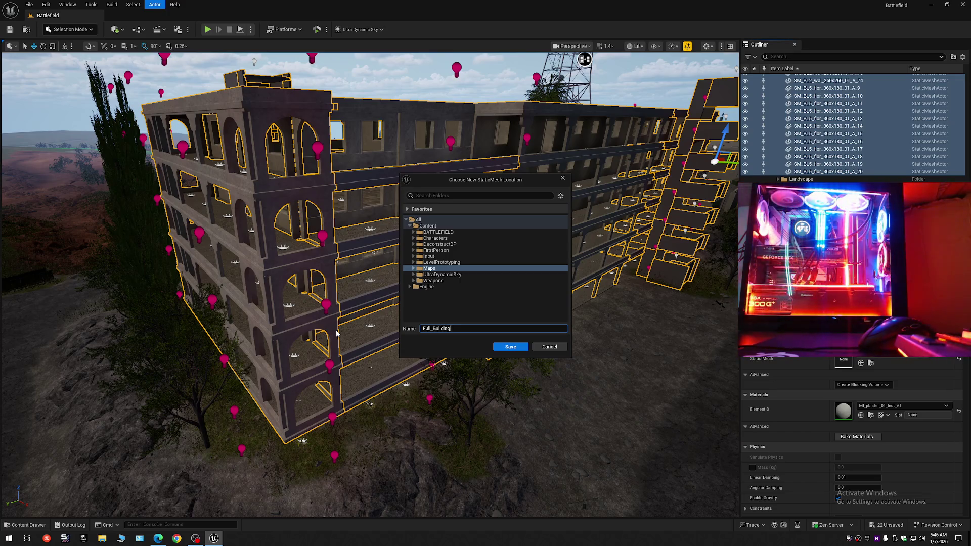
left_click(511, 347)
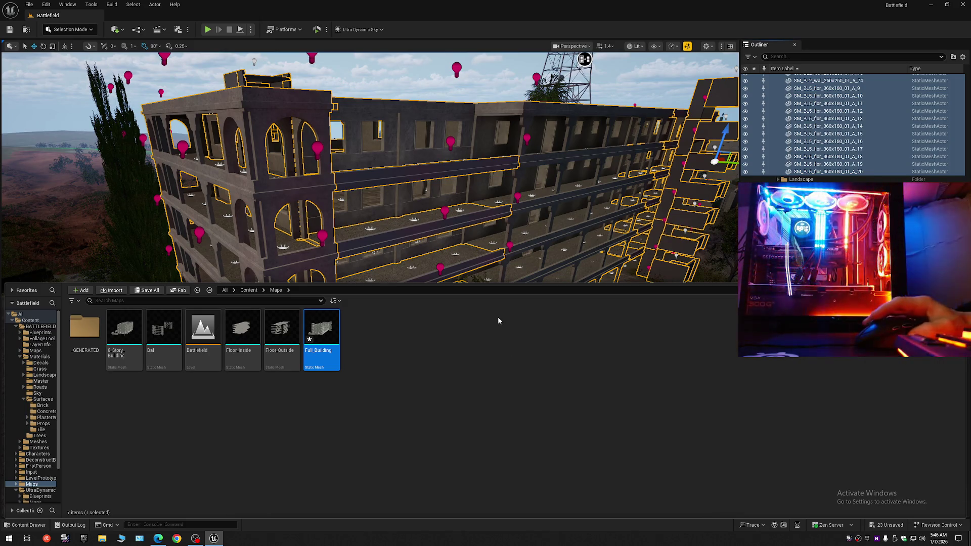
left_click_drag(452, 223, 430, 188)
- Drag the Full_Building mesh from the Content Drawer into the level
left_click_drag(142, 430, 141, 451)
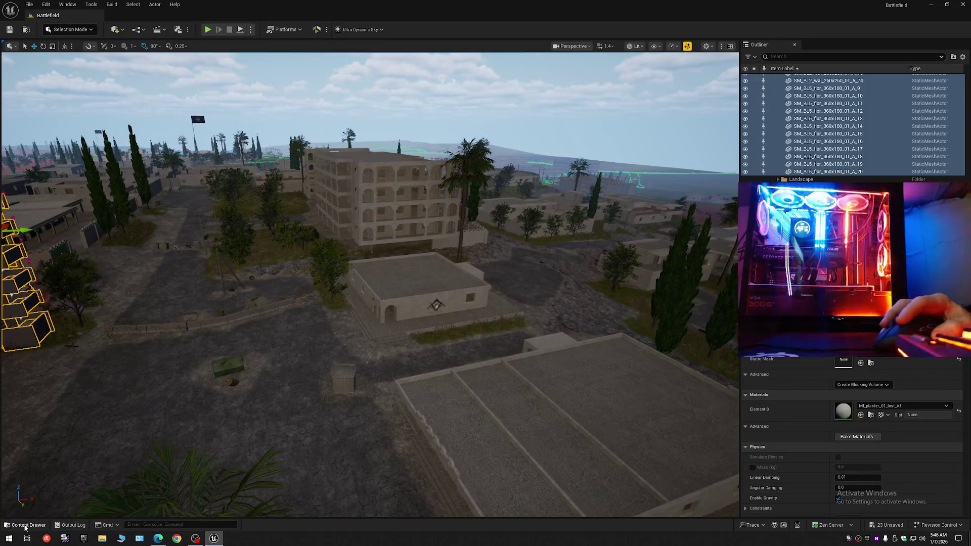
left_click(26, 526)
mouse_move(321, 349)
left_mouse_down()
mouse_move(384, 182)
mouse_move(488, 318)
mouse_move(476, 338)
mouse_move(425, 324)
mouse_move(415, 303)
left_mouse_up()
- Inspect the building's corridor and scroll the Details panel through its MI_plaster_01_inst_A1 material slots
scroll(425, 324, "down", 3)
mouse_move(456, 515)
left_mouse_down()
mouse_move(475, 447)
mouse_move(462, 418)
mouse_move(444, 511)
left_mouse_up()
scroll(455, 455, "down", 1)
mouse_move(369, 284)
left_mouse_down()
mouse_move(369, 253)
mouse_move(379, 304)
mouse_move(382, 238)
mouse_move(359, 273)
mouse_move(385, 221)
left_mouse_up()
scroll(377, 253, "up", 2)
scroll(360, 268, "down", 2)
scroll(365, 251, "down", 1)
scroll(837, 458, "down", 10)
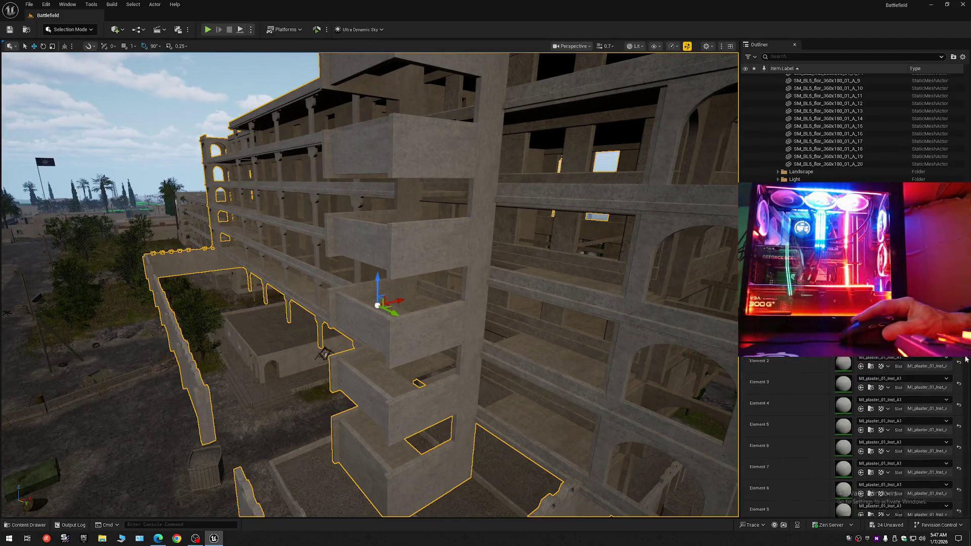
scroll(855, 455, "up", 10)
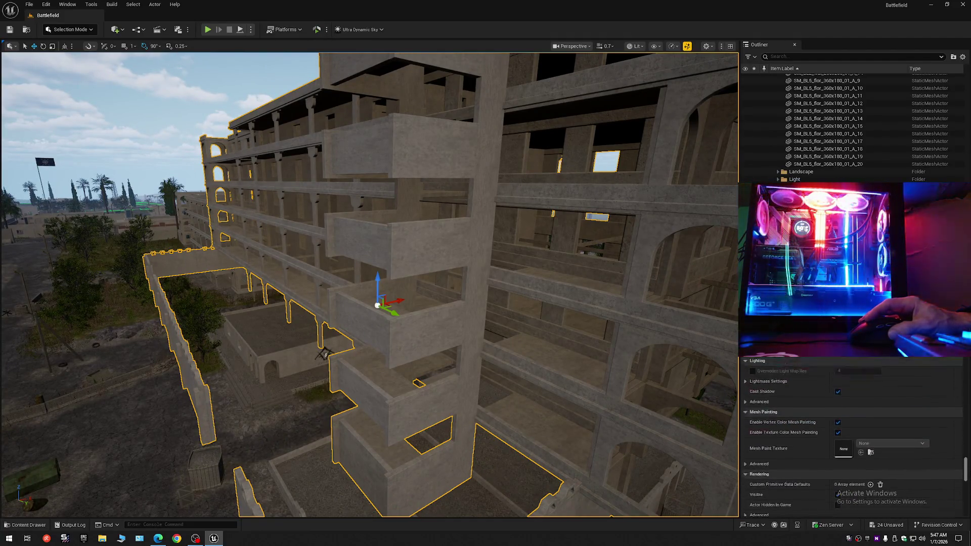
scroll(855, 445, "up", 6)
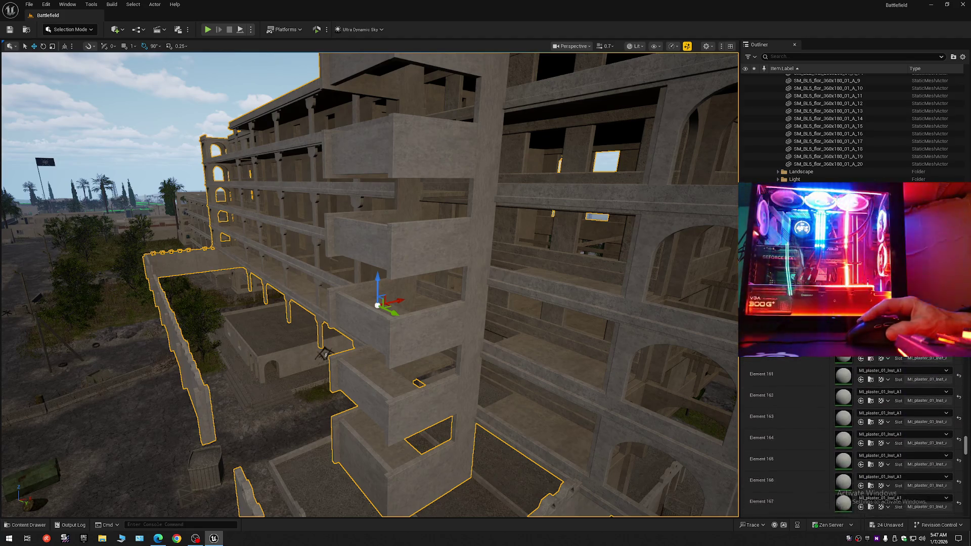
scroll(854, 445, "up", 15)
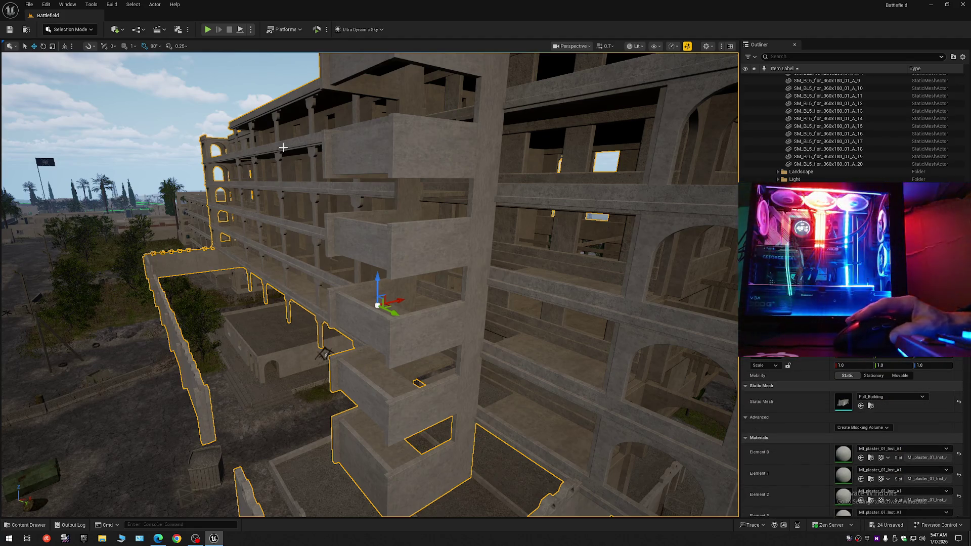
- Switch the editor to Modeling Mode
left_click(67, 30)
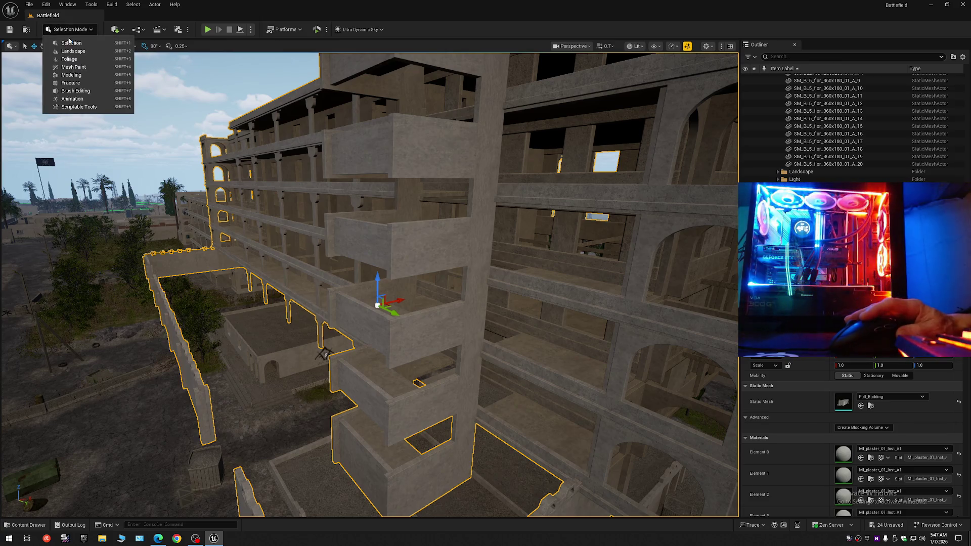
left_click(73, 85)
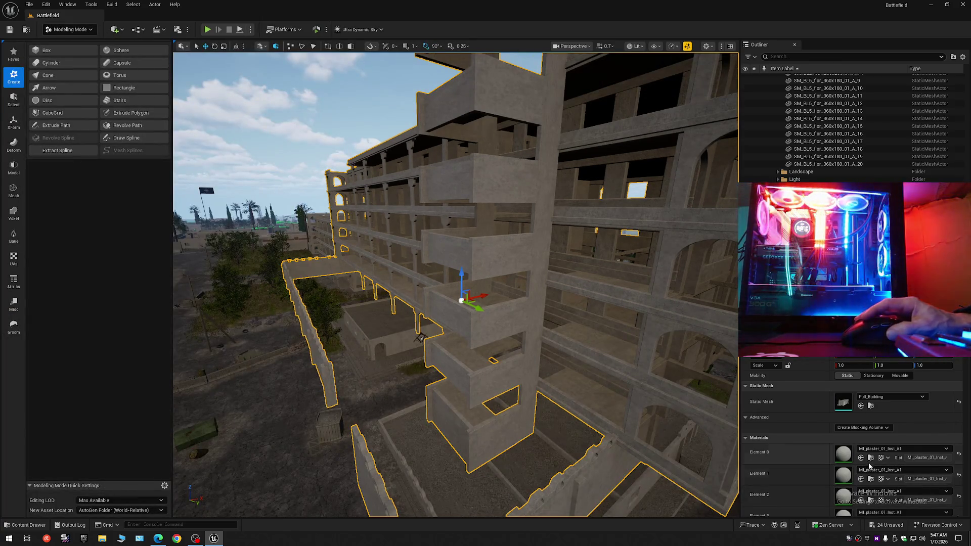
left_click(871, 458)
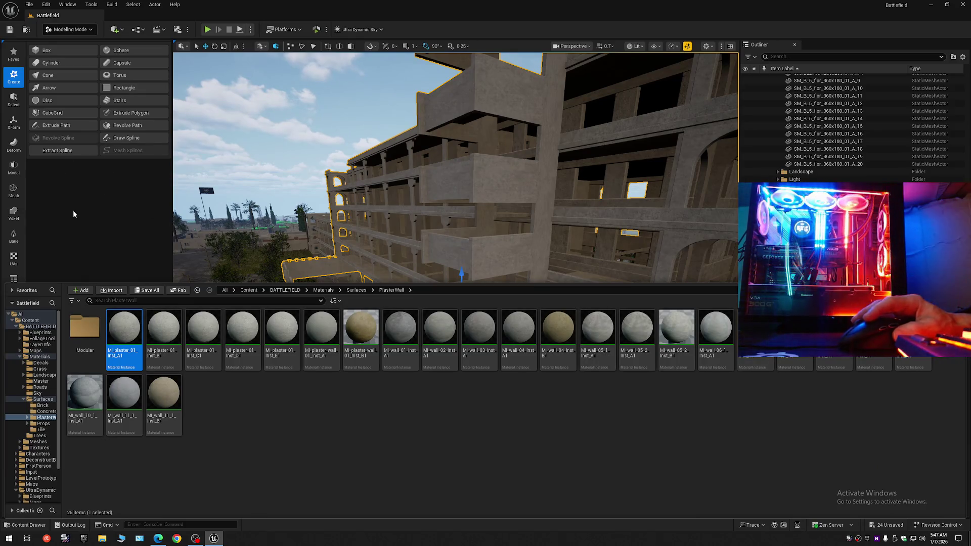
left_click(73, 214)
- Replace all 168 material slots with a single MI_plaster_01_Inst_A1 slot via Attribs > Edit Materials
left_click(14, 281)
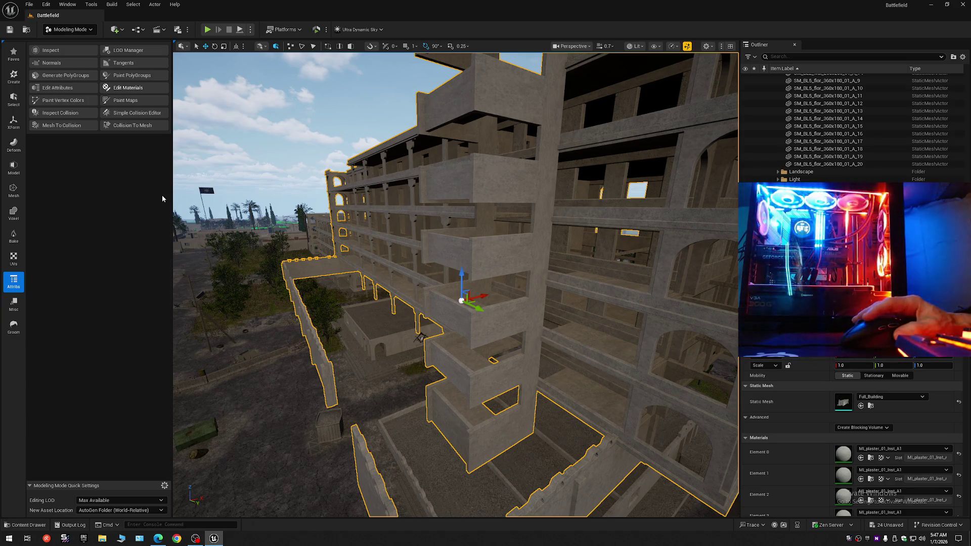
left_click(128, 88)
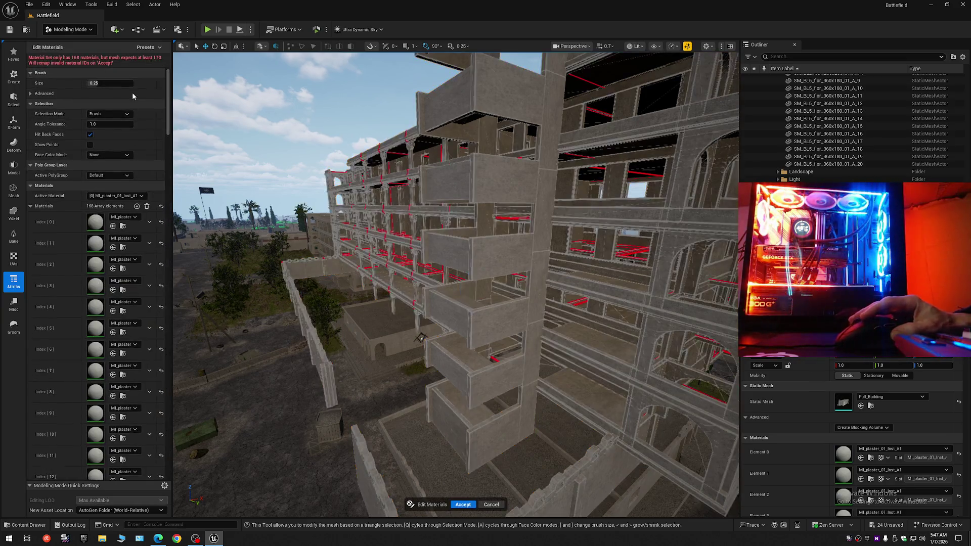
left_click(147, 206)
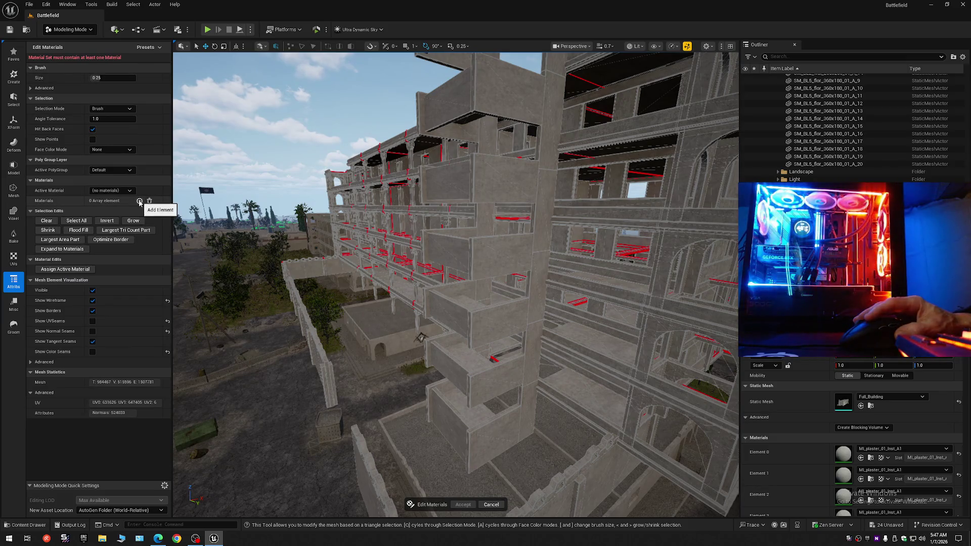
left_click(140, 201)
left_click(115, 227)
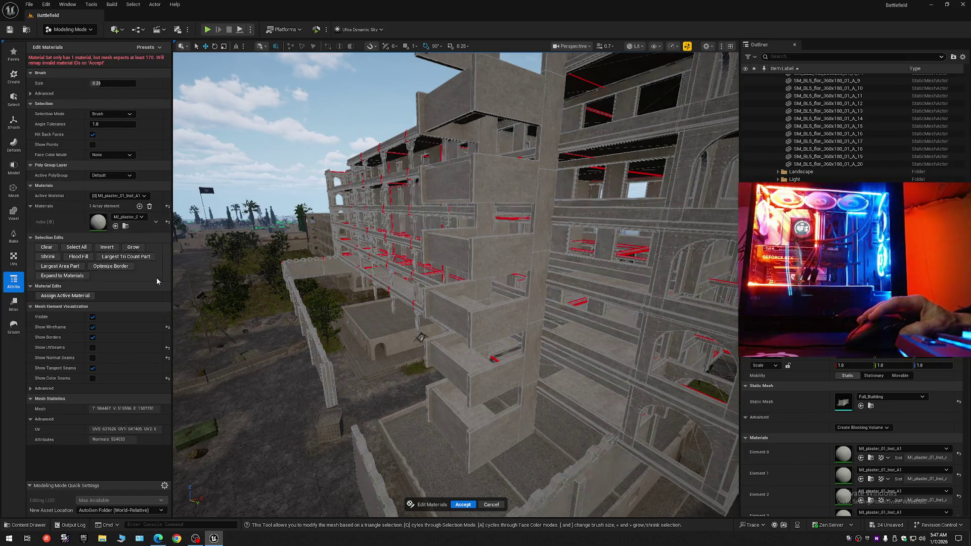
left_click(467, 504)
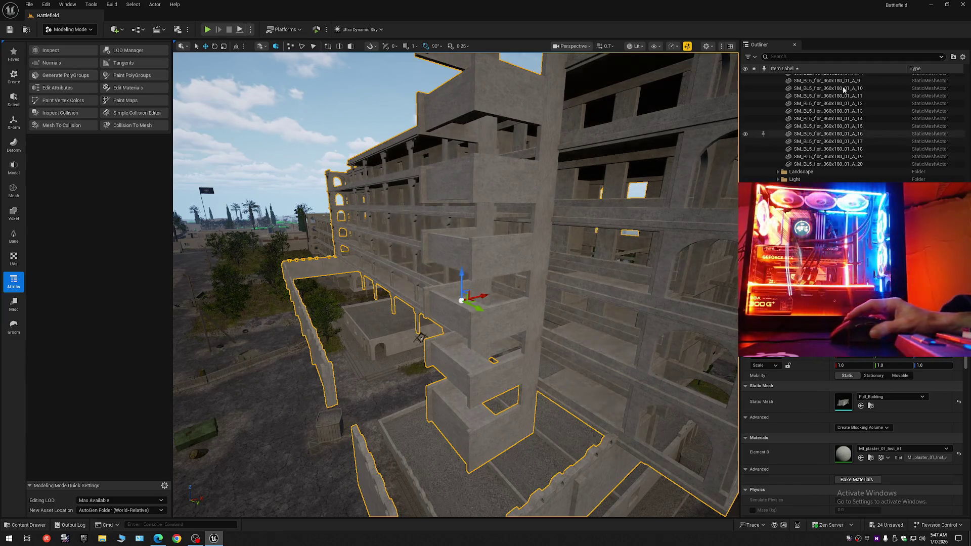
left_click(963, 57)
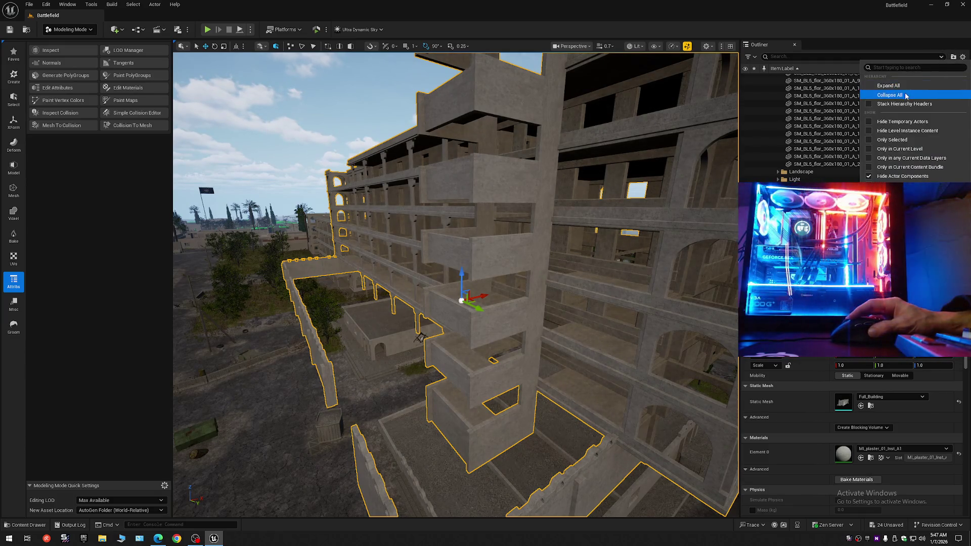
- Collapse the Outliner to Battlefield's top-level folders and deselect the building
left_click(889, 95)
left_click(775, 77)
left_click(773, 78)
- Fly through the arcades and corridors to check the uniform plaster, then select the merged building
mouse_move(529, 302)
left_mouse_down()
mouse_move(528, 283)
mouse_move(486, 283)
mouse_move(485, 263)
mouse_move(445, 268)
mouse_move(456, 263)
mouse_move(445, 212)
mouse_move(425, 253)
left_mouse_up()
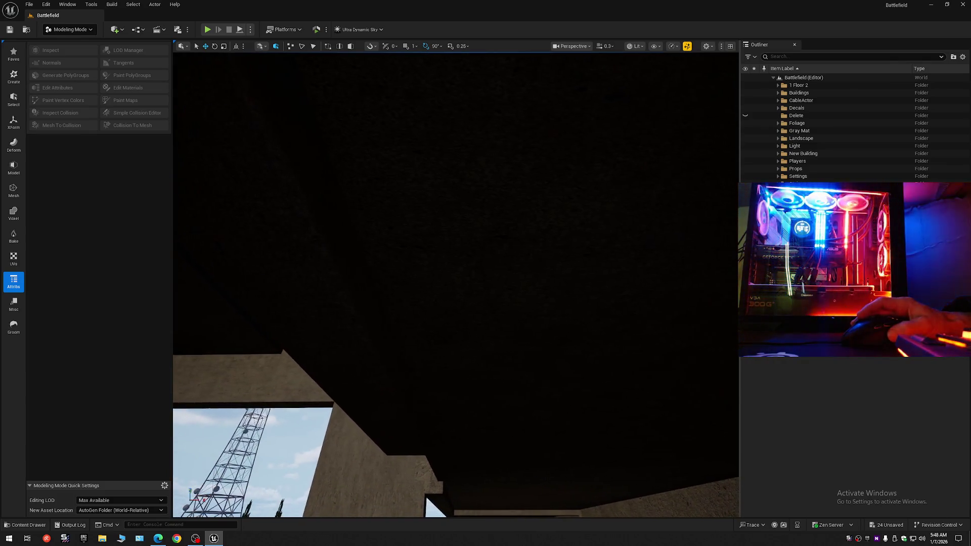
mouse_move(425, 253)
left_mouse_down()
mouse_move(358, 347)
mouse_move(644, 169)
mouse_move(612, 143)
mouse_move(662, 100)
mouse_move(638, 111)
mouse_move(633, 87)
mouse_move(641, 104)
mouse_move(658, 106)
mouse_move(297, 357)
mouse_move(277, 360)
mouse_move(377, 320)
mouse_move(372, 344)
mouse_move(384, 339)
left_mouse_up()
scroll(644, 169, "up", 1)
scroll(637, 107, "down", 2)
scroll(652, 108, "up", 3)
scroll(378, 340, "down", 3)
scroll(381, 338, "down", 1)
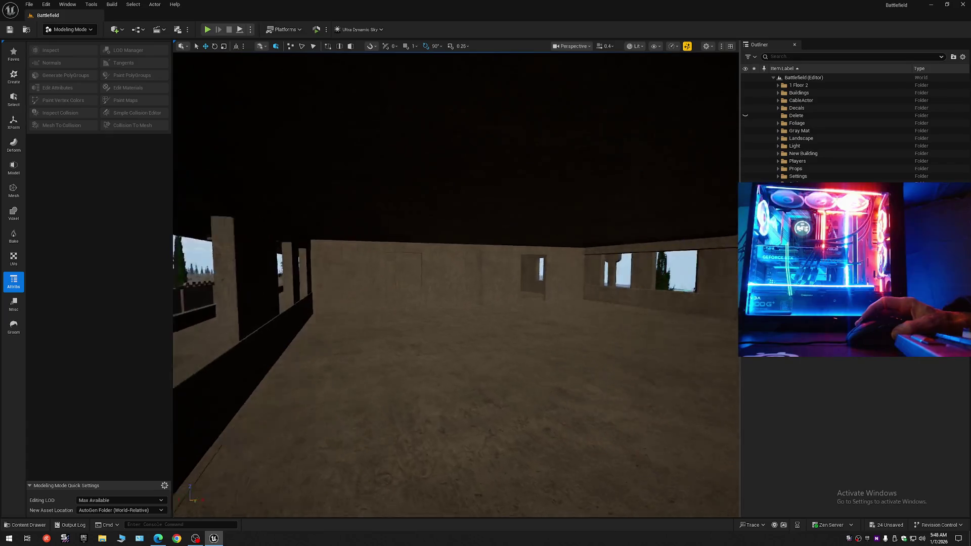
scroll(384, 376, "up", 2)
left_click_drag(384, 377, 384, 377)
scroll(384, 376, "up", 1)
scroll(385, 376, "down", 3)
left_click_drag(389, 318, 389, 318)
scroll(389, 318, "up", 2)
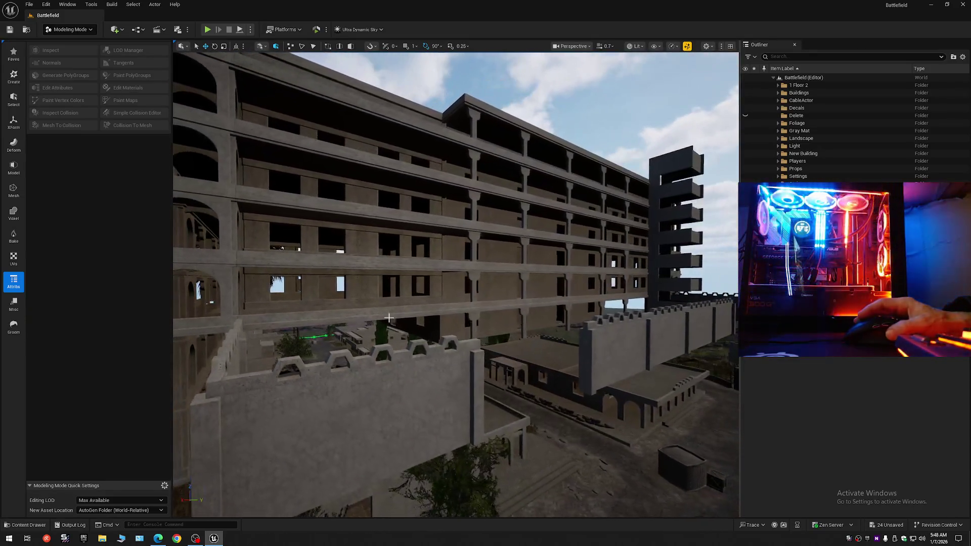
left_click(389, 223)
left_click_drag(514, 319, 514, 319)
key("Escape")
left_click_drag(354, 514, 354, 515)
scroll(354, 514, "down", 1)
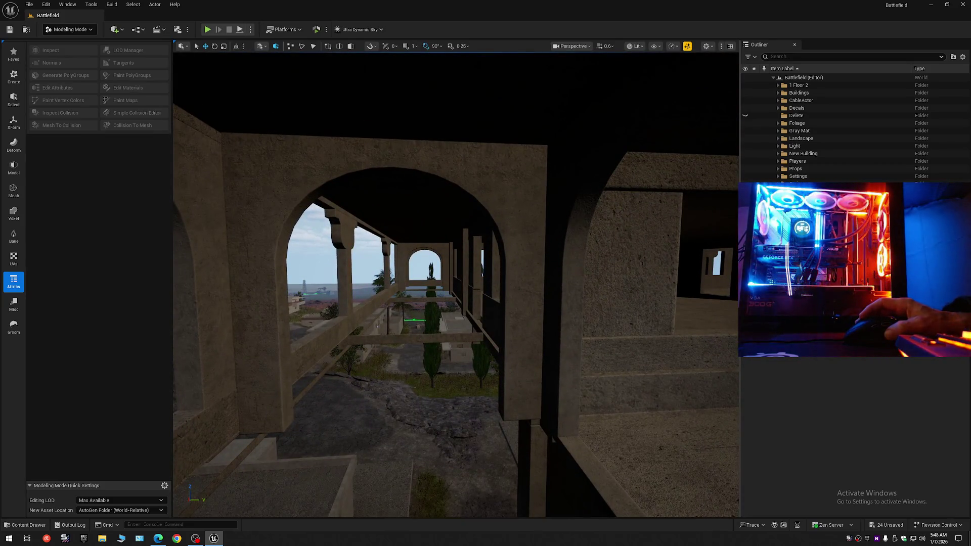
key("w")
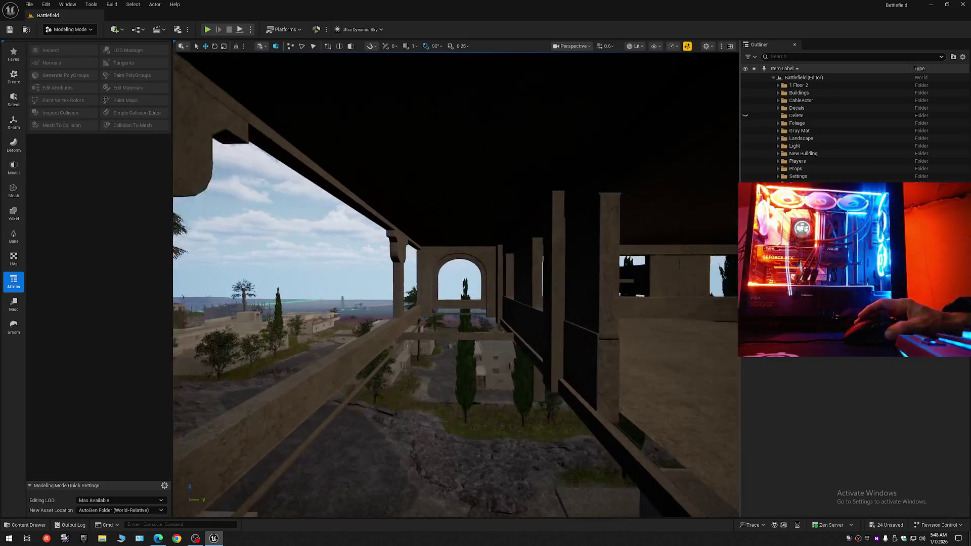
key("w")
scroll(455, 284, "down", 2)
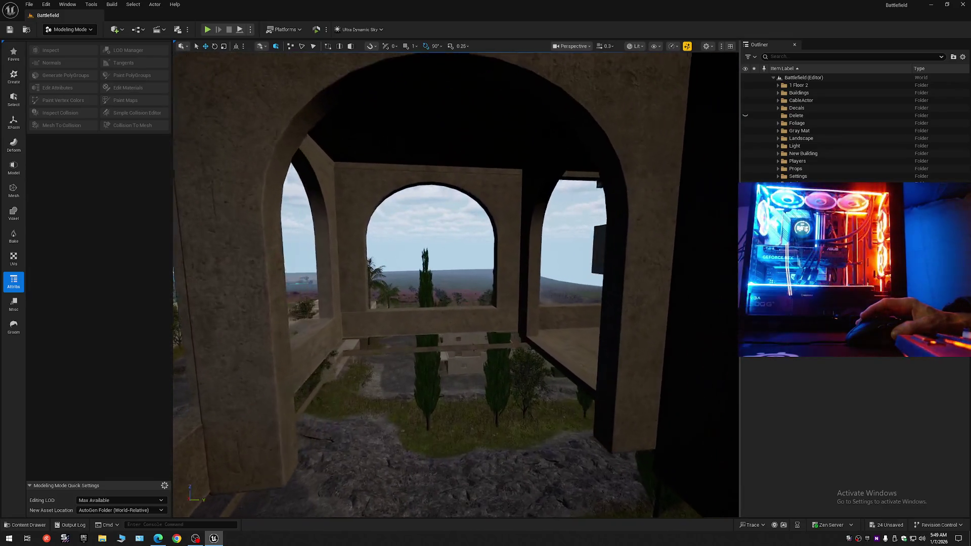
key("w")
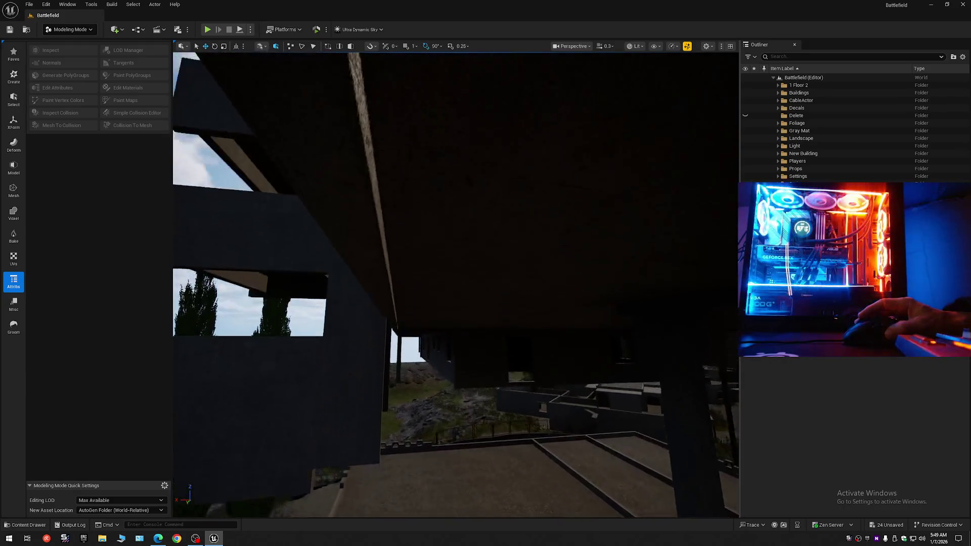
key("w")
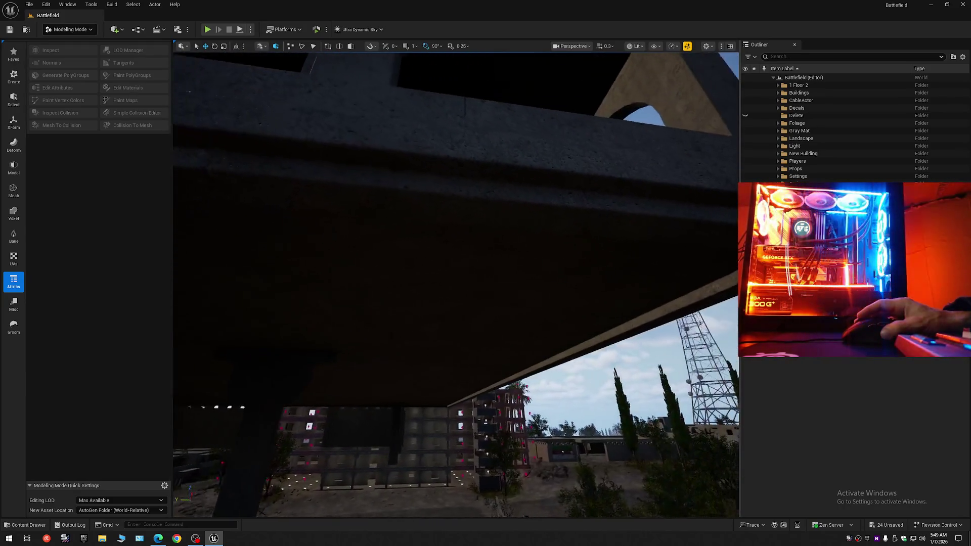
key("w")
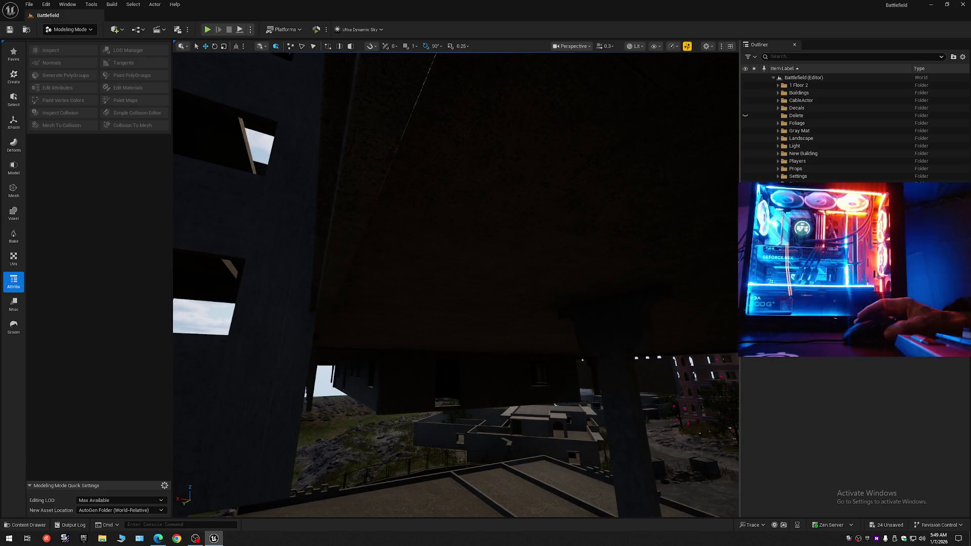
key("w")
scroll(455, 283, "up", 1)
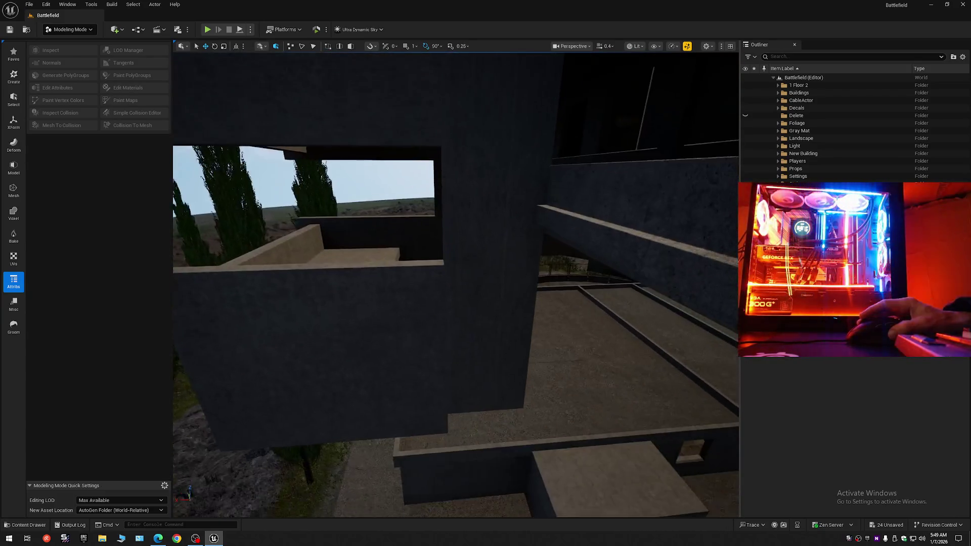
key("w")
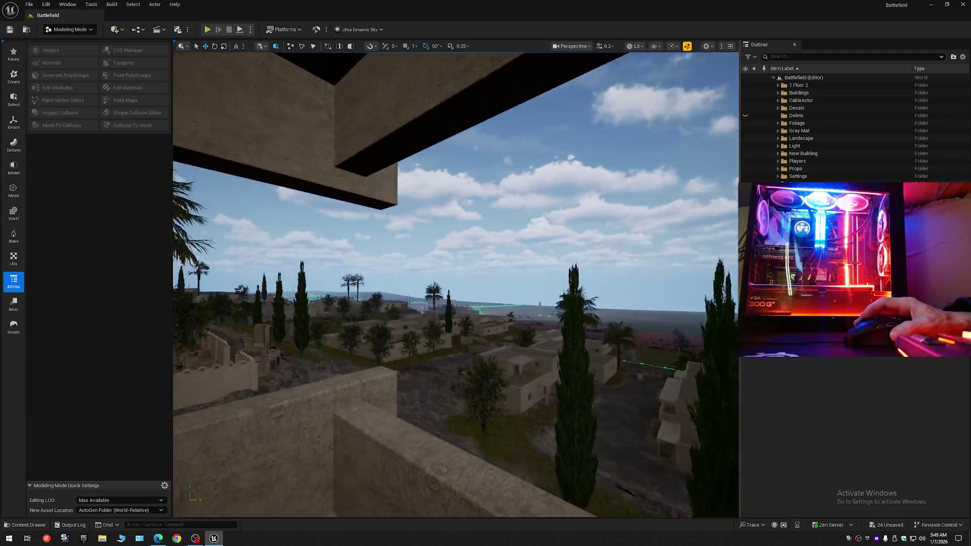
scroll(455, 283, "up", 5)
key("w")
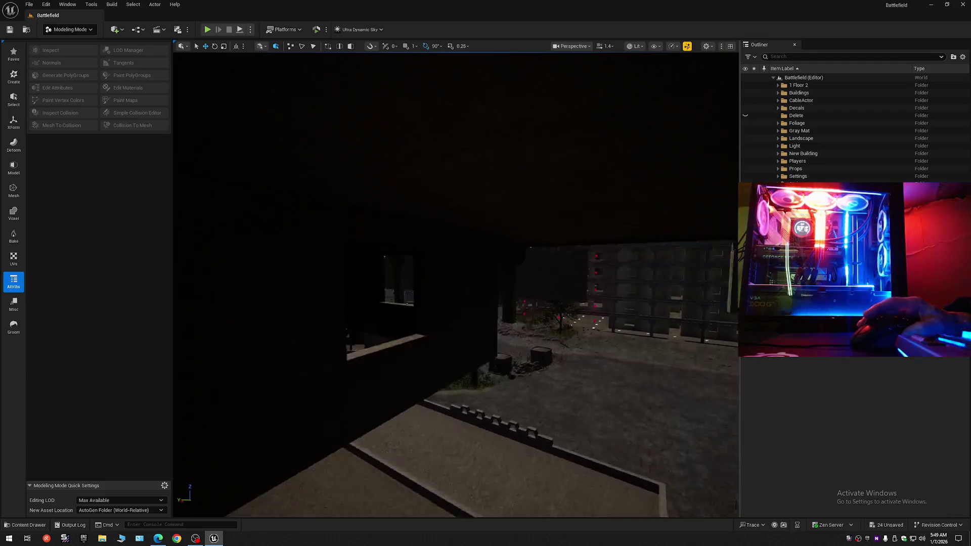
key("w")
scroll(455, 283, "down", 1)
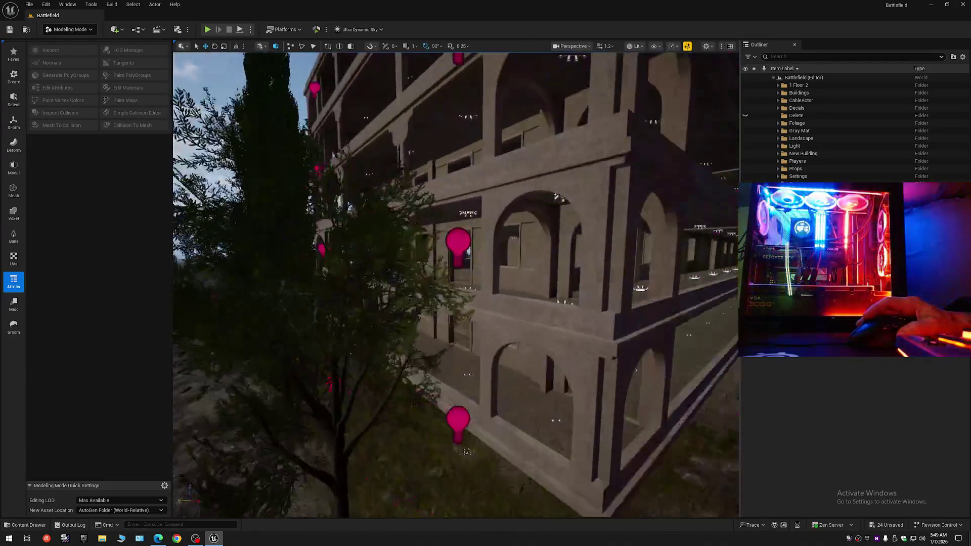
key("w")
scroll(456, 284, "down", 1)
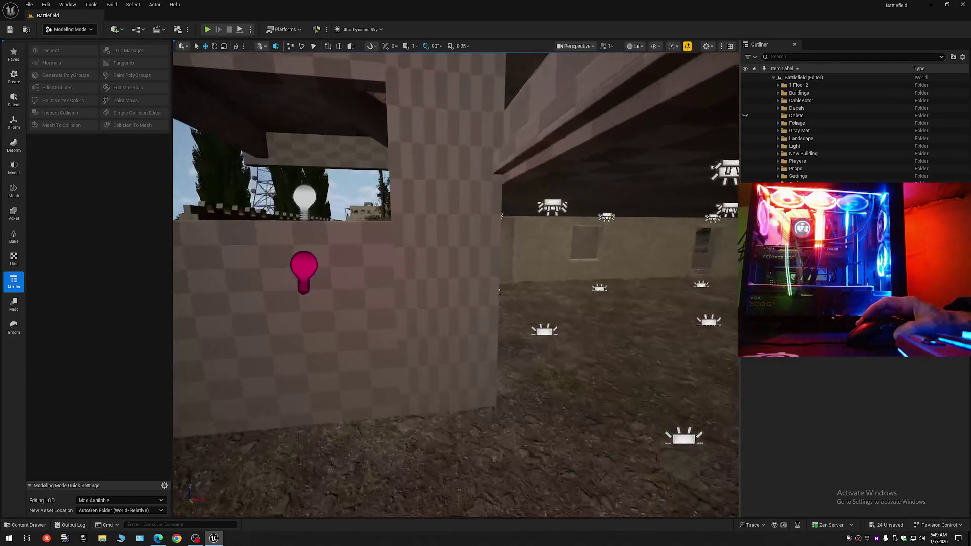
left_click_drag(505, 332, 505, 331)
- Select various checkered backup wall pieces along the building's wall
left_click(440, 283)
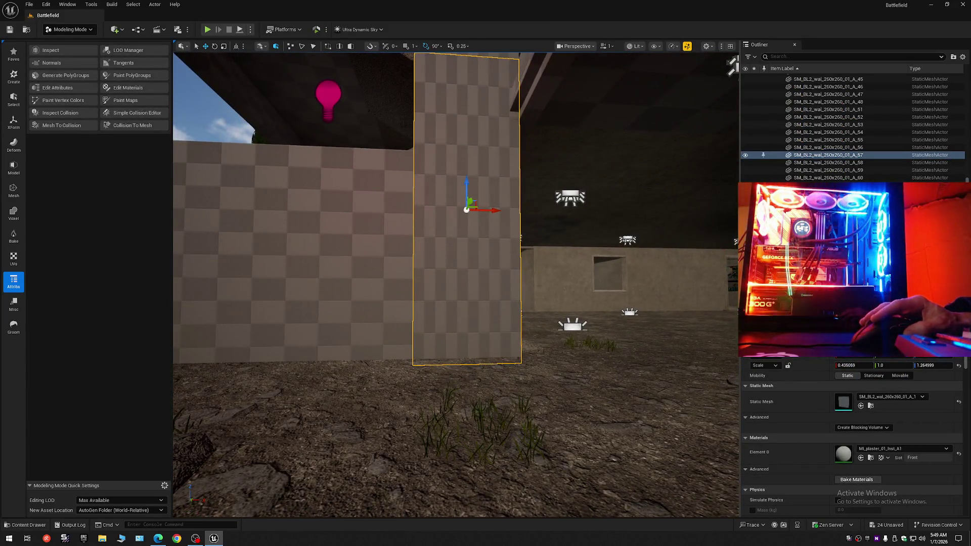
left_click(361, 356)
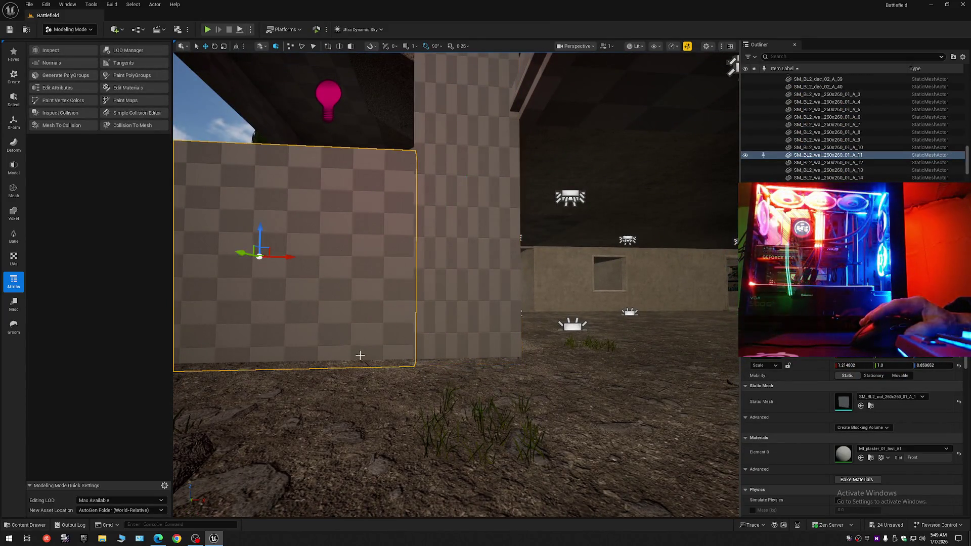
mouse_move(411, 346)
left_mouse_down()
mouse_move(379, 349)
mouse_move(395, 342)
mouse_move(486, 387)
mouse_move(416, 349)
left_mouse_up()
scroll(397, 349, "up", 5)
left_click(397, 349)
scroll(417, 349, "down", 1)
left_click(416, 349)
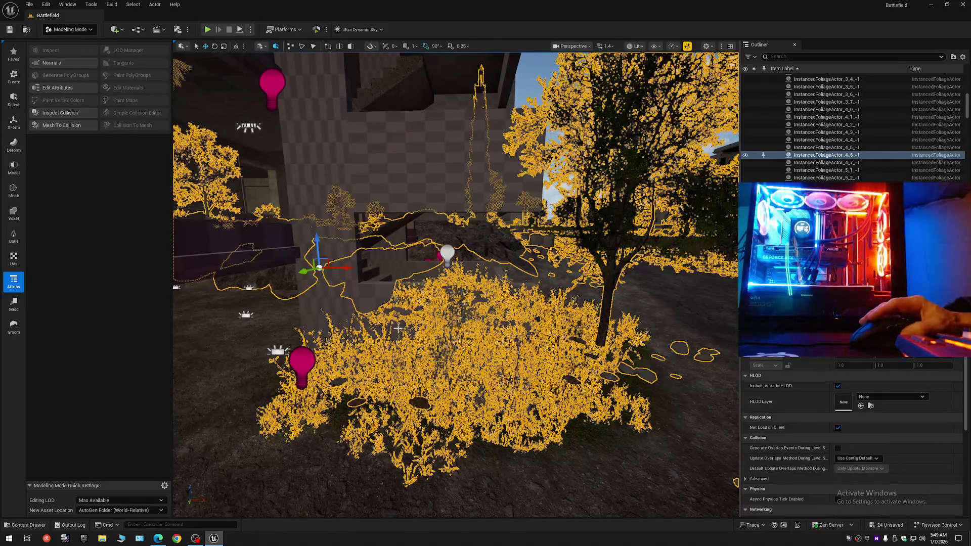
left_click(448, 331)
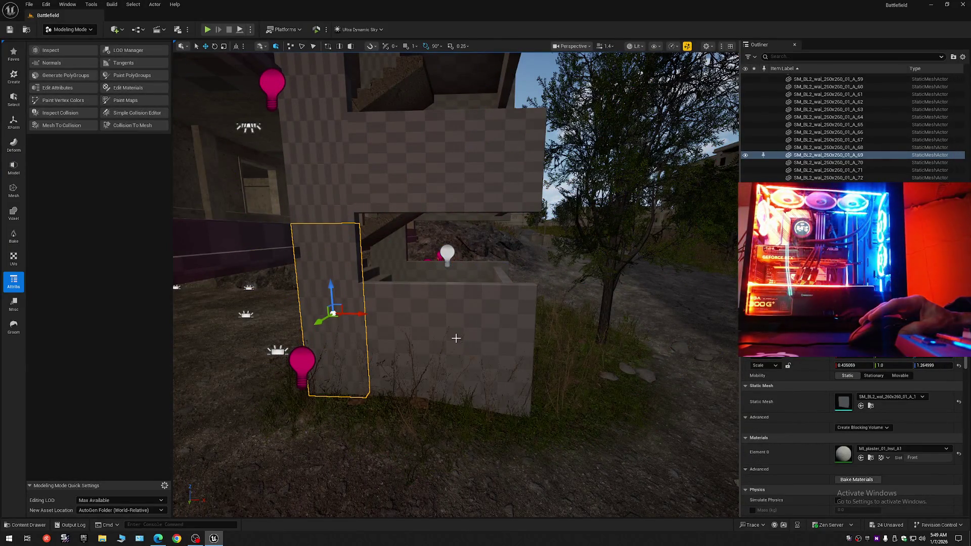
left_click(448, 329)
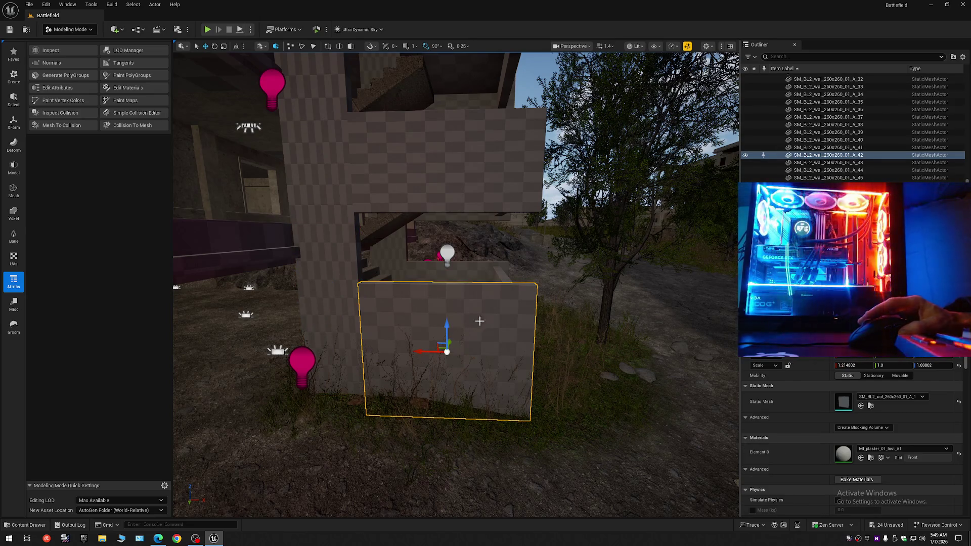
- Collapse the Outliner to Battlefield's top folders and select the Gray Mat folder
left_click(961, 58)
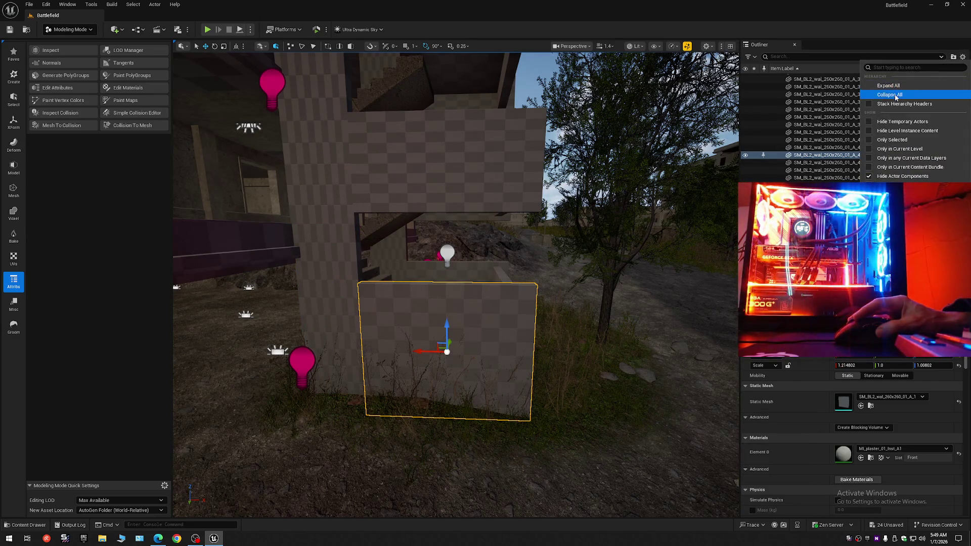
left_click(880, 93)
left_click(774, 78)
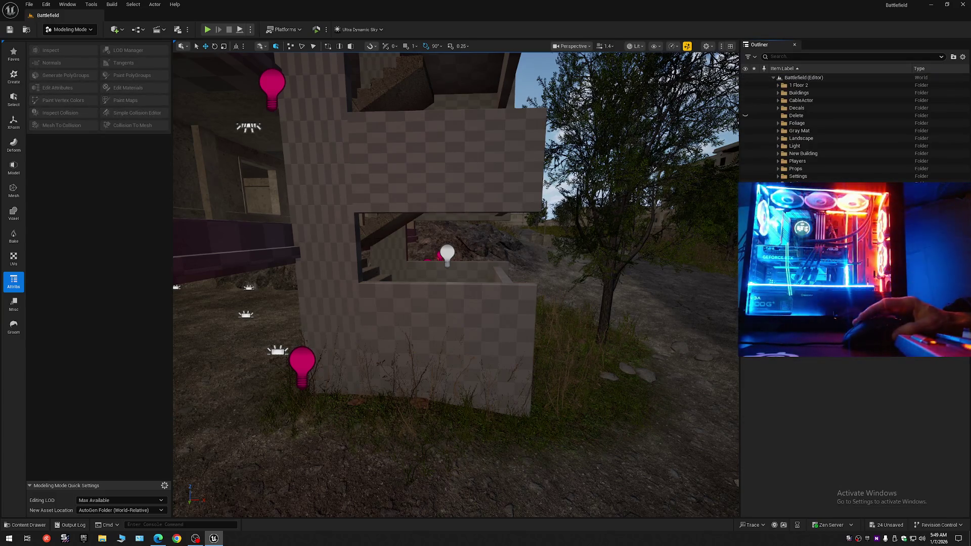
key("s")
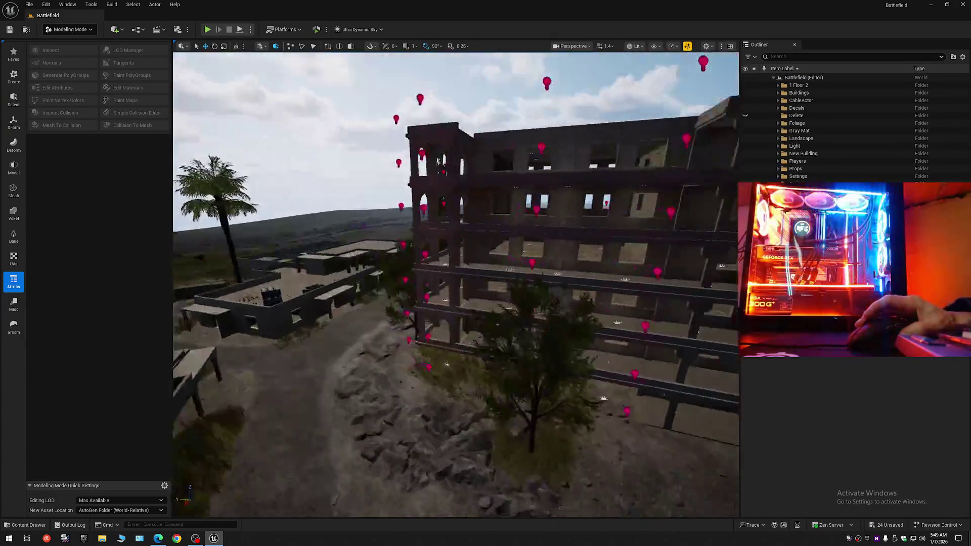
key("w")
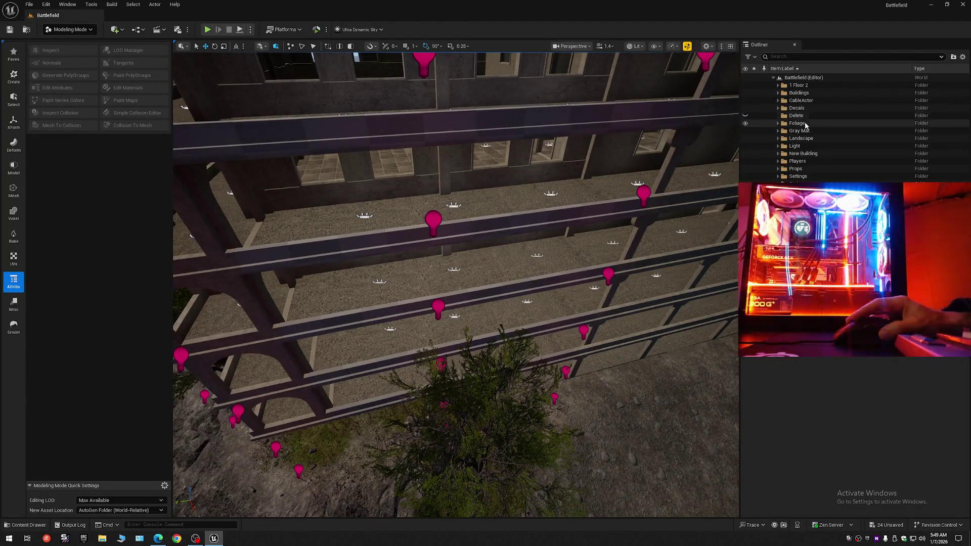
left_click(779, 131)
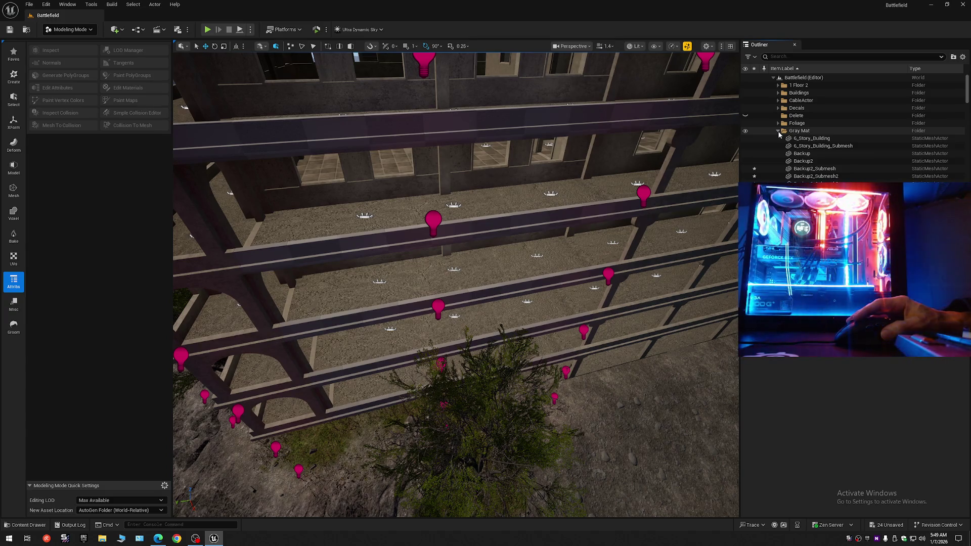
left_click(778, 132)
left_click(767, 131)
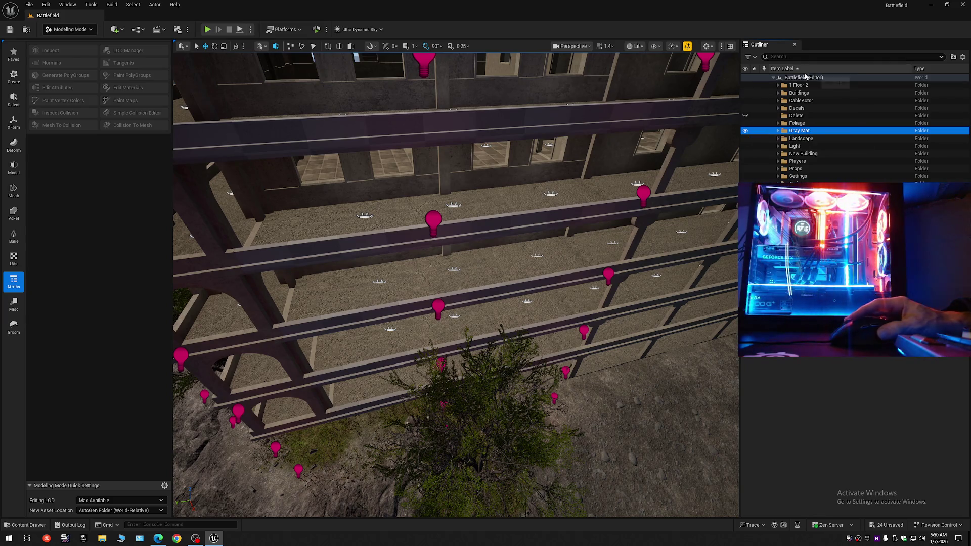
- Create a new Outliner folder named 'Full Building' under Battlefield
right_click(807, 79)
left_click(825, 96)
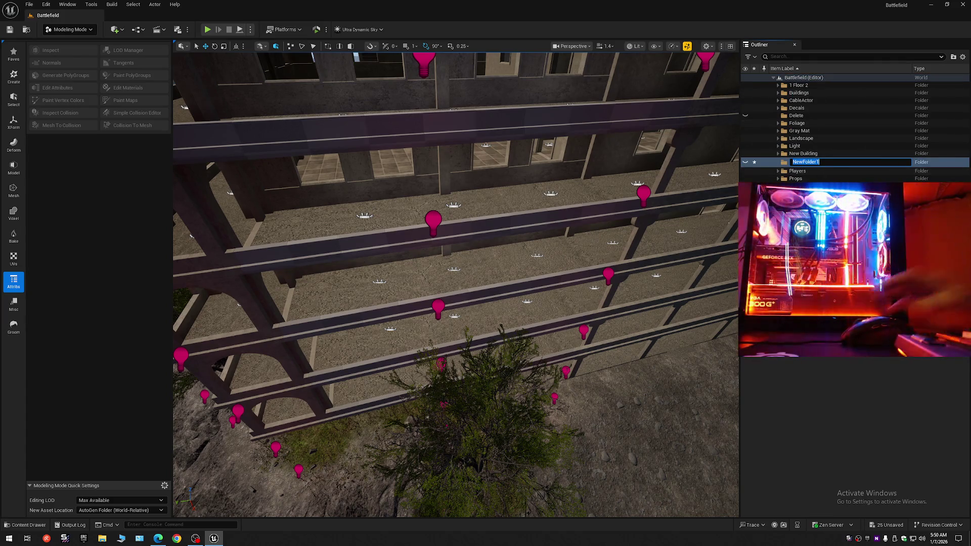
type("Full B")
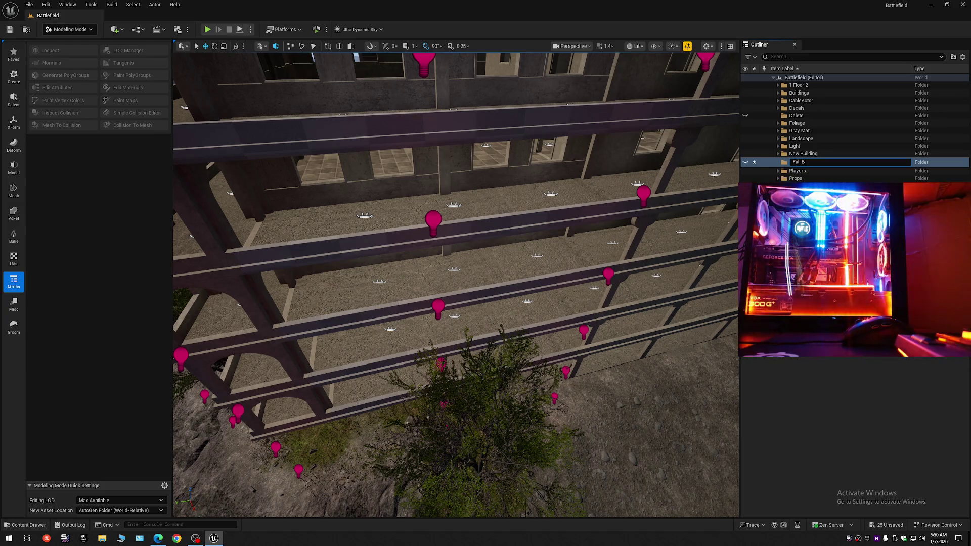
type("uilding")
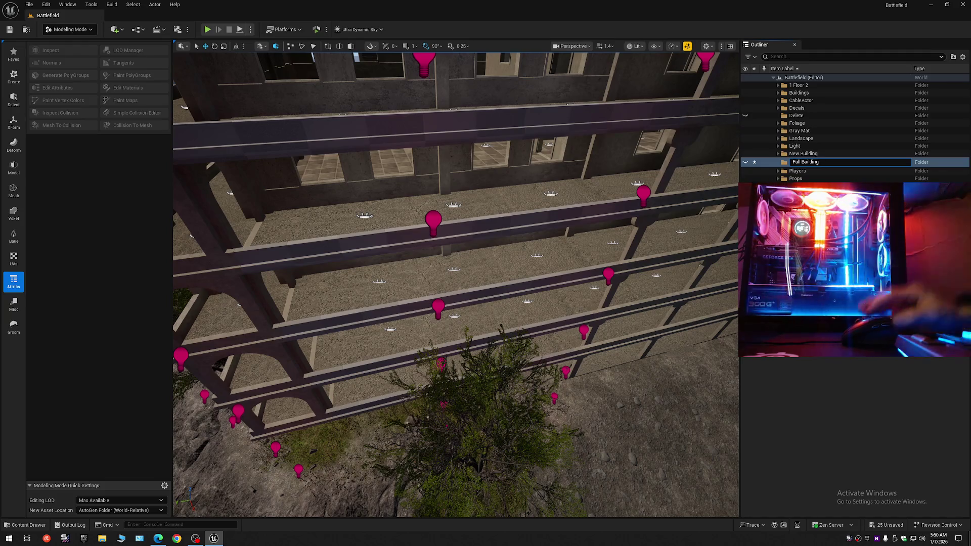
key("Return")
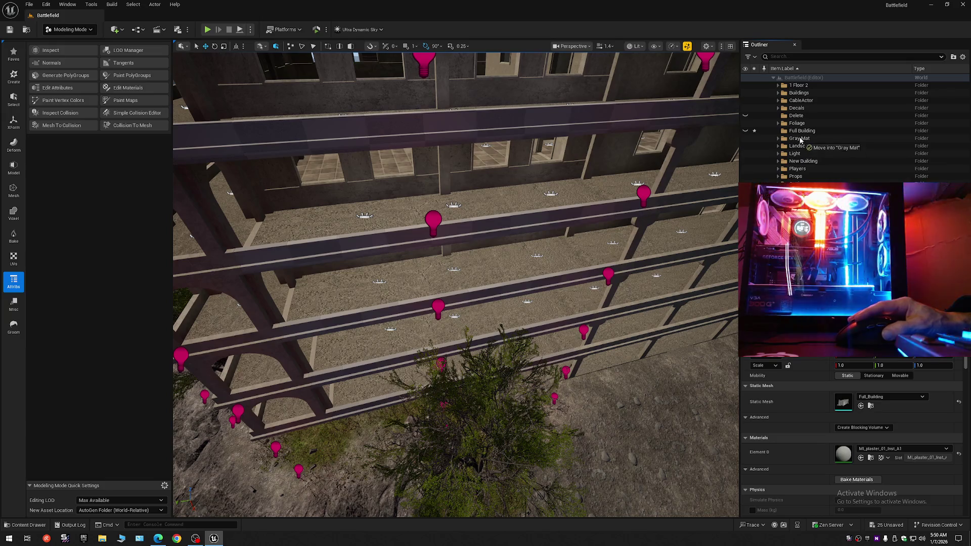
left_click(777, 131)
left_click(778, 131)
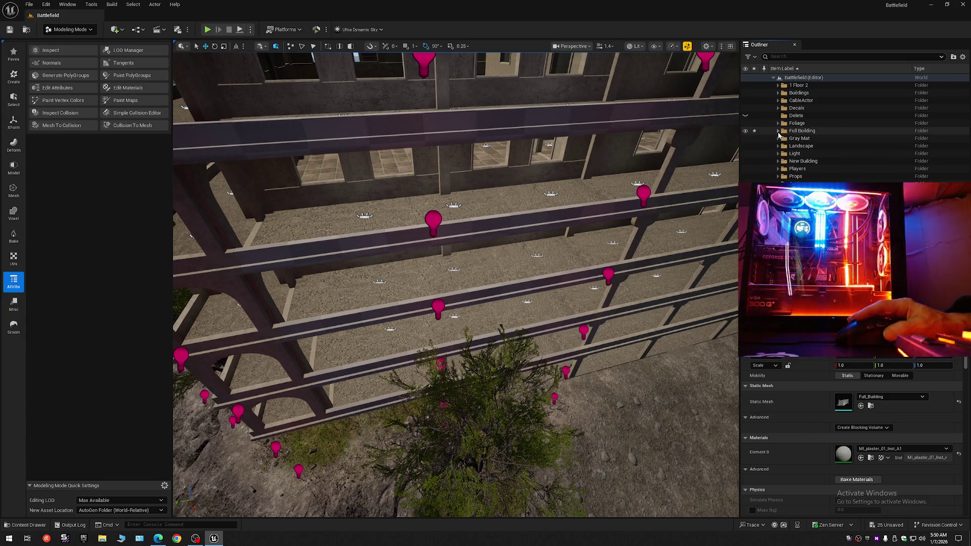
- Hide the entire Gray Mat folder of building meshes
left_click(779, 138)
double_click(781, 139)
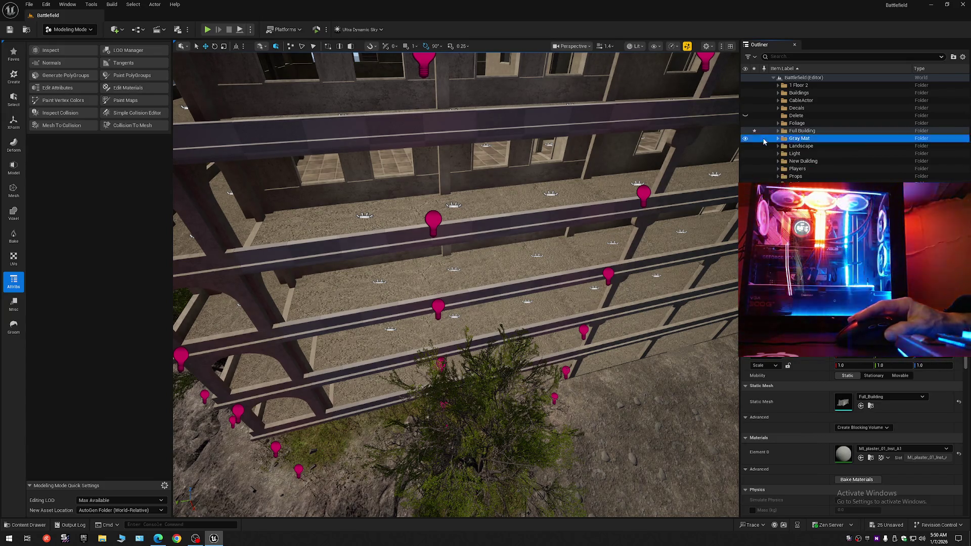
left_click(745, 139)
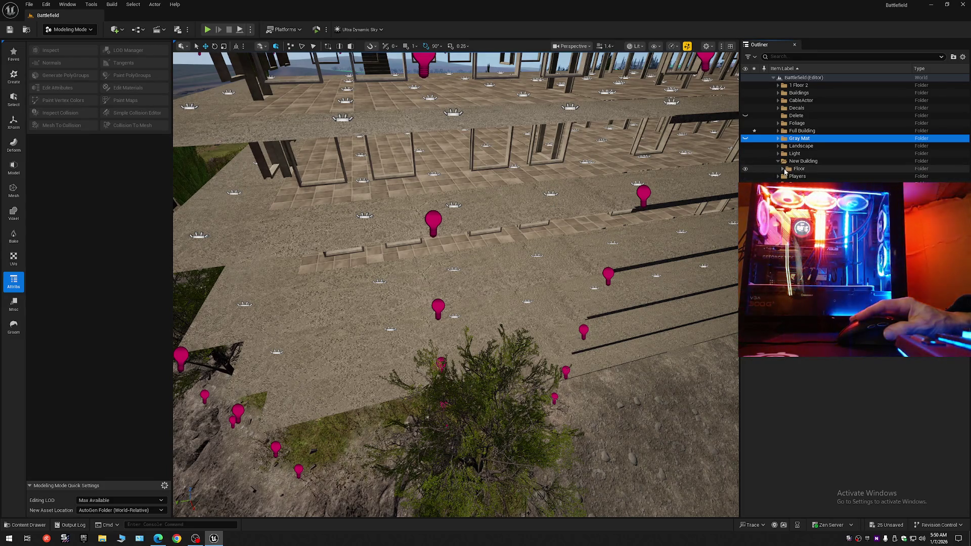
- Expand the Outside folder, select all SM_BL3_rof roof slab submeshes and frame them in view
left_click(790, 176)
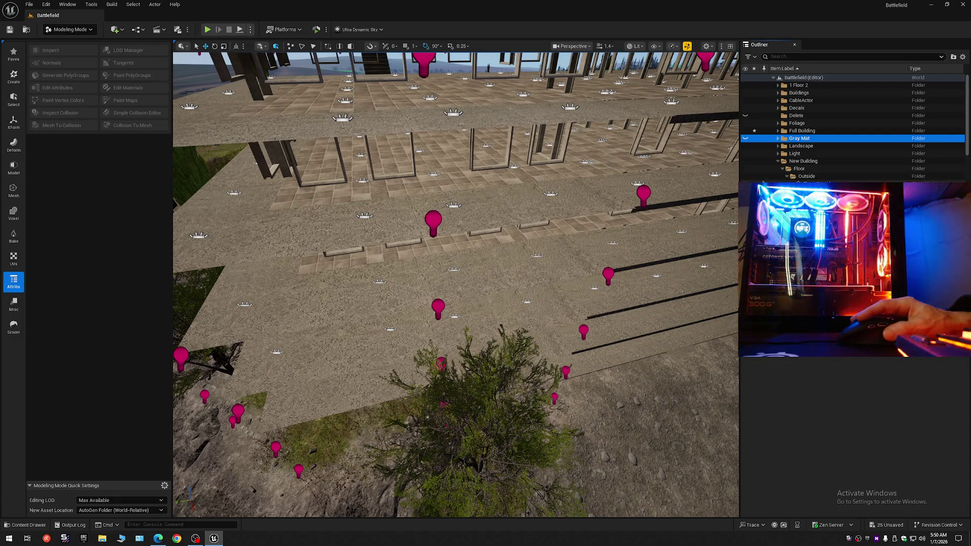
left_click(818, 184)
scroll(967, 135, "down", 1)
left_click_drag(967, 136, 968, 191)
left_click(860, 194, "shift")
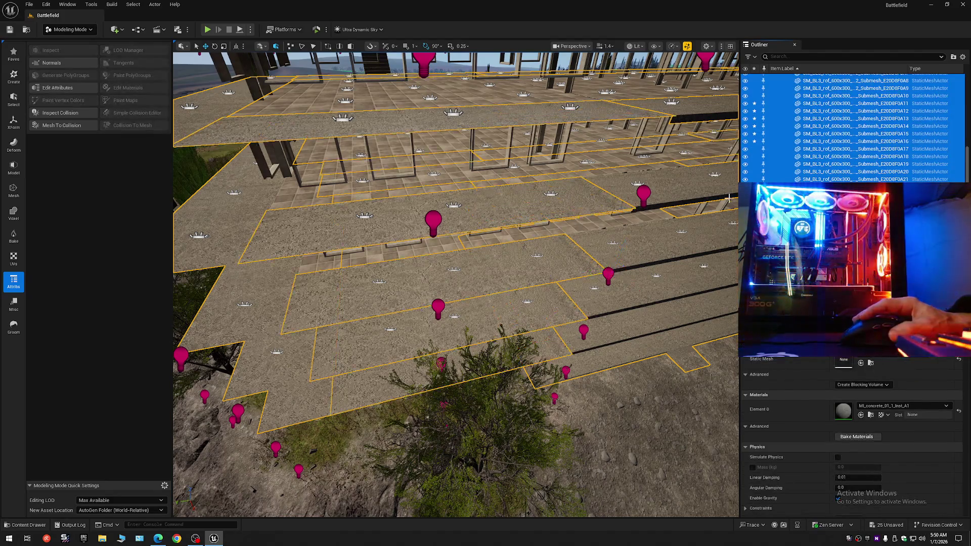
key("f")
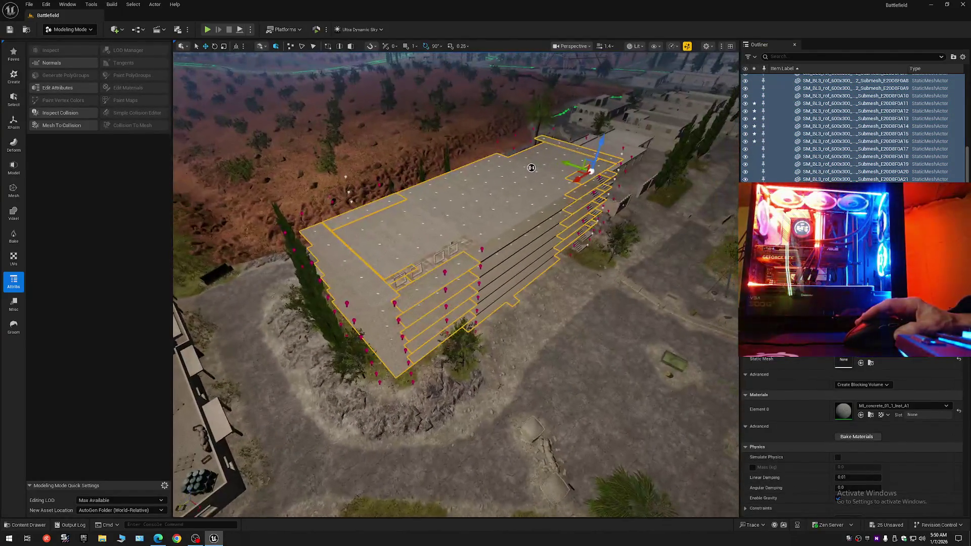
- Hide and reshow the roof slabs to inspect them, then return to plain Selection Mode
left_click(748, 115)
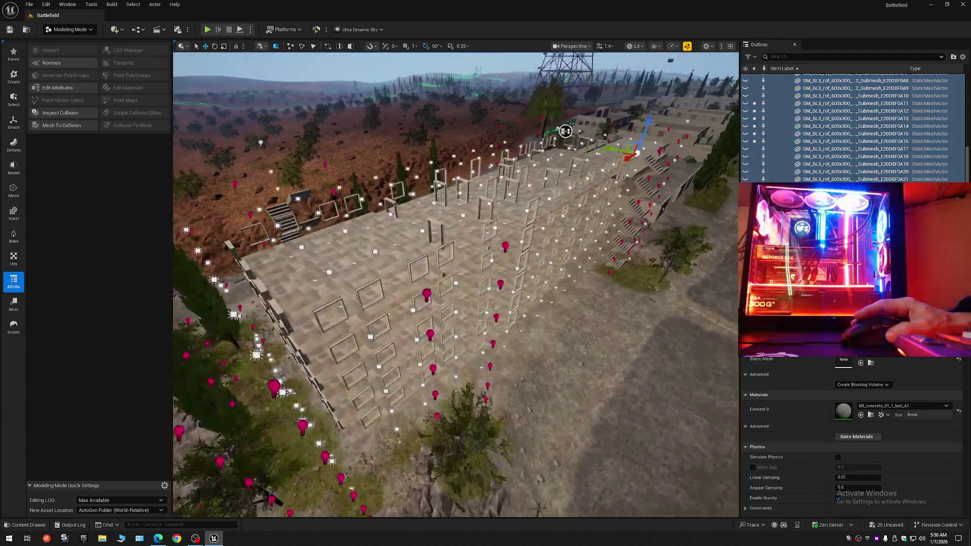
mouse_move(565, 131)
left_mouse_down()
mouse_move(572, 67)
mouse_move(547, 60)
mouse_move(536, 64)
mouse_move(617, 184)
left_mouse_up()
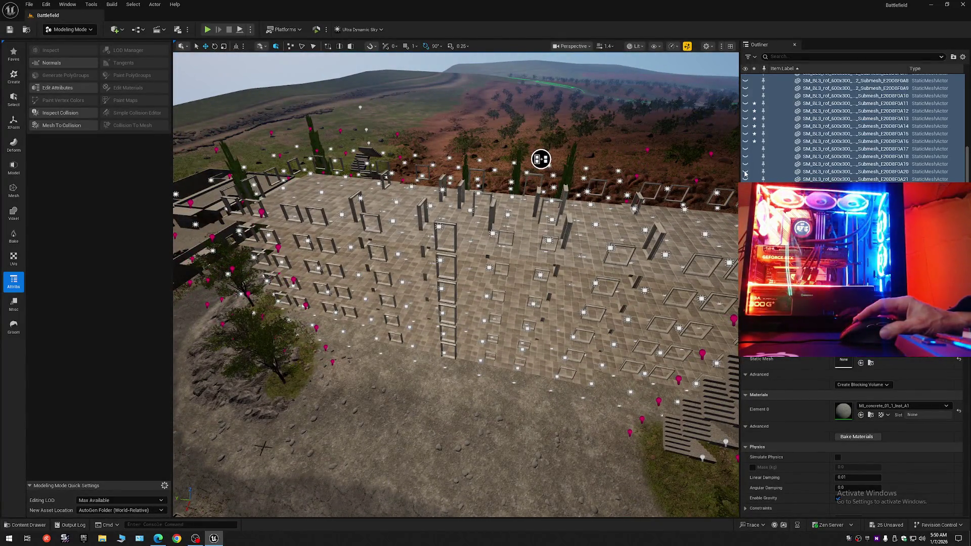
left_click(745, 172)
left_click_drag(527, 194, 527, 175)
left_click(60, 30)
left_click(70, 43)
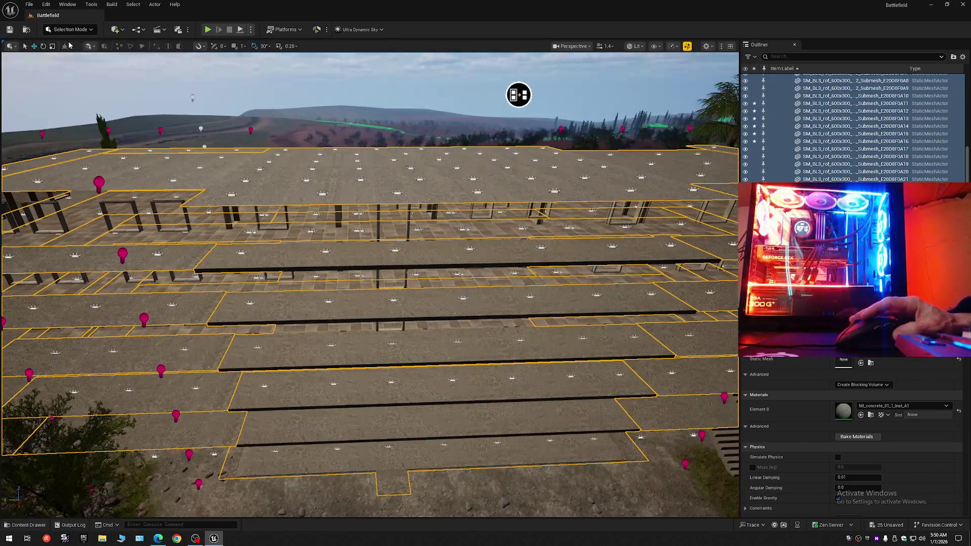
- Convert the selected slabs into one static mesh named Floor_Outside_Full, saved in the Maps folder
left_click(152, 4)
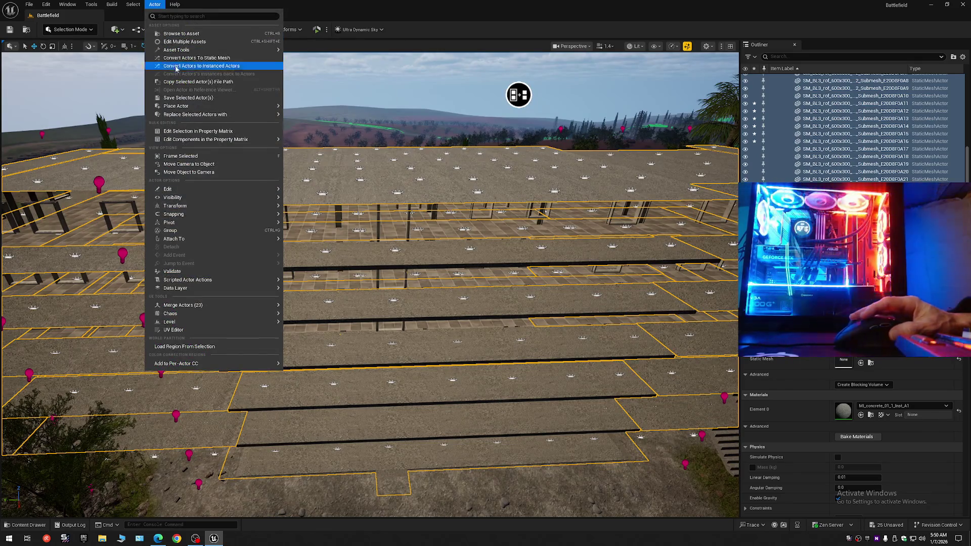
left_click(188, 58)
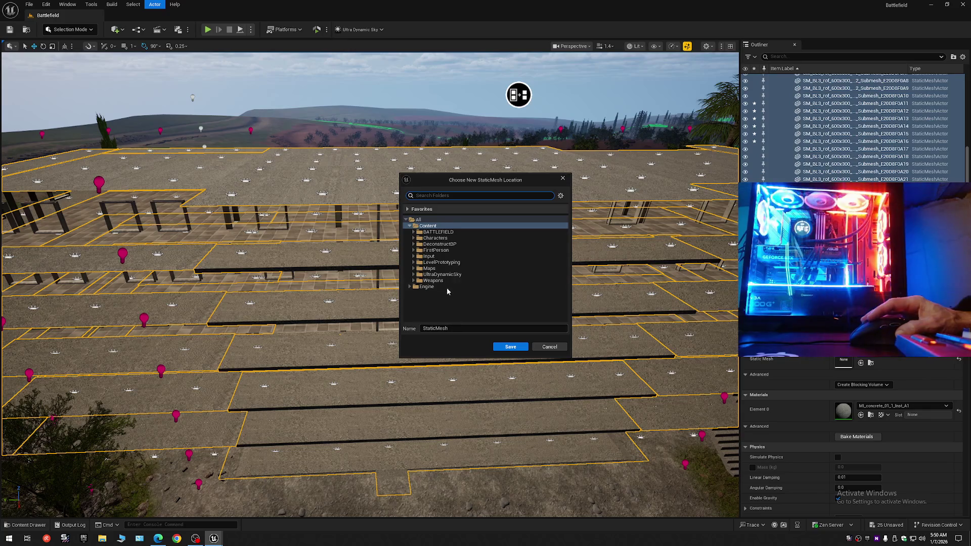
left_click(429, 269)
left_click(435, 328)
type("Floor_Outside_Full")
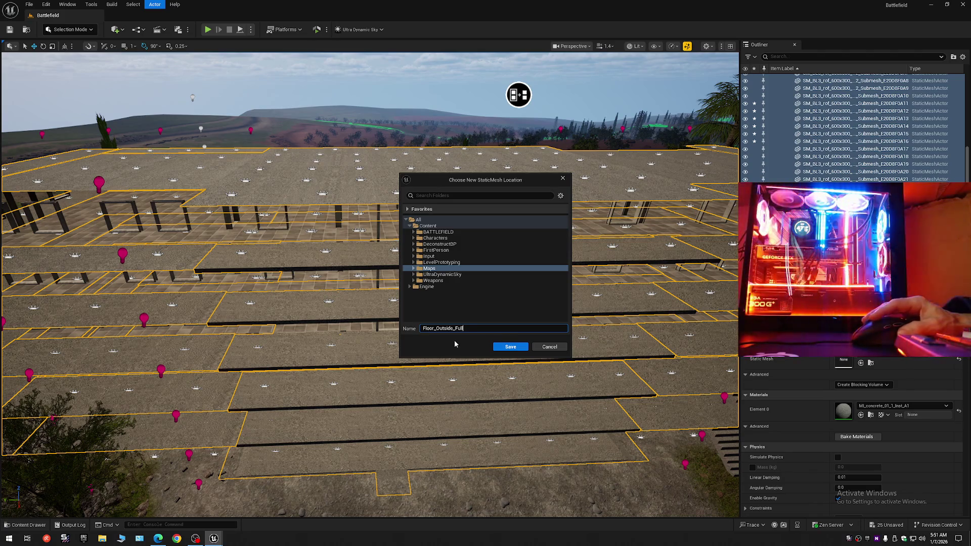
left_click(499, 347)
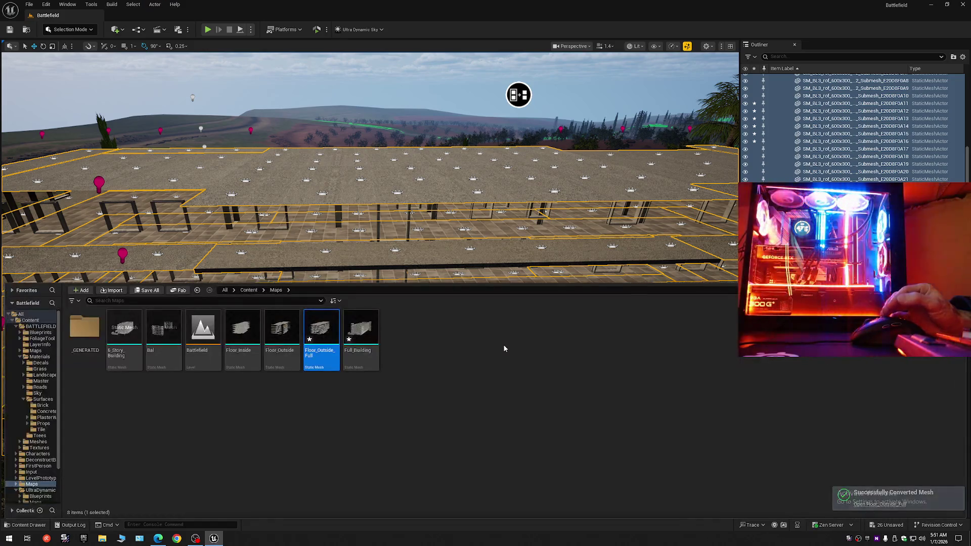
- Delete the old Full_Building mesh from the level
left_click_drag(386, 216, 386, 216)
left_click_drag(517, 336, 517, 336)
left_click(517, 336)
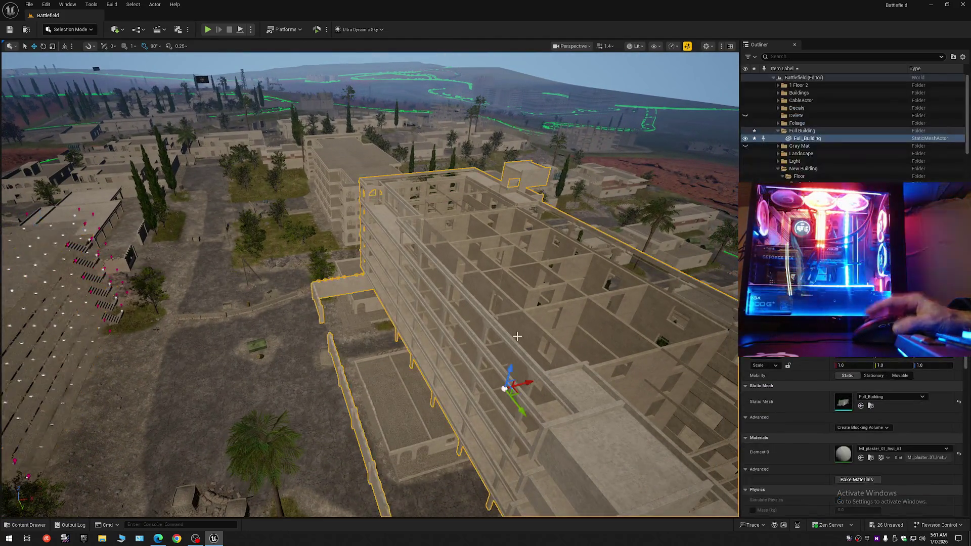
key("Delete")
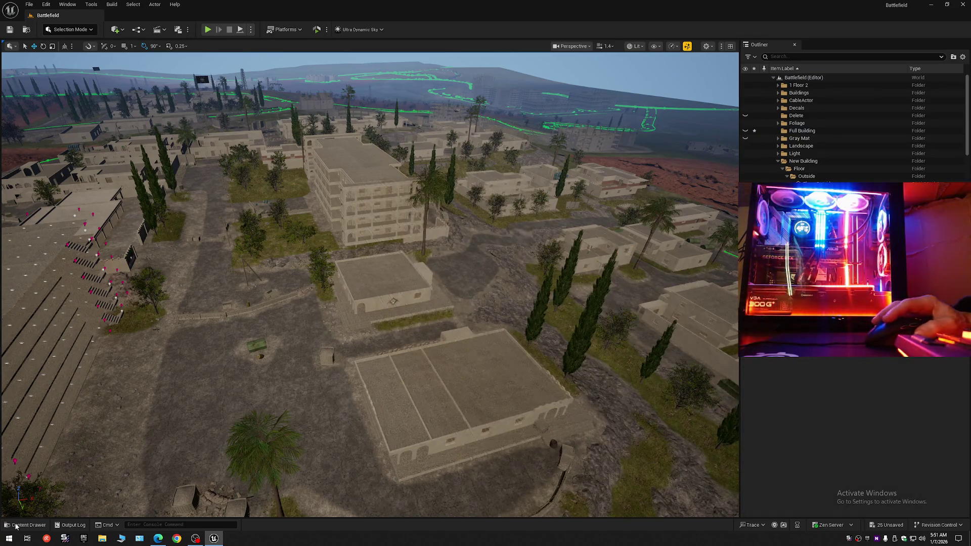
- Place the merged meshes from the Maps folder into the level and select the building
left_click(25, 525)
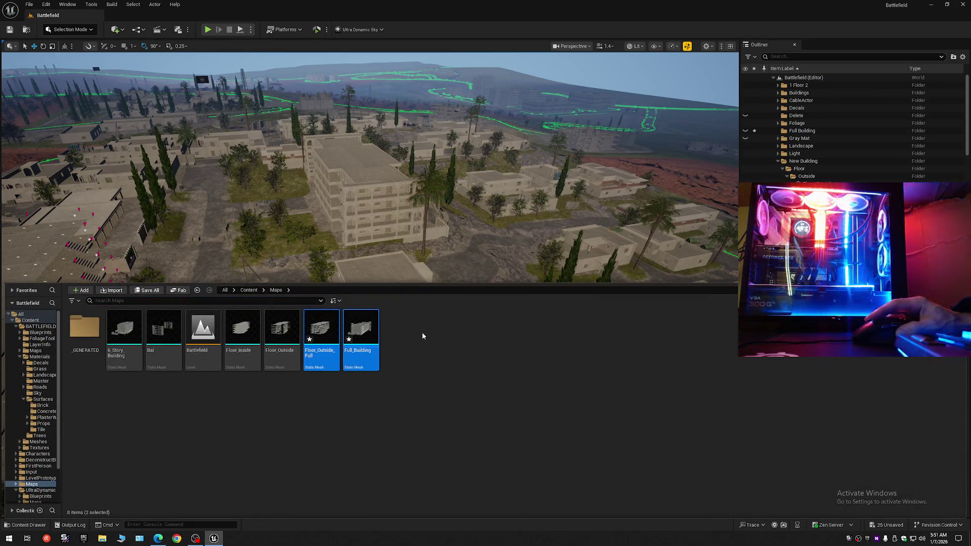
left_click_drag(313, 333, 377, 207)
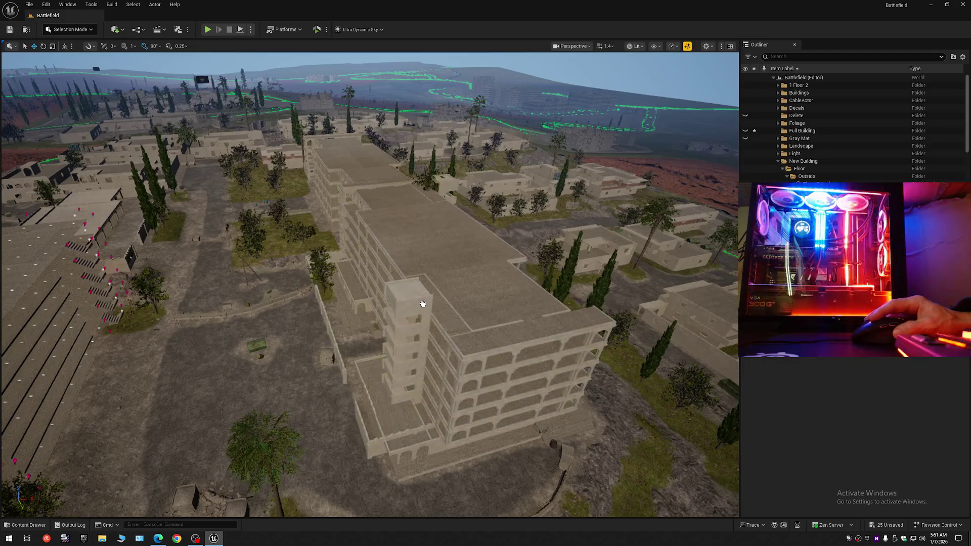
left_click(424, 374)
- Fly into the building's corridor, then lift the loose roof piece high above and delete it
scroll(459, 379, "up", 10)
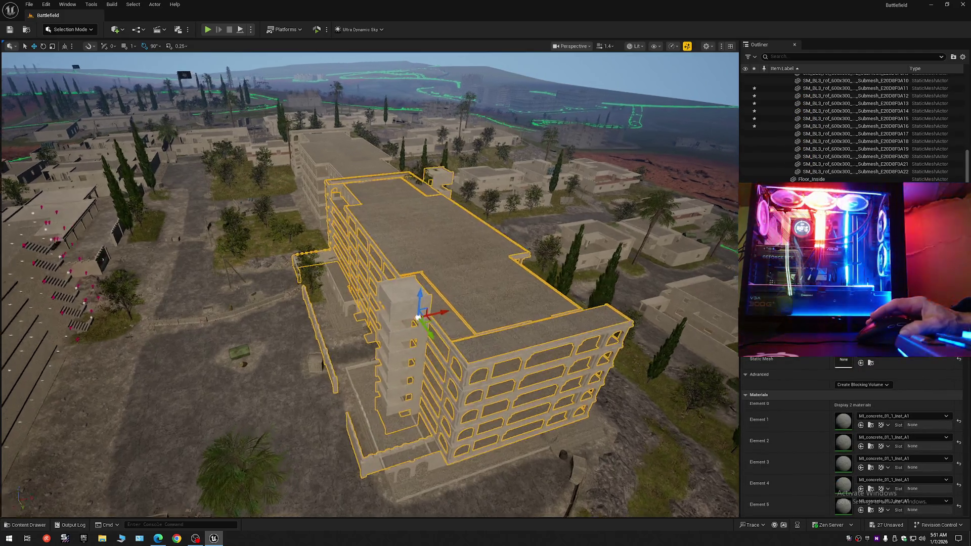
scroll(369, 283, "down", 3)
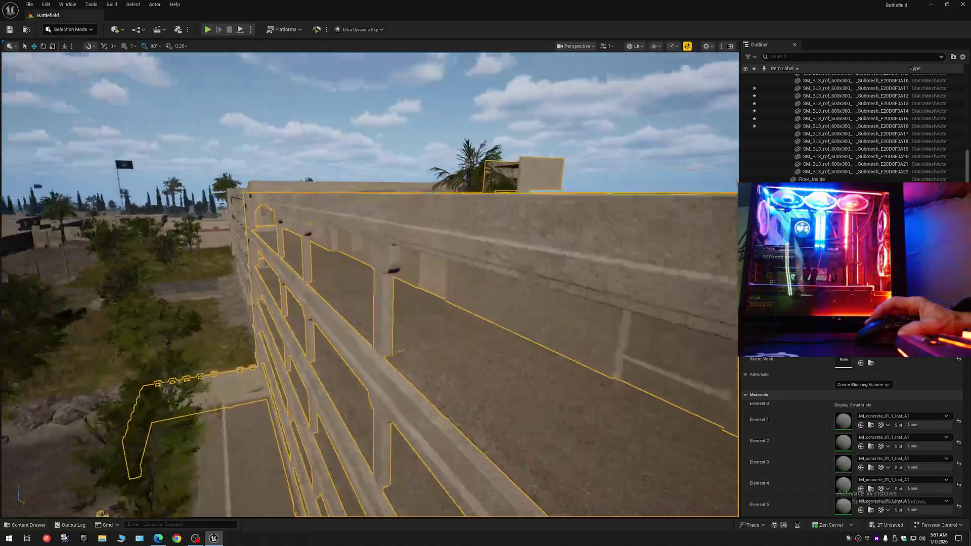
key("w")
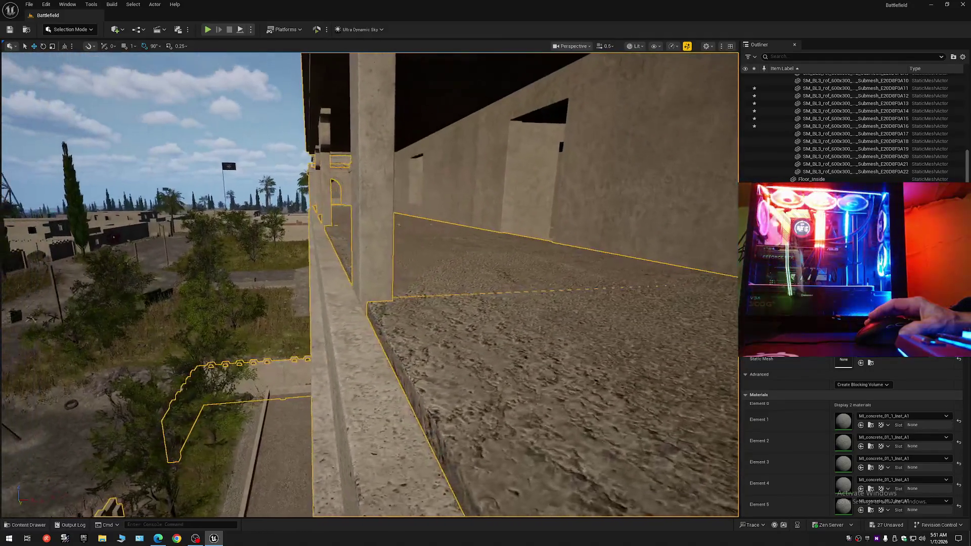
scroll(370, 283, "down", 1)
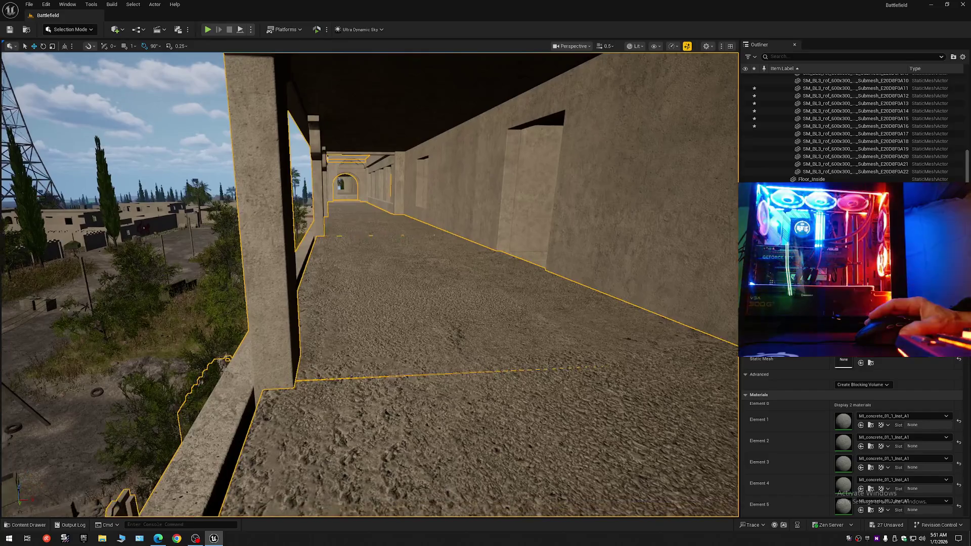
scroll(369, 283, "up", 2)
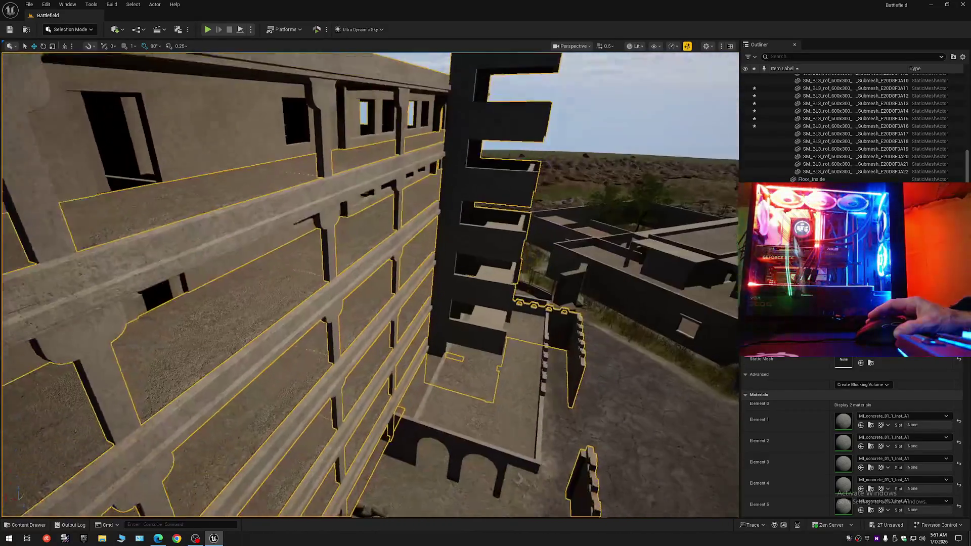
scroll(369, 283, "up", 2)
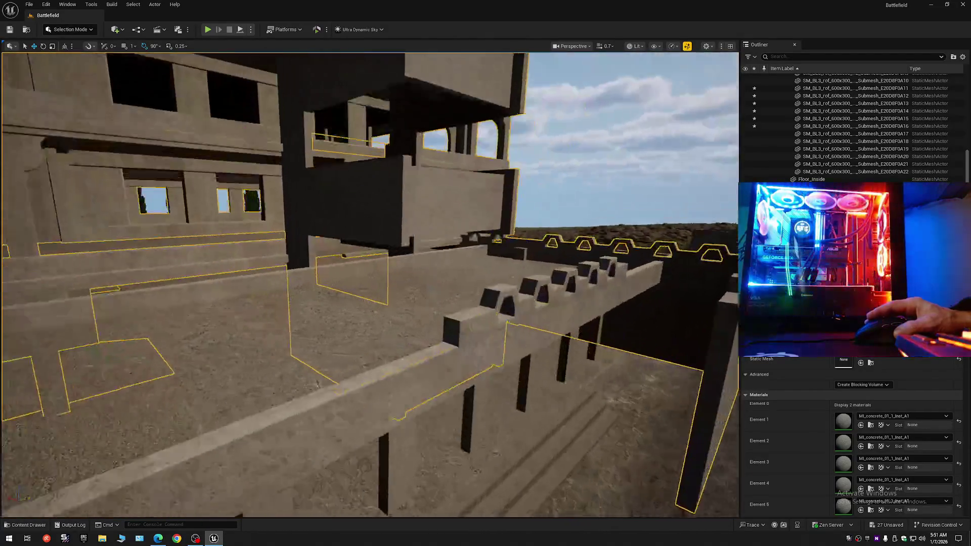
scroll(369, 284, "up", 3)
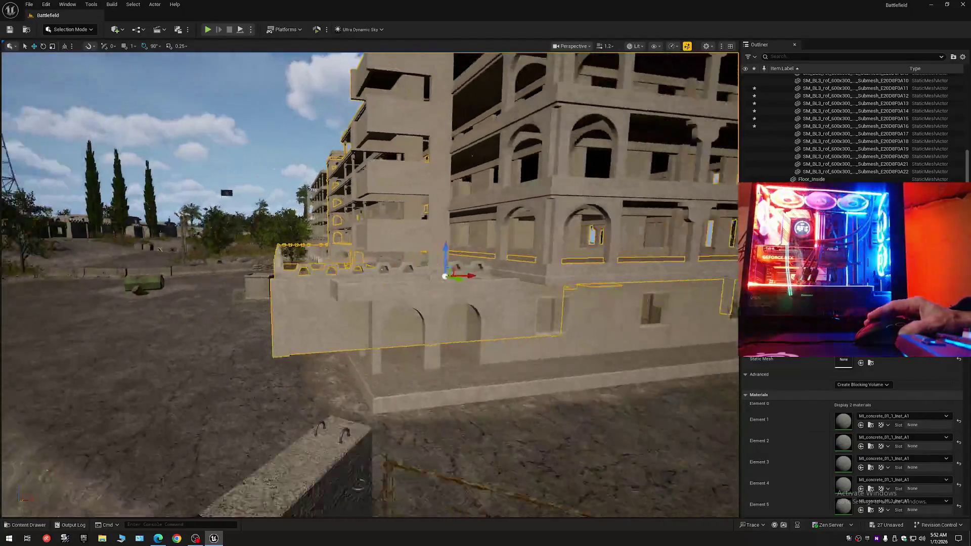
left_click_drag(452, 262, 465, 73)
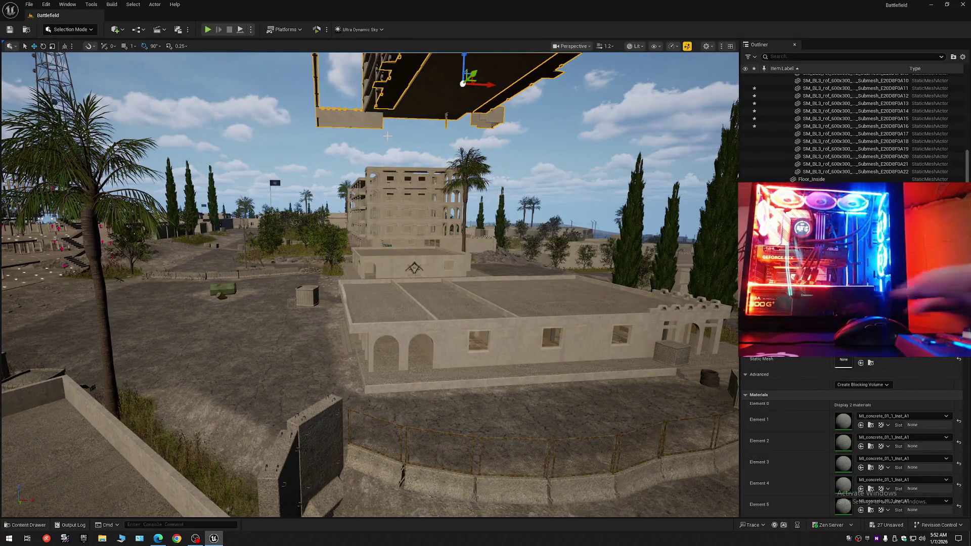
key("Delete")
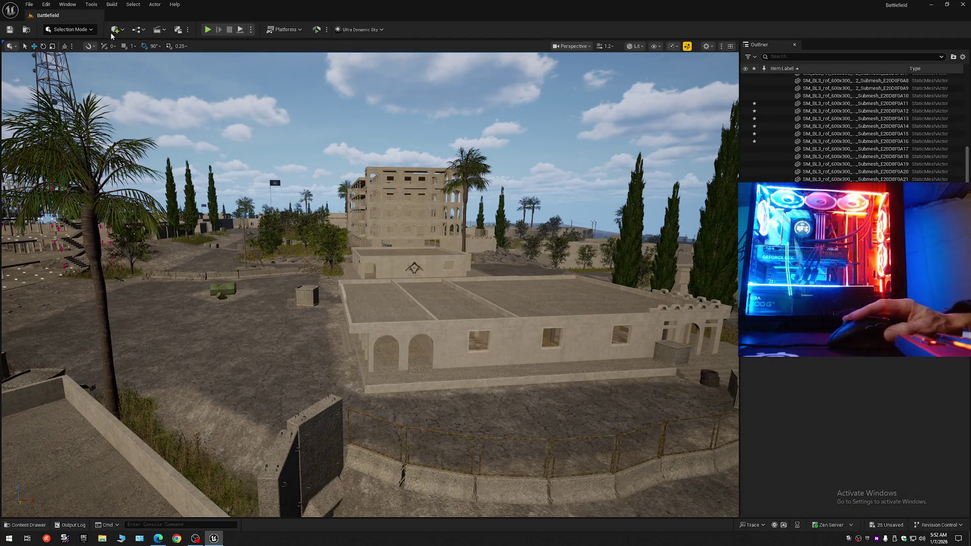
- Add a cube and scale it along Y into a long, flat white slab
left_click(114, 30)
mouse_move(140, 111)
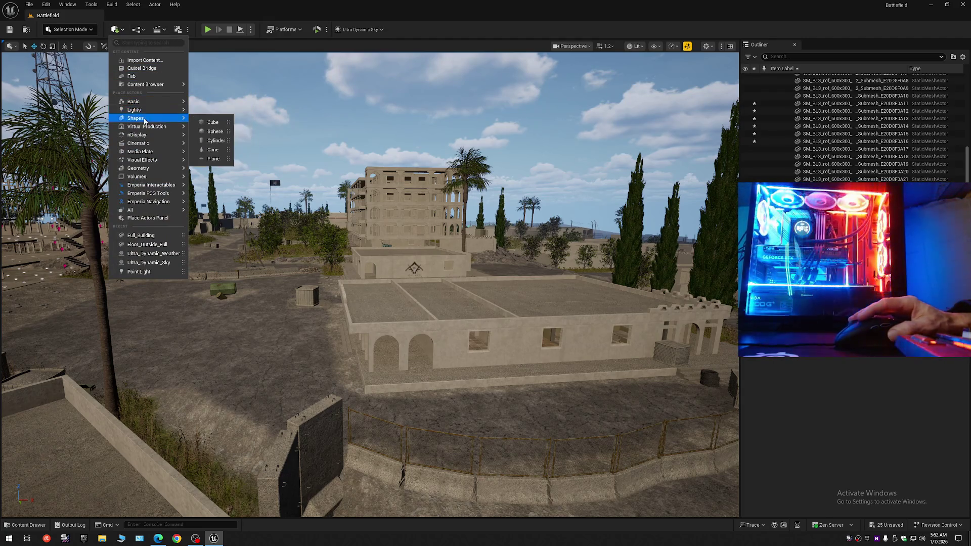
left_click(213, 122)
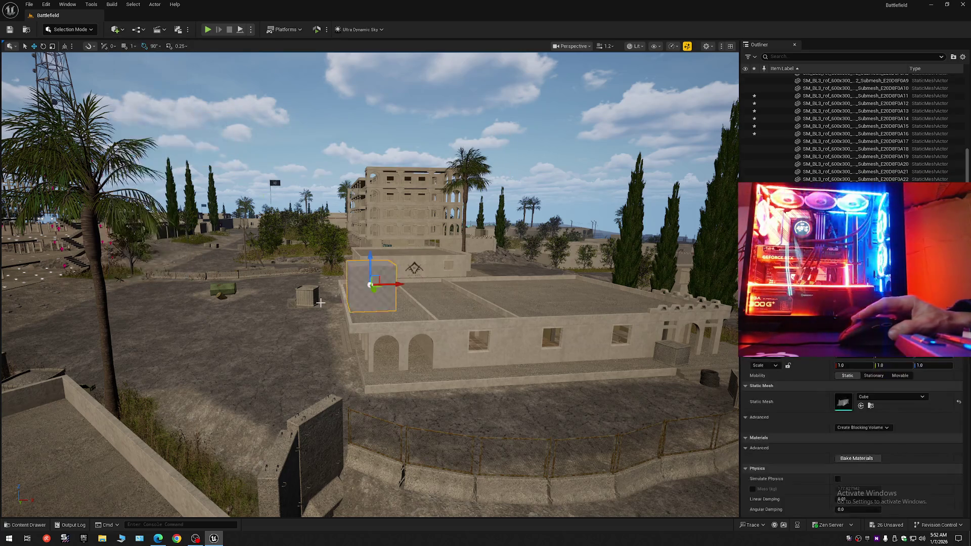
scroll(388, 319, "up", 2)
key("e")
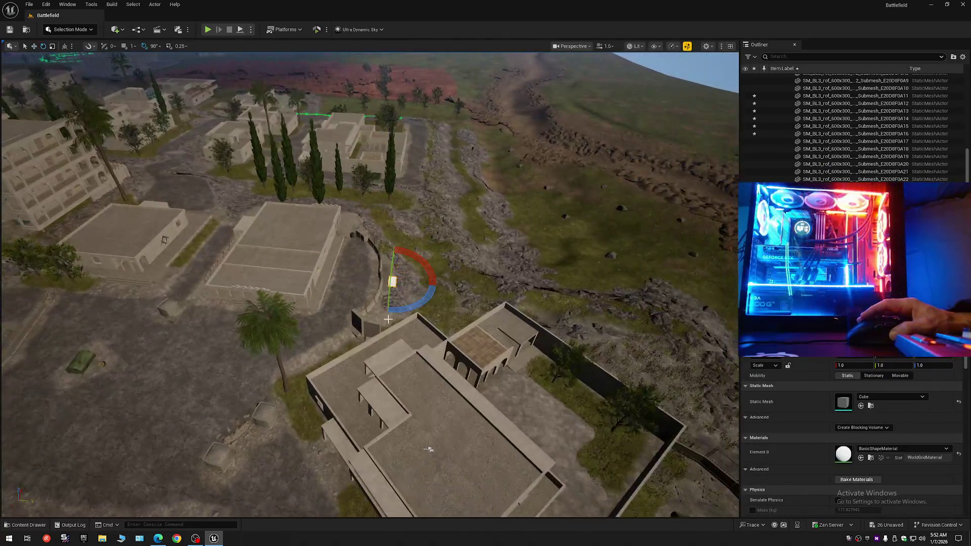
key("r")
left_click_drag(400, 286, 418, 285)
mouse_move(417, 285)
left_mouse_down()
mouse_move(455, 287)
mouse_move(399, 262)
mouse_move(400, 349)
mouse_move(283, 367)
left_mouse_up()
mouse_move(388, 260)
left_mouse_down()
mouse_move(387, 233)
mouse_move(400, 238)
mouse_move(392, 233)
mouse_move(437, 188)
left_mouse_up()
- Move the white slab up above the town and slide it right along X
mouse_move(487, 145)
left_mouse_down()
mouse_move(397, 216)
mouse_move(380, 200)
mouse_move(366, 209)
mouse_move(379, 223)
mouse_move(367, 211)
mouse_move(470, 172)
mouse_move(556, 101)
mouse_move(536, 131)
mouse_move(548, 161)
mouse_move(577, 184)
left_mouse_up()
key("w")
scroll(70, 226, "up", 5)
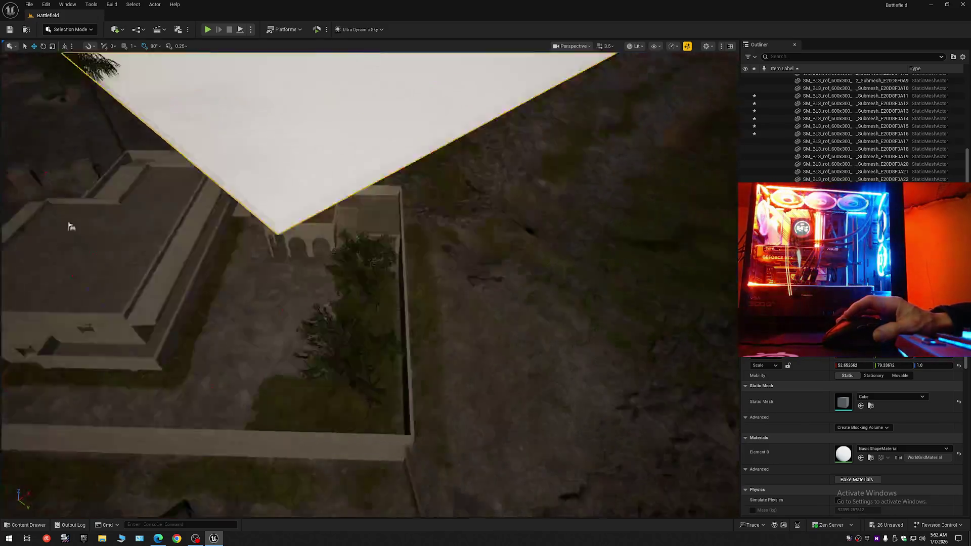
scroll(71, 226, "down", 6)
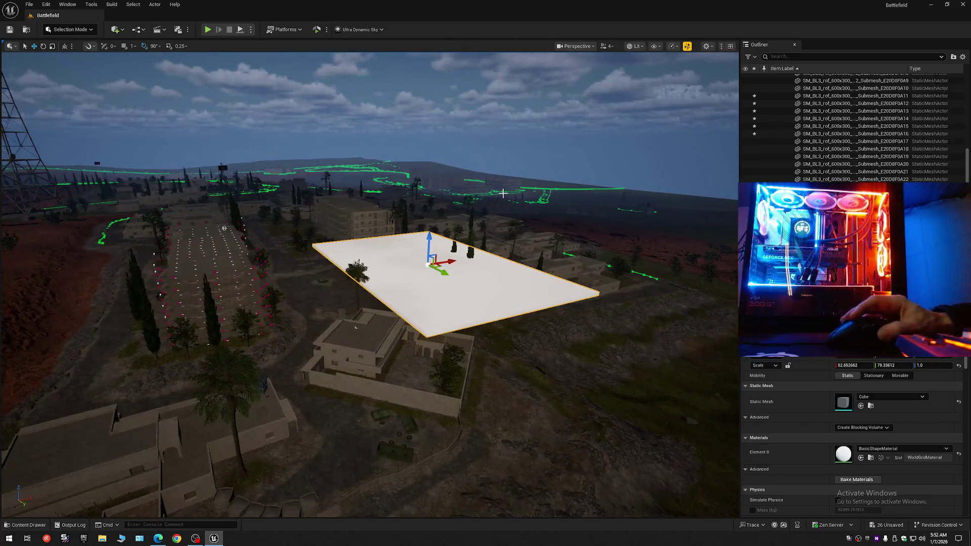
left_click_drag(429, 246, 434, 167)
left_click_drag(370, 283, 369, 333)
left_click_drag(414, 217, 578, 203)
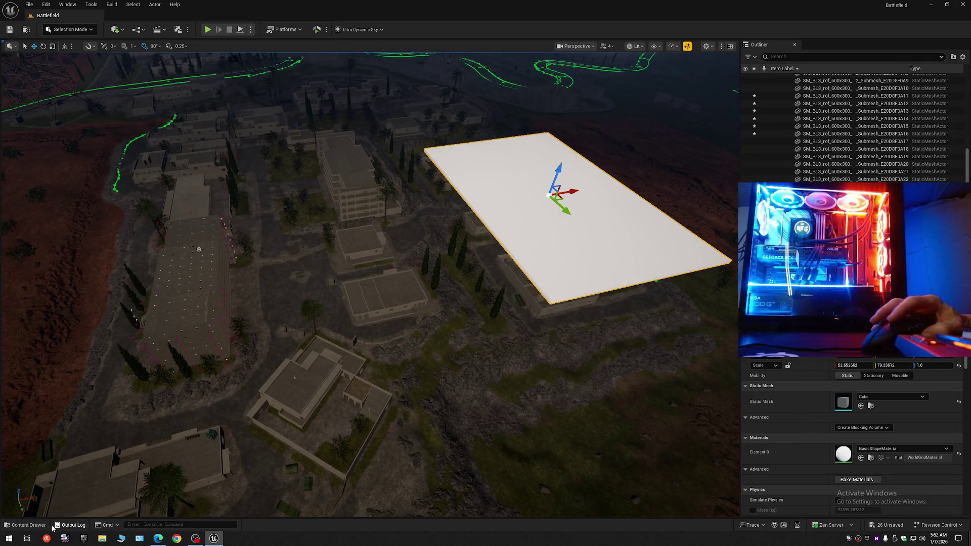
left_click(27, 525)
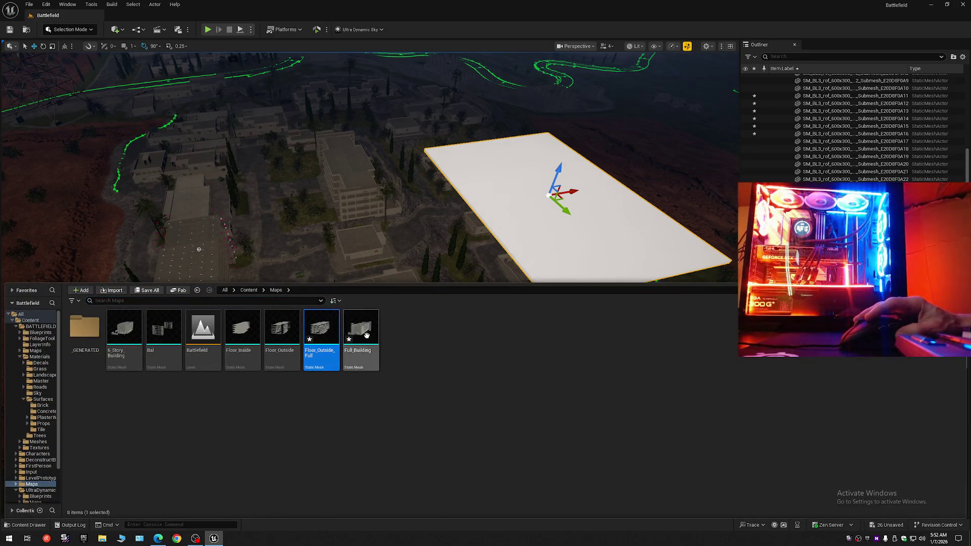
- Drop Full_Building and Floor_Outside_Full onto the white slab, then select Floor_Outside_Full in the corridor
mouse_move(322, 332)
mouse_move(322, 332)
left_mouse_down()
mouse_move(400, 321)
mouse_move(552, 203)
mouse_move(549, 193)
left_mouse_up()
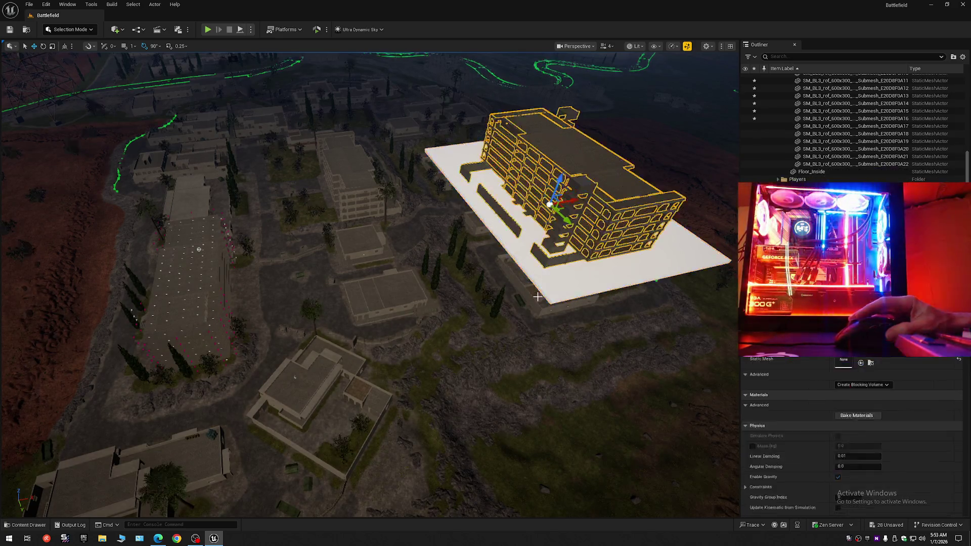
key("f")
key("w")
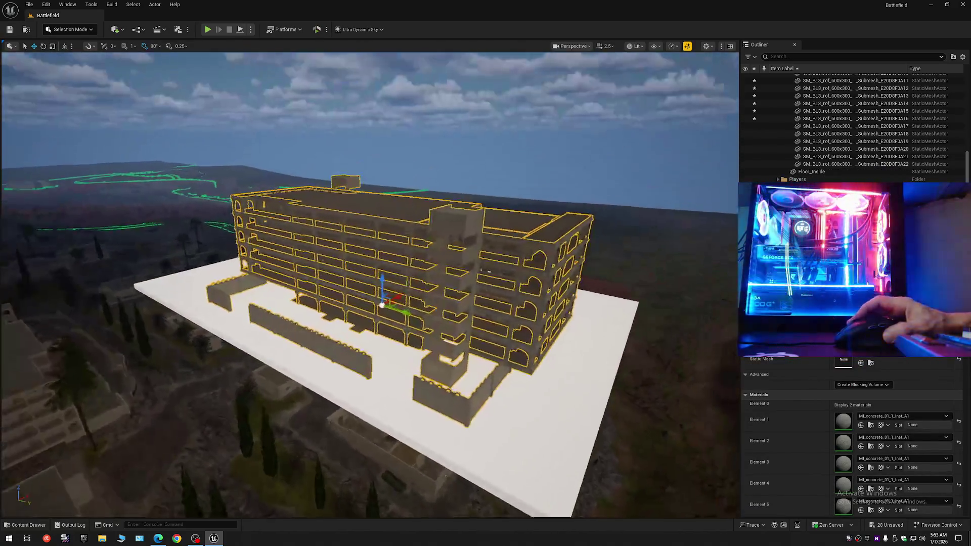
scroll(369, 283, "down", 3)
key("w")
scroll(369, 283, "down", 1)
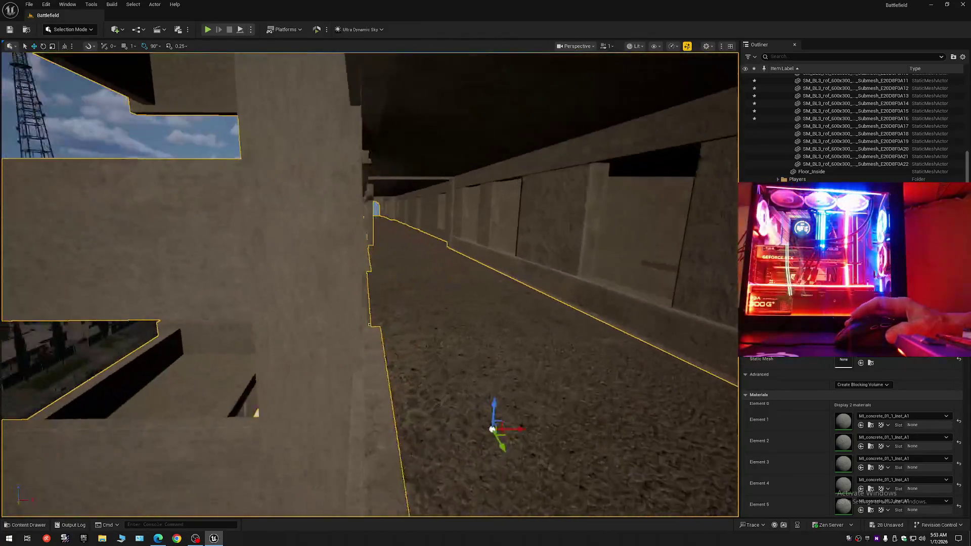
key("w")
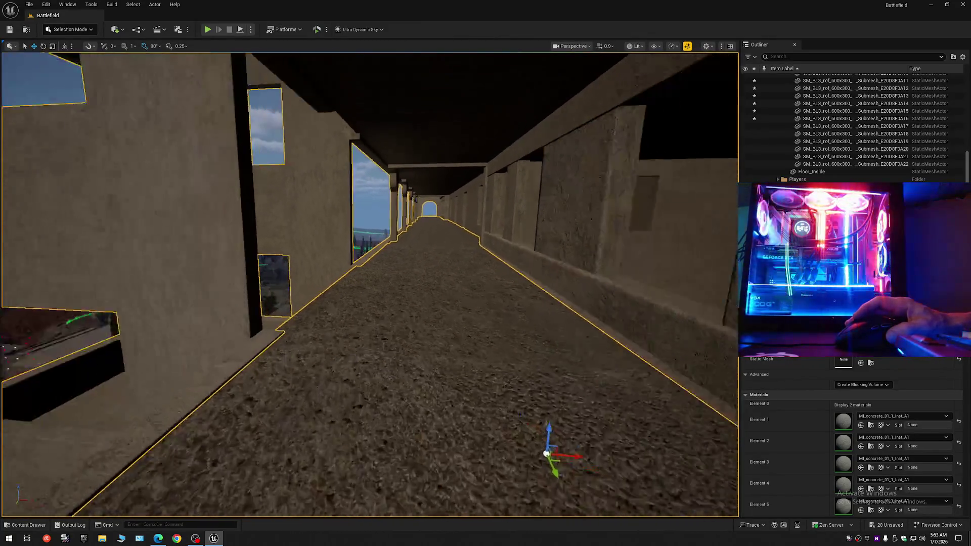
key("w")
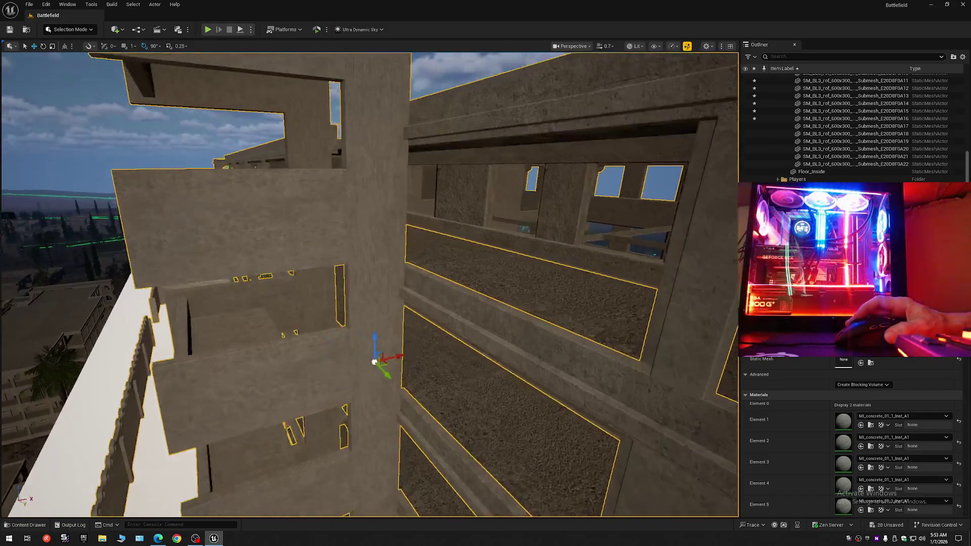
scroll(369, 284, "down", 1)
left_click(441, 314)
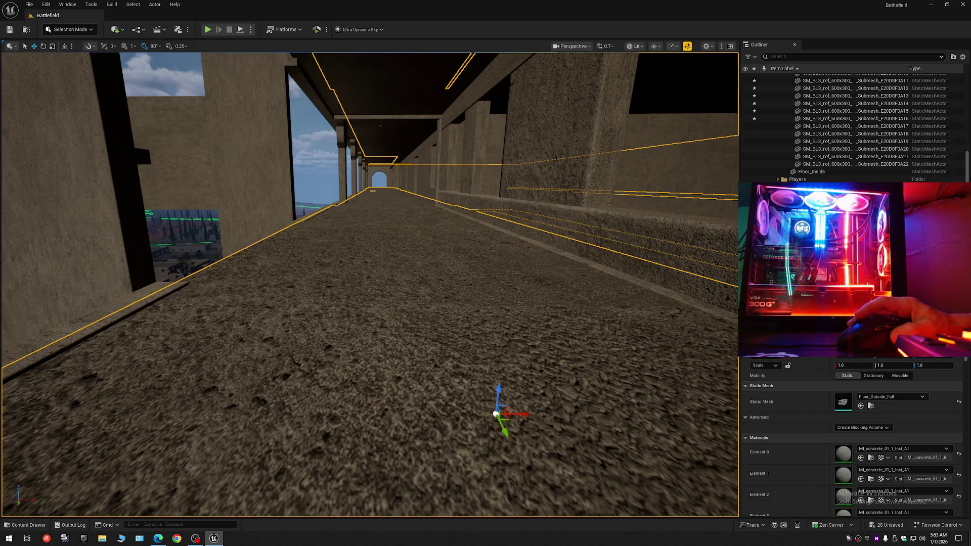
key("w")
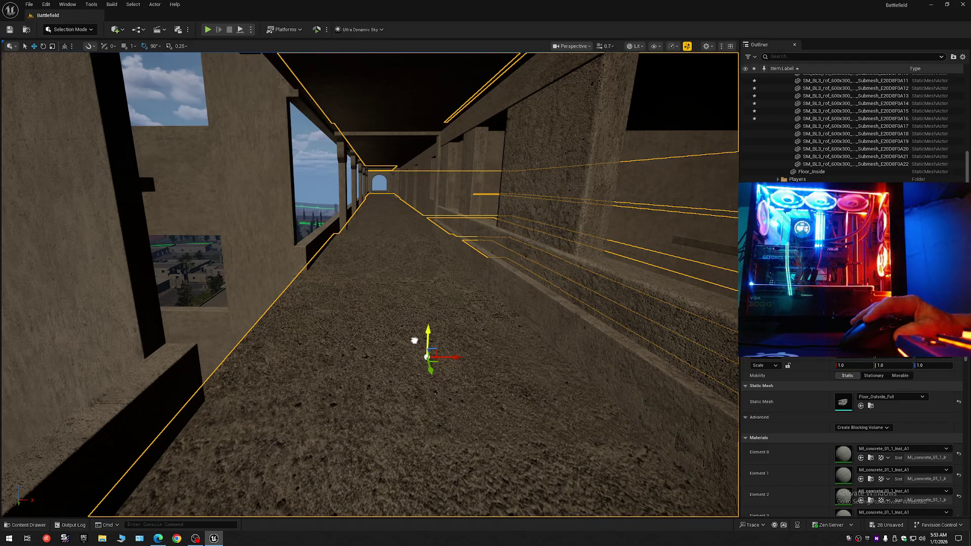
left_click_drag(415, 341, 304, 327)
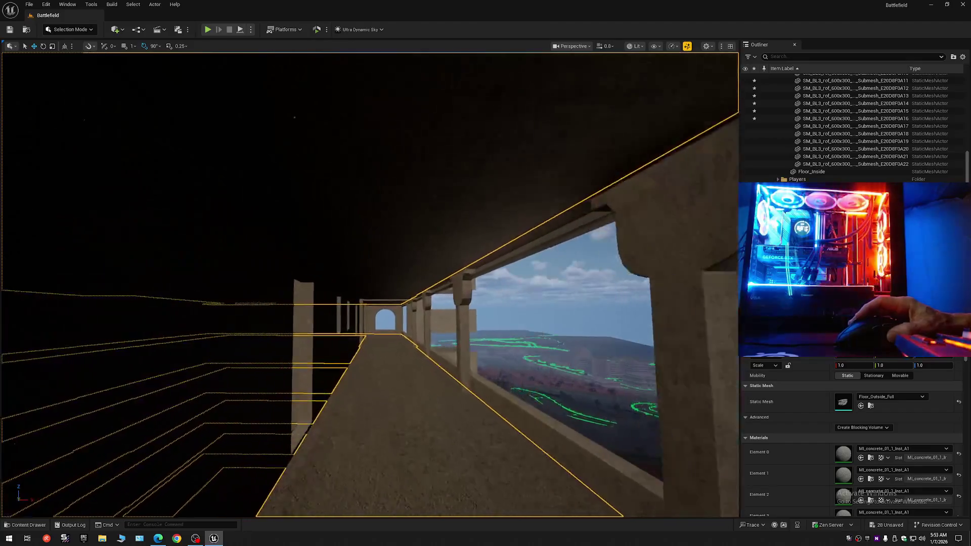
mouse_move(303, 326)
left_mouse_down()
mouse_move(385, 309)
mouse_move(354, 354)
mouse_move(344, 349)
left_mouse_up()
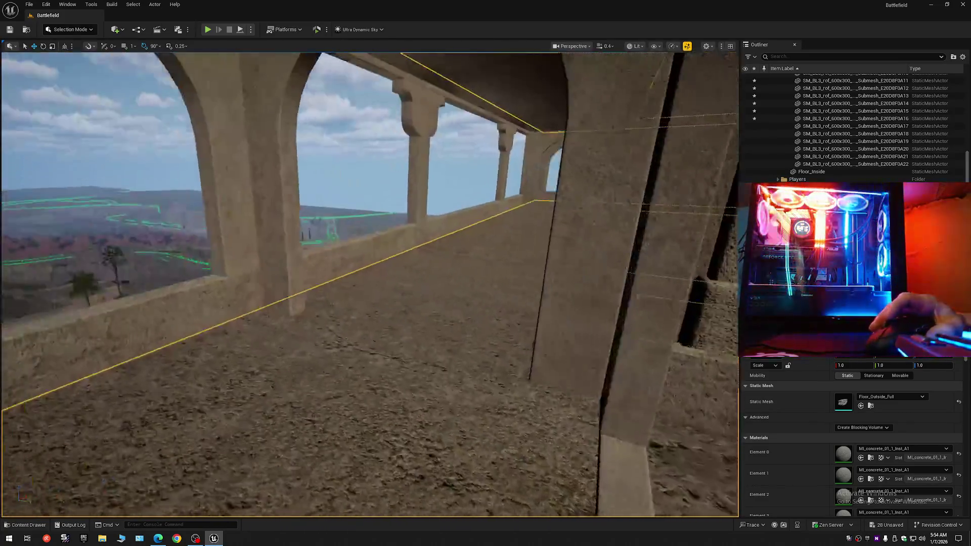
mouse_move(476, 415)
left_mouse_down()
mouse_move(466, 399)
mouse_move(476, 415)
left_mouse_up()
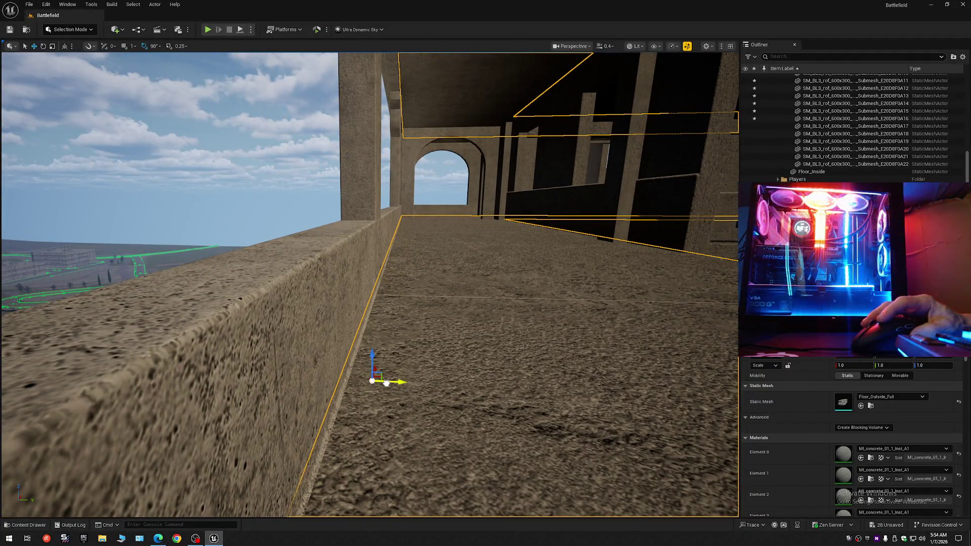
- Nudge Floor_Outside_Full slightly along Y, then fly through the interior and arches to check the fit
left_click_drag(386, 383, 383, 383)
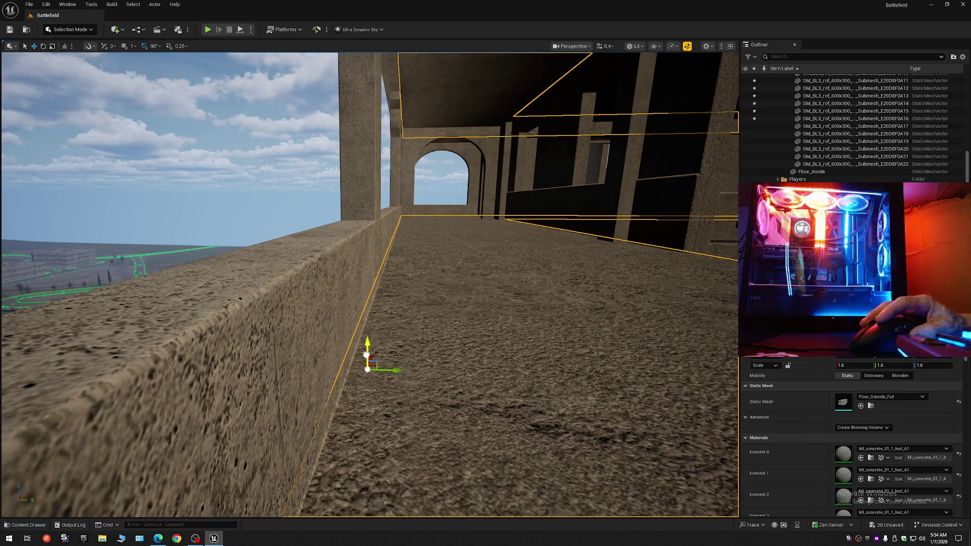
mouse_move(386, 380)
left_mouse_down()
mouse_move(440, 387)
mouse_move(485, 382)
mouse_move(486, 374)
mouse_move(450, 396)
mouse_move(415, 397)
mouse_move(445, 385)
mouse_move(405, 388)
left_mouse_up()
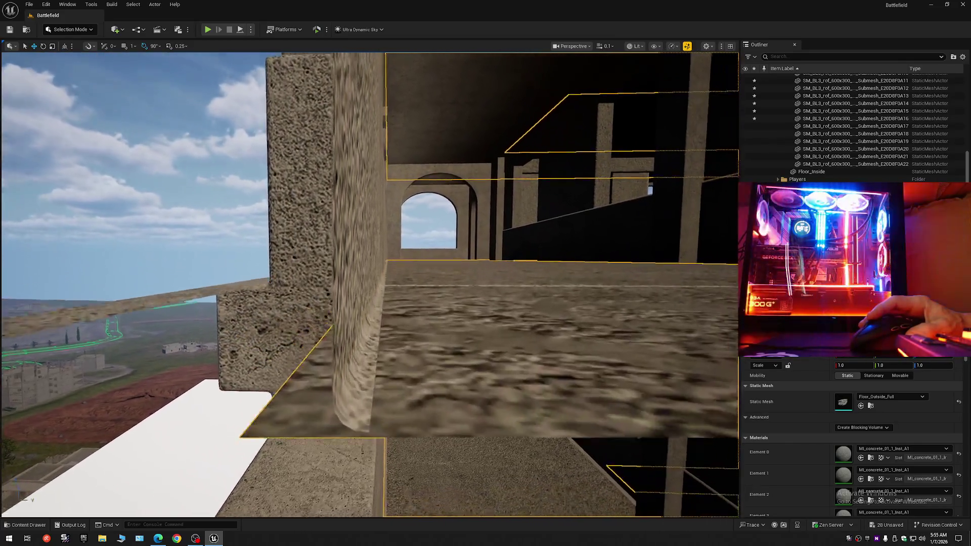
left_click_drag(405, 387, 404, 380)
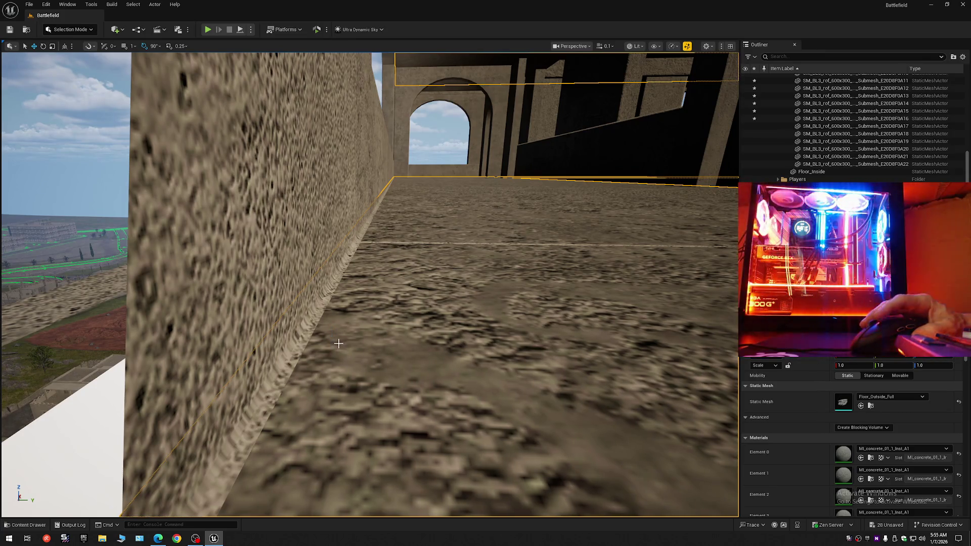
mouse_move(358, 344)
left_mouse_down()
mouse_move(342, 202)
mouse_move(454, 371)
mouse_move(440, 351)
mouse_move(354, 347)
left_mouse_up()
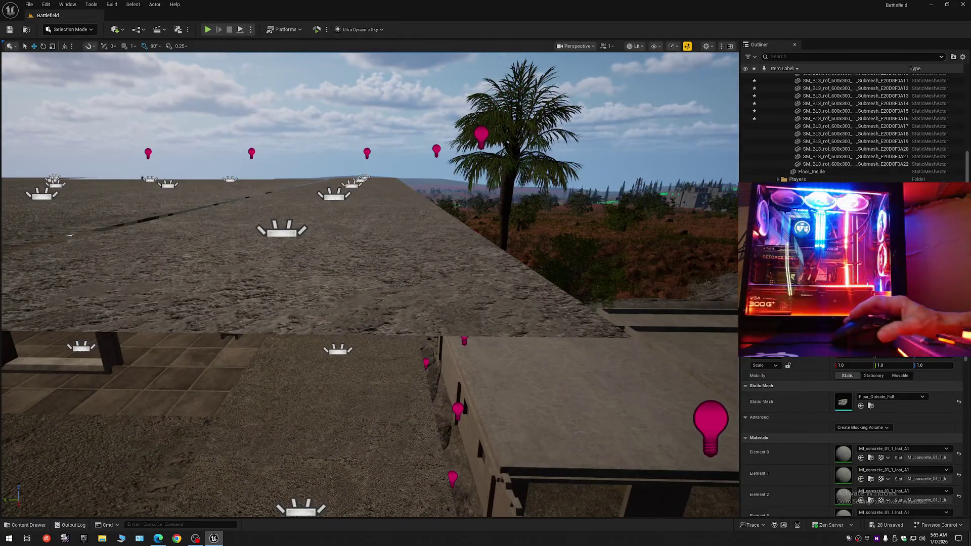
left_click(963, 56)
left_click(900, 91)
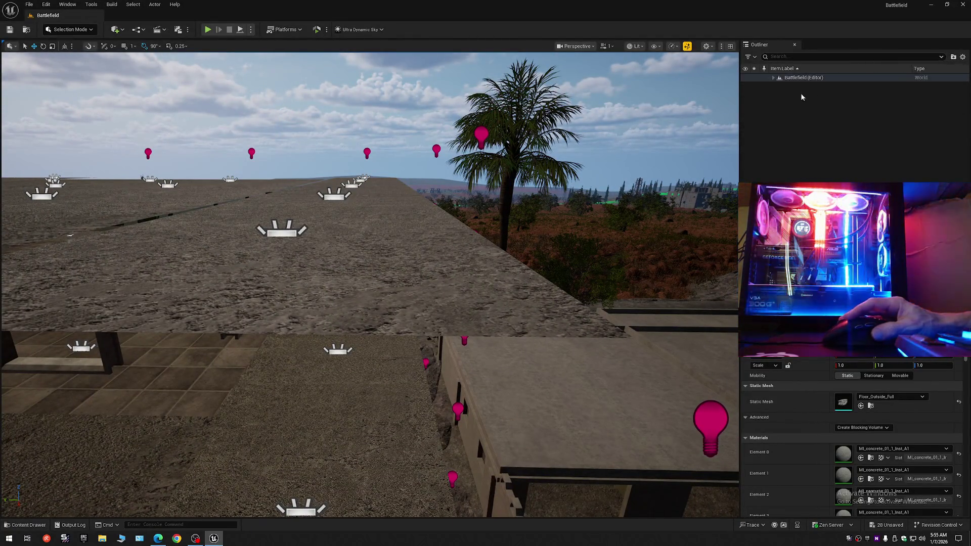
left_click(773, 77)
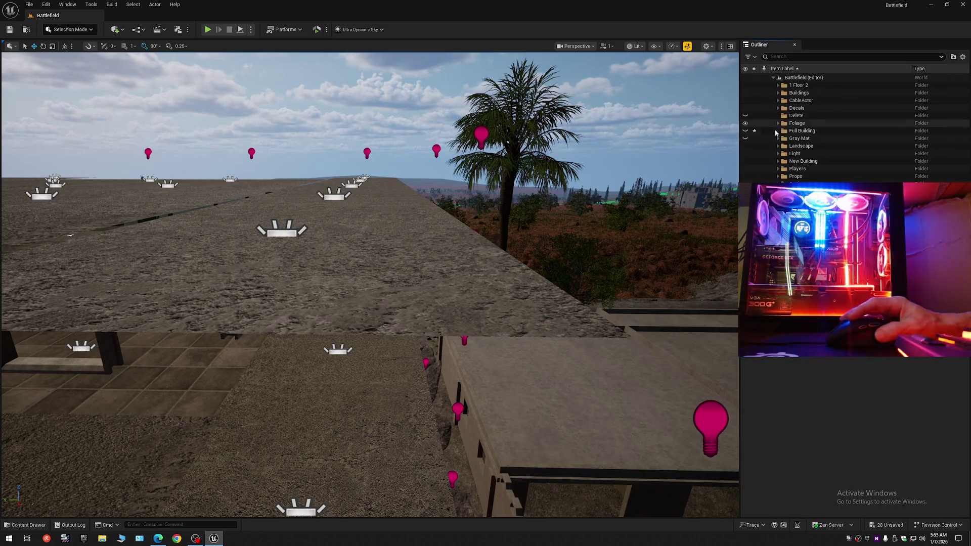
key("w")
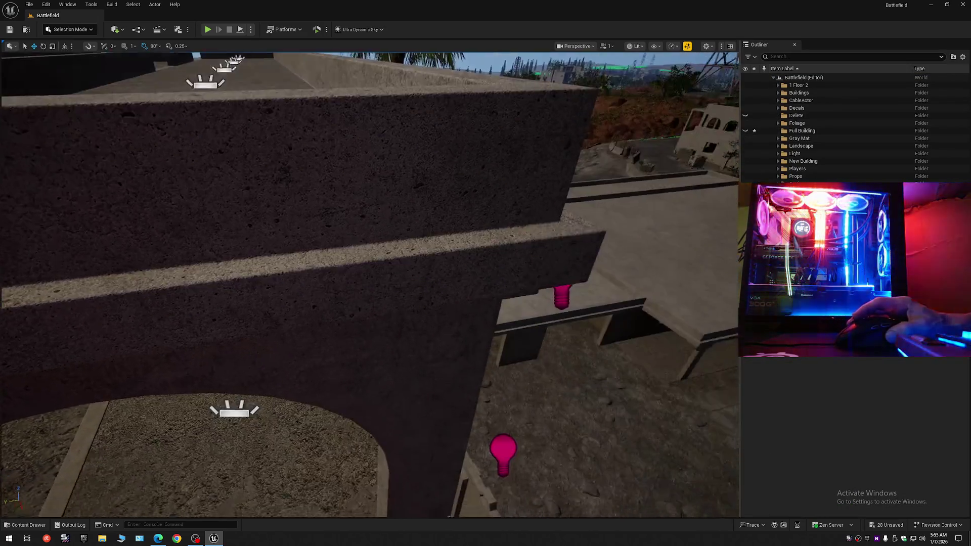
scroll(369, 283, "down", 5)
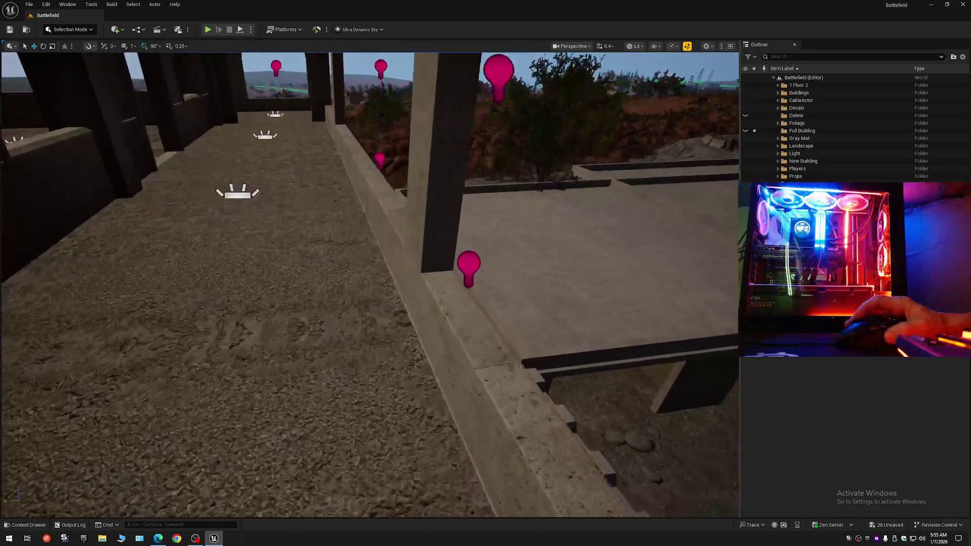
key("s")
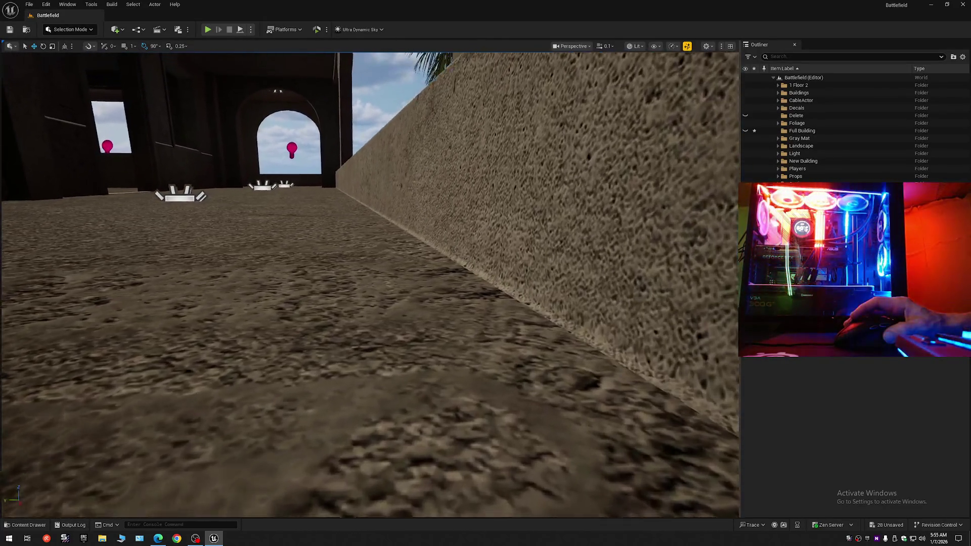
key("s")
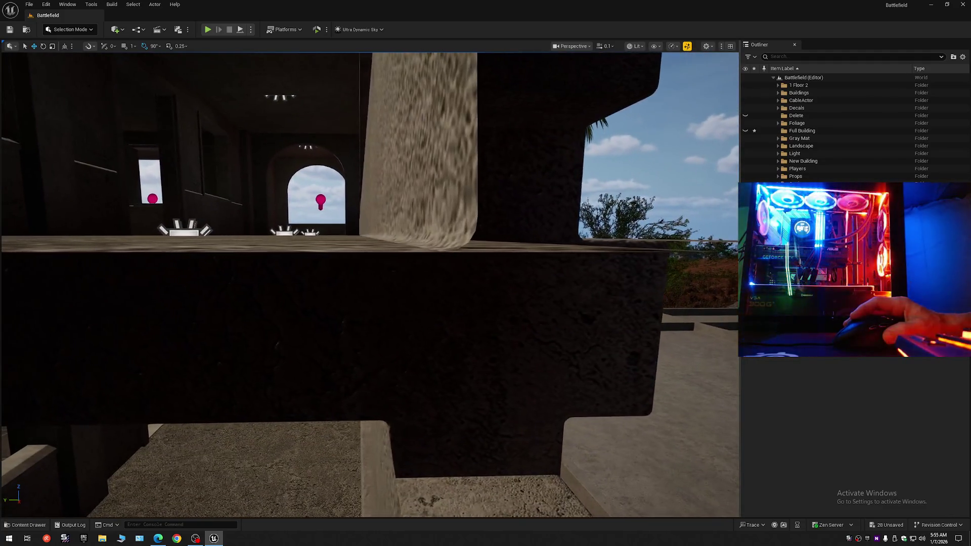
key("e")
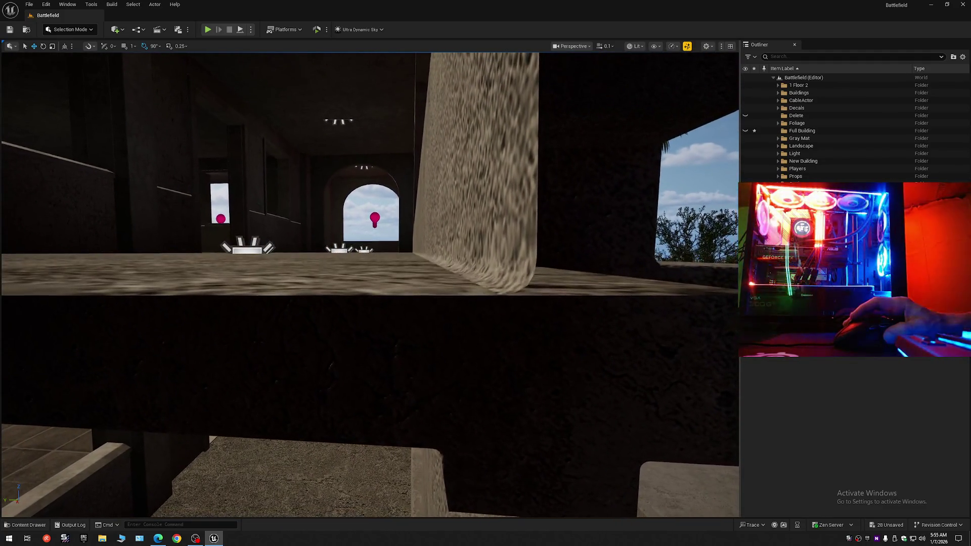
scroll(369, 283, "up", 5)
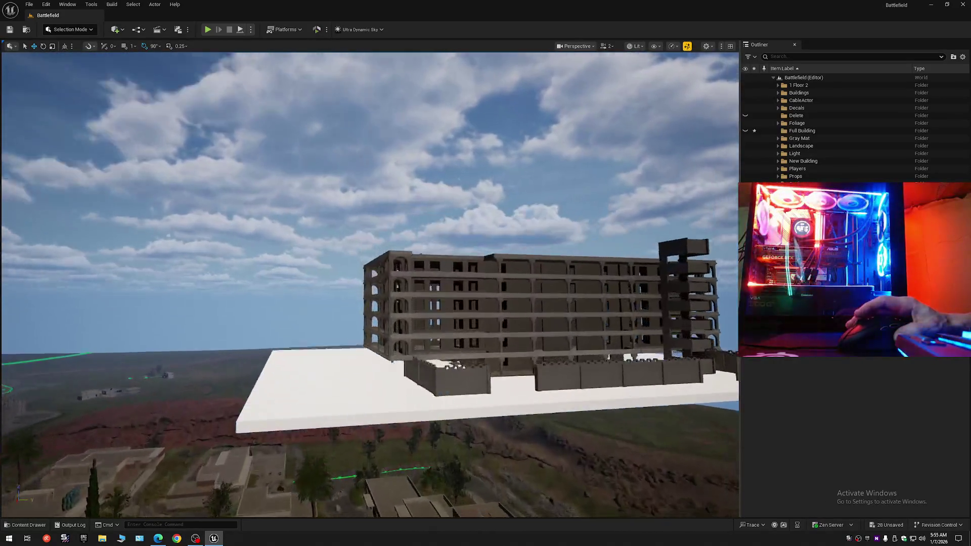
scroll(369, 283, "down", 2)
scroll(369, 284, "down", 2)
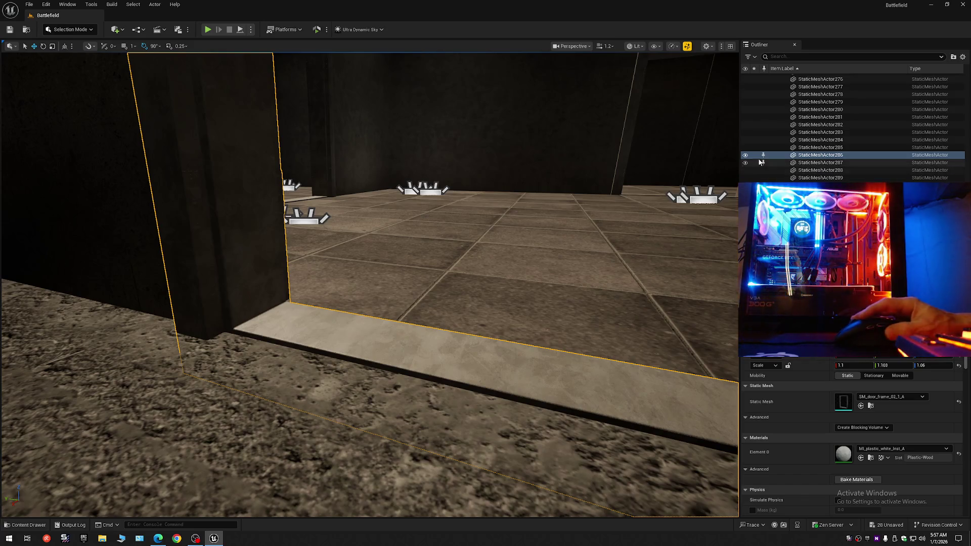
- Toggle StaticMeshActor286's door frame off and on, leaving it visible, then collapse the Outliner
left_click(745, 154)
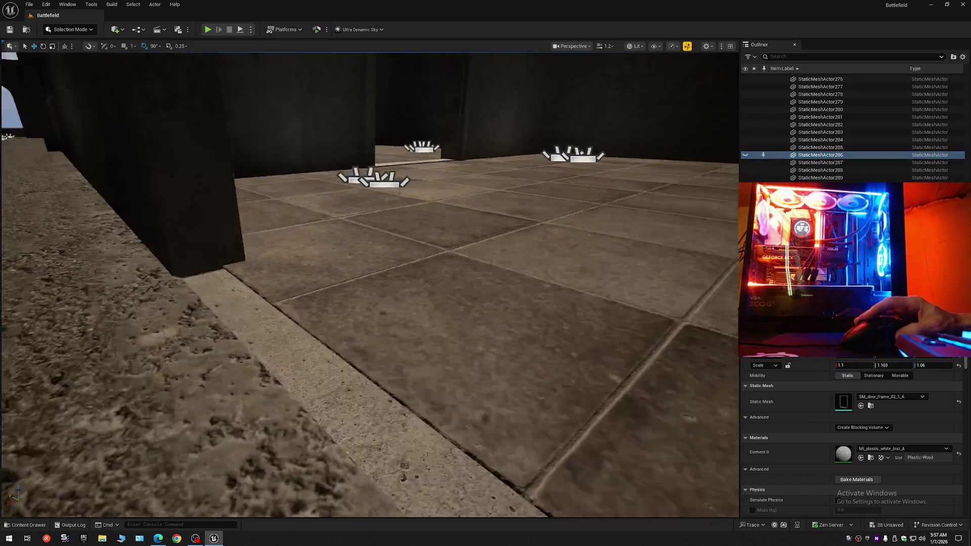
scroll(370, 283, "down", 1)
scroll(369, 283, "down", 1)
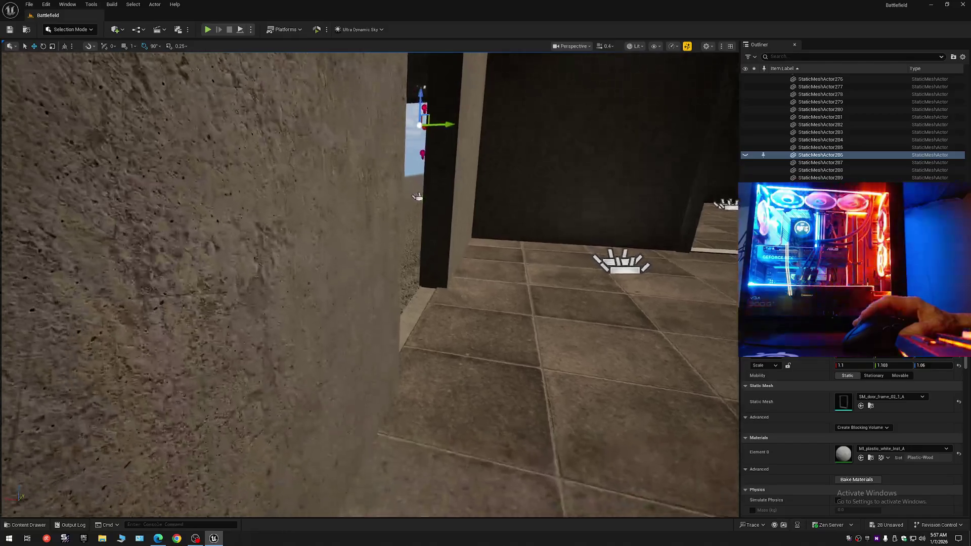
key("s")
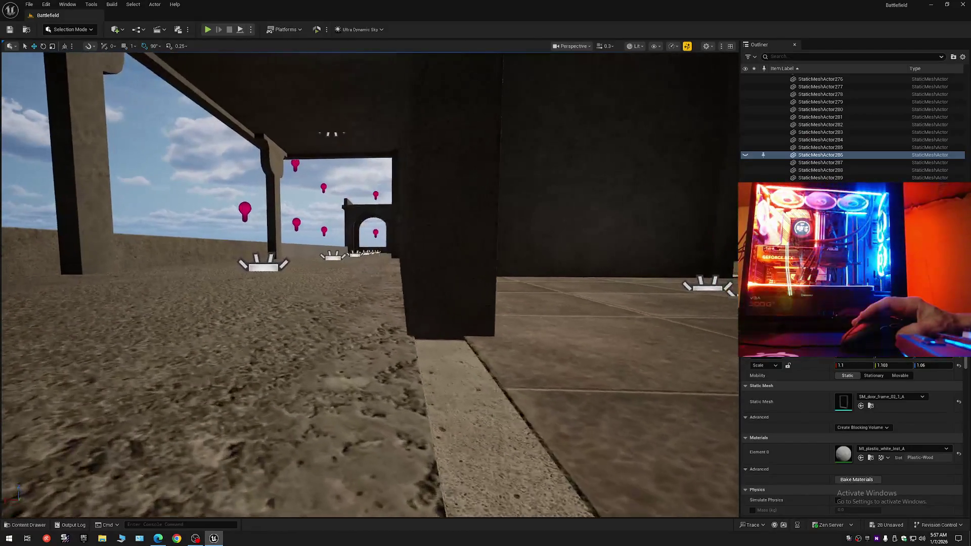
left_click(745, 155)
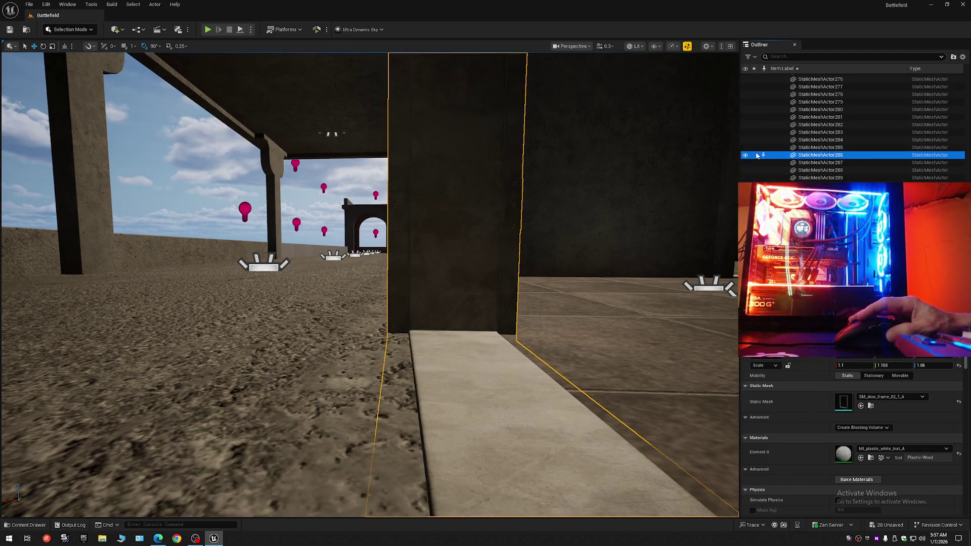
left_click(746, 158)
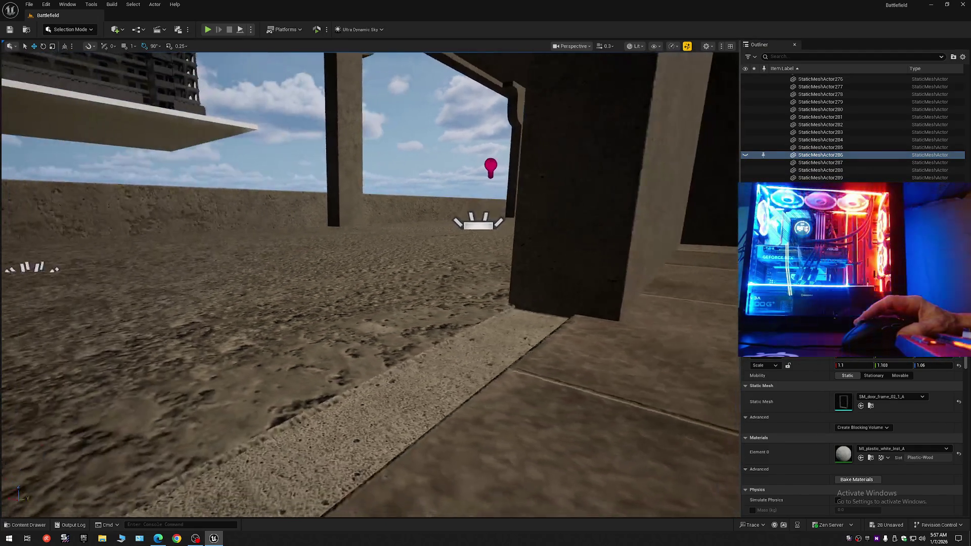
key("s")
scroll(369, 283, "down", 2)
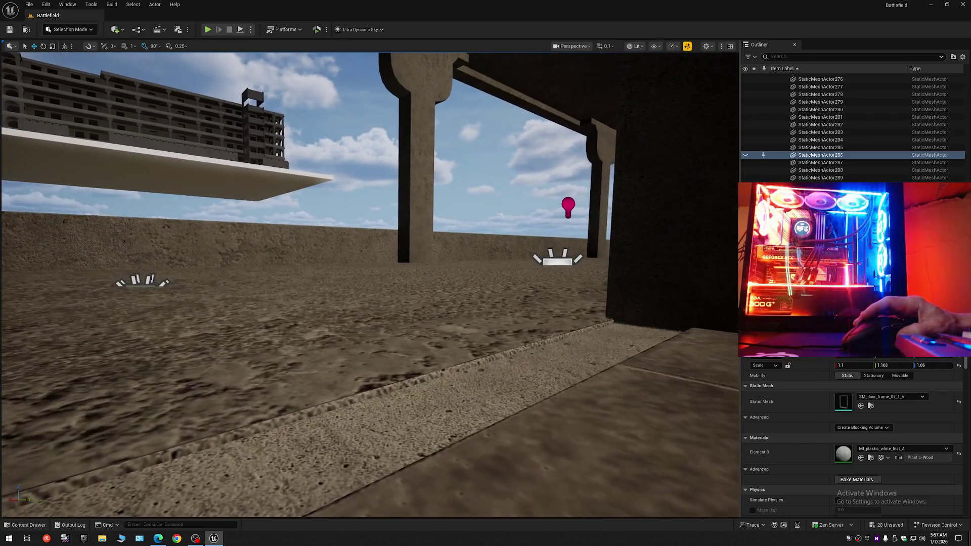
left_click(745, 155)
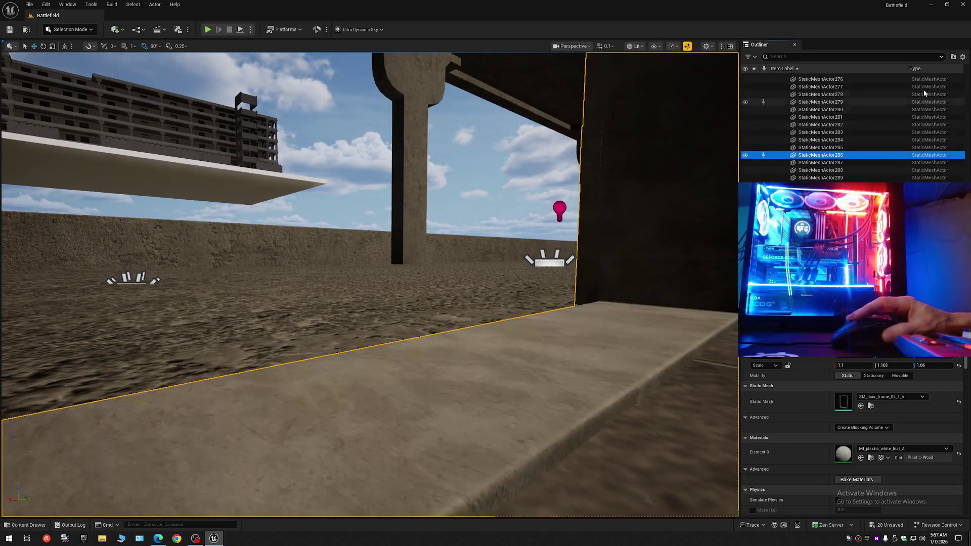
left_click(962, 57)
left_click(822, 89)
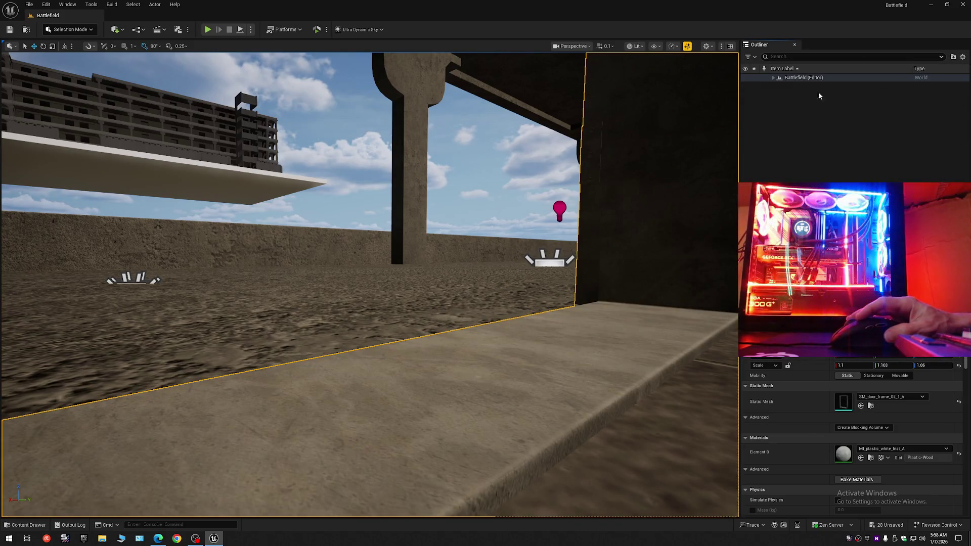
- Expand the Battlefield level in the Outliner and fly up close to the building
left_click(773, 78)
scroll(369, 283, "up", 2)
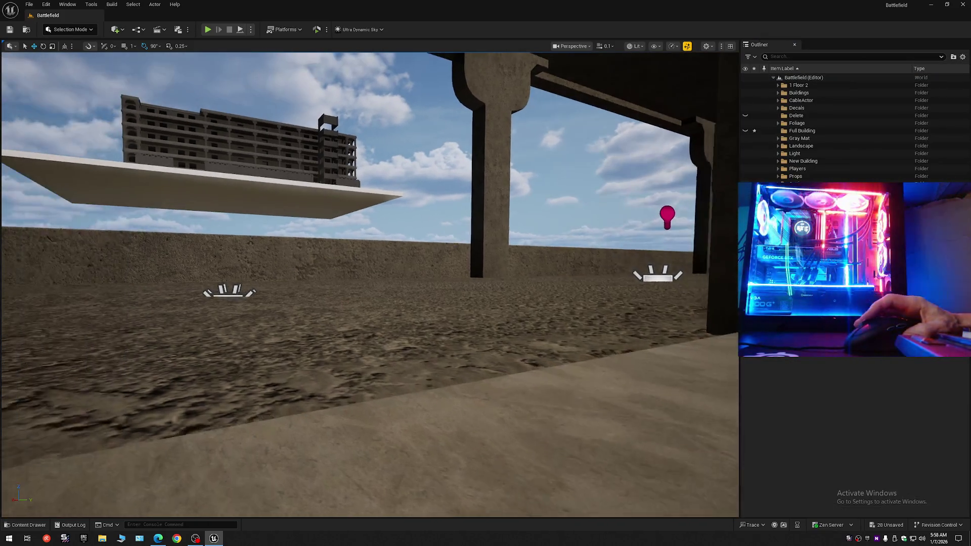
scroll(369, 283, "up", 4)
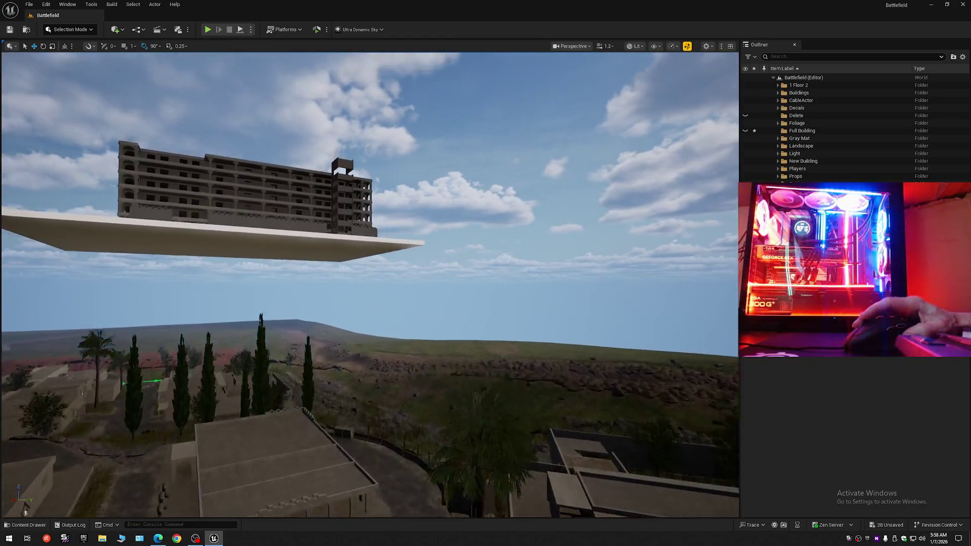
key("w")
scroll(369, 283, "down", 2)
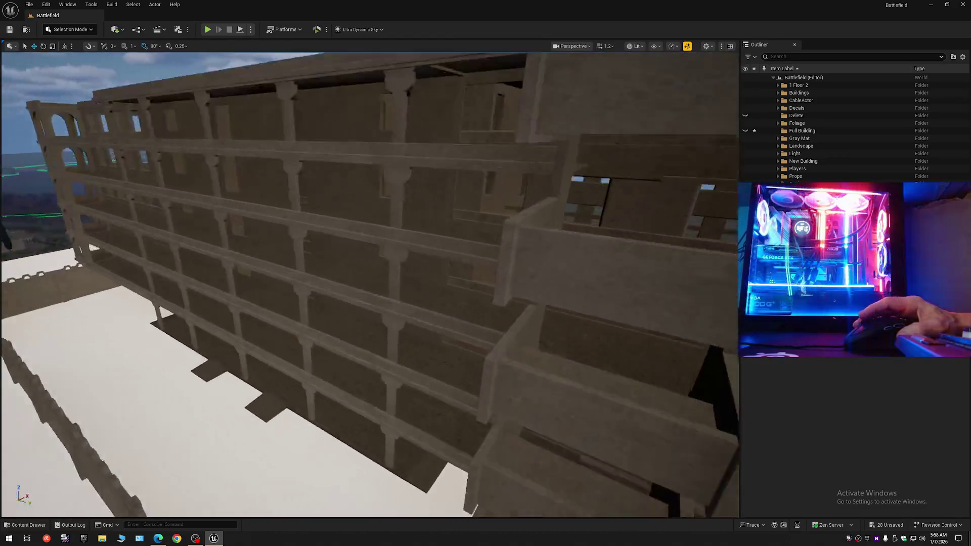
scroll(498, 207, "down", 1)
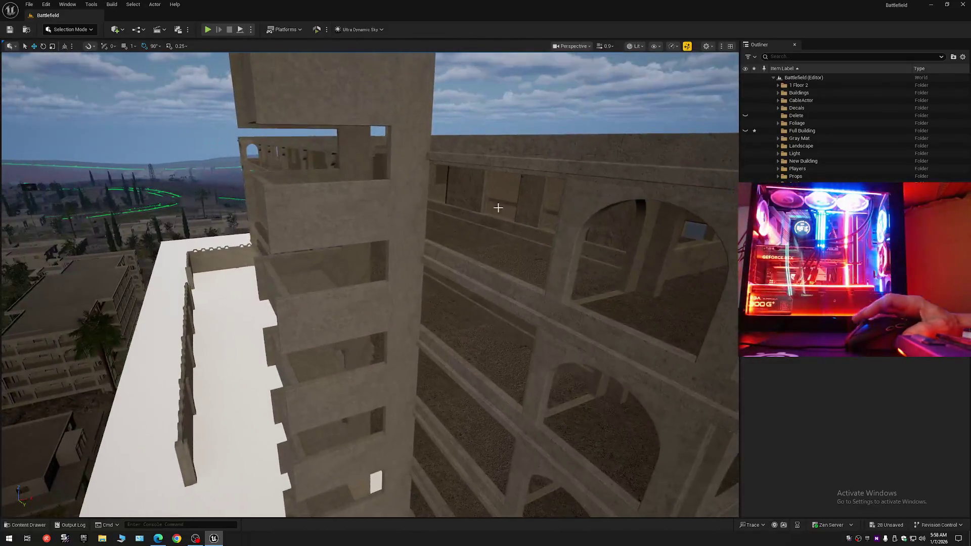
- Select Floor_Outside_Full, scroll its material slots, and locate MI_concrete_01_1_inst_A1 in the Concrete folder
left_click(389, 288)
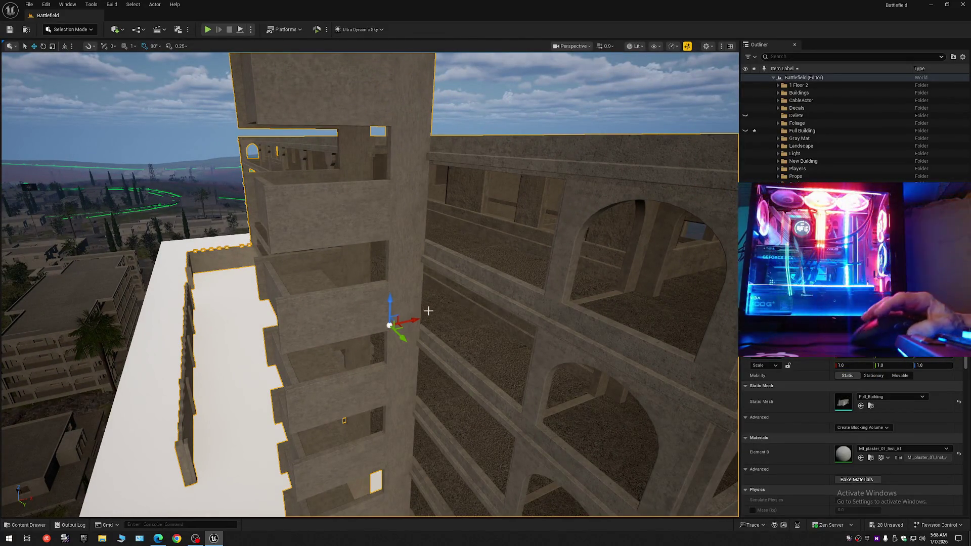
left_click(469, 328)
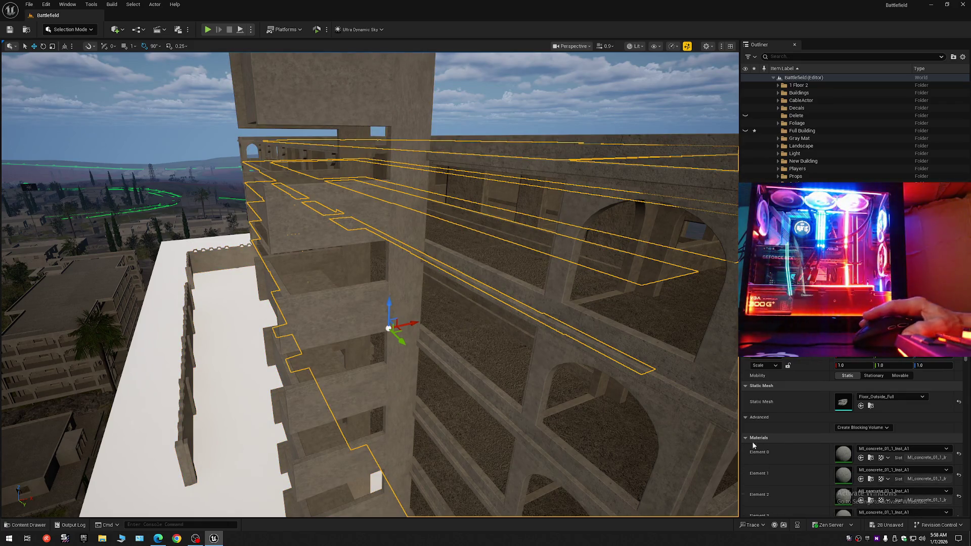
scroll(811, 463, "down", 5)
left_click_drag(966, 374, 969, 387)
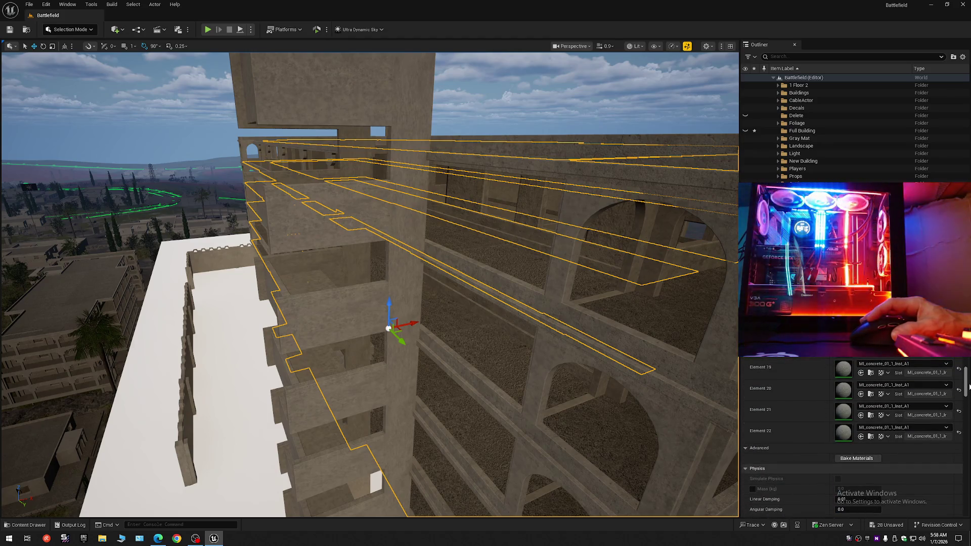
scroll(878, 401, "up", 12)
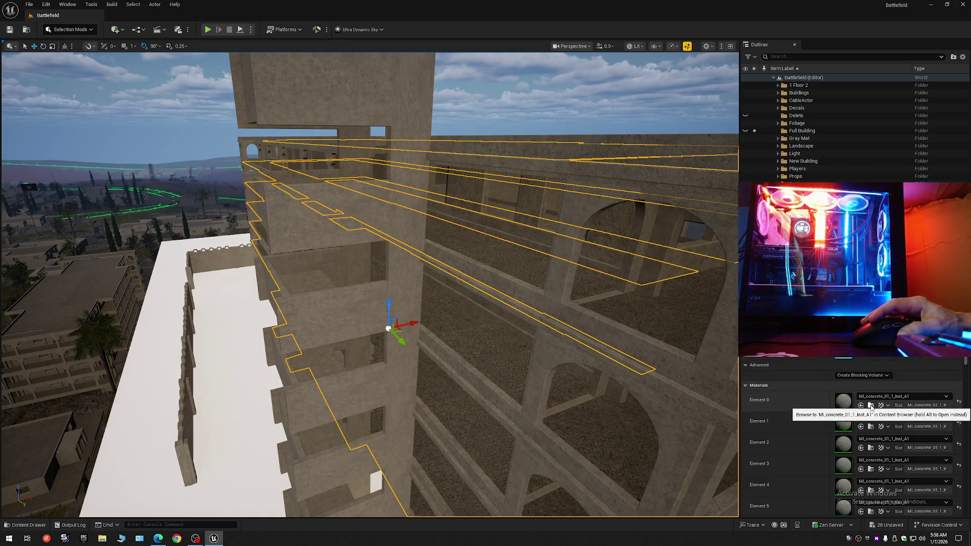
left_click(870, 406)
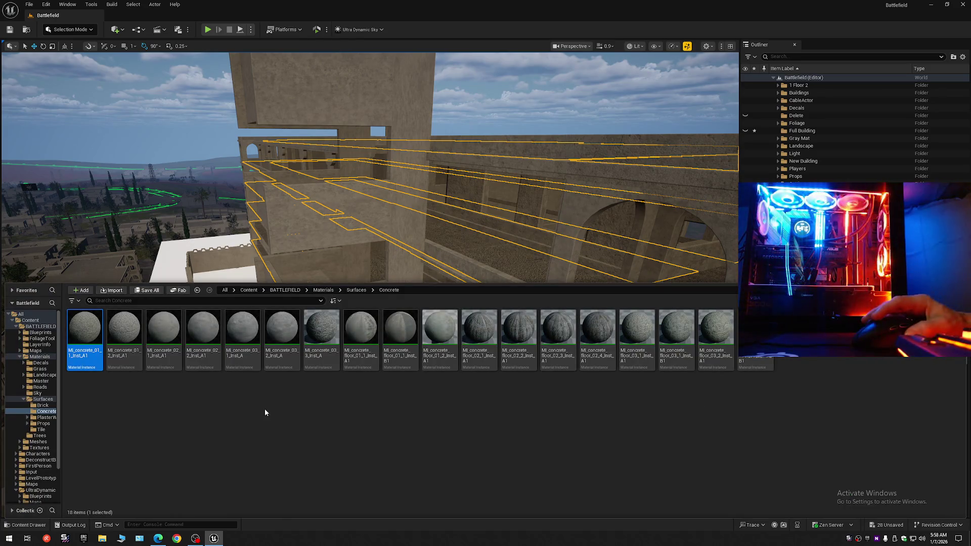
left_click(345, 232)
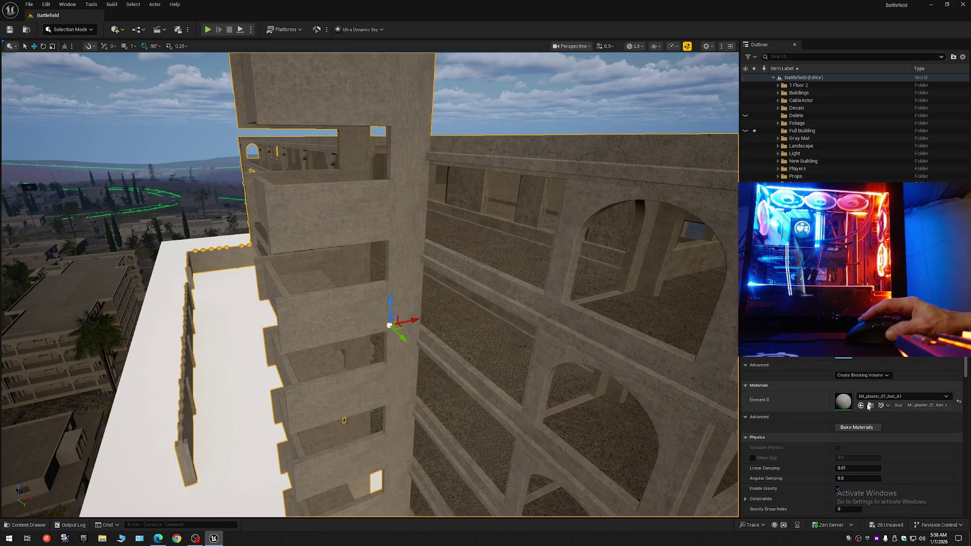
left_click(868, 408)
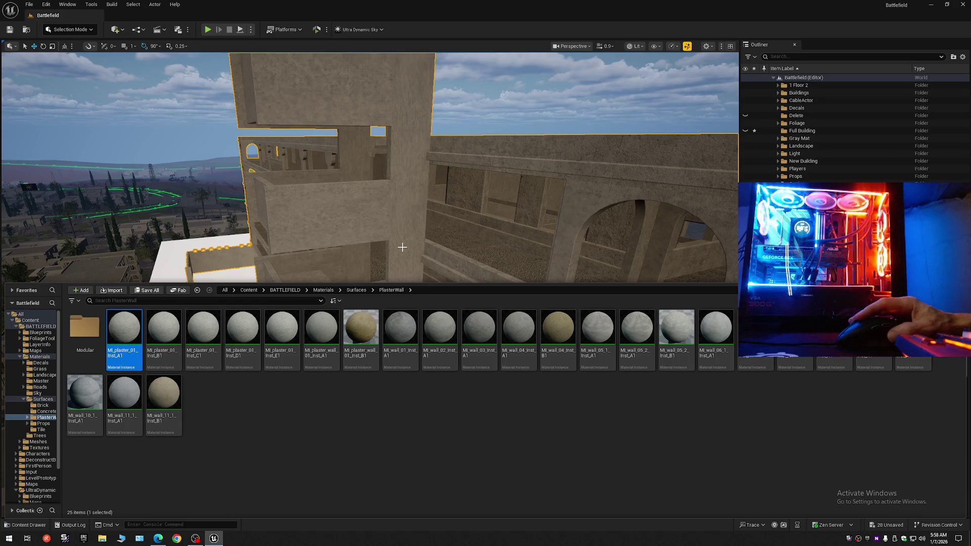
left_click(573, 280)
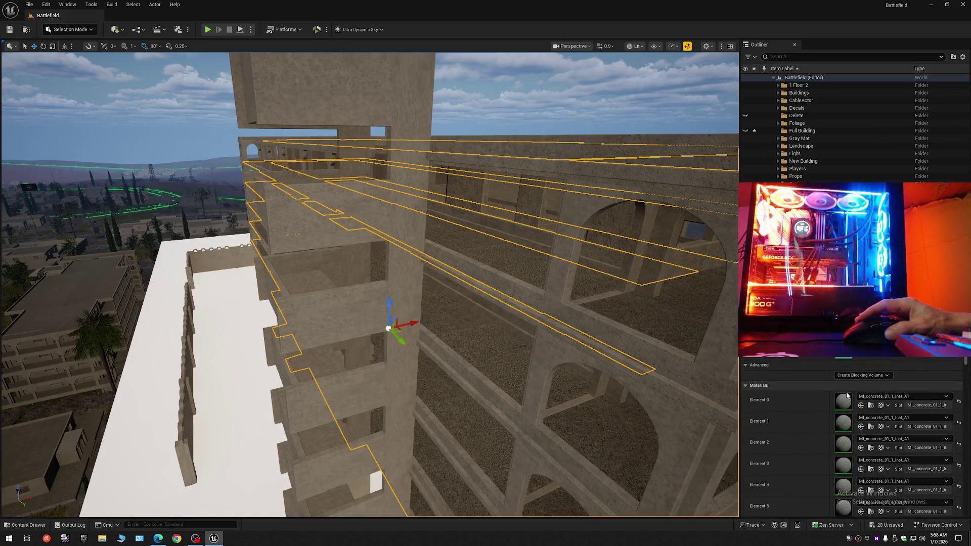
scroll(870, 462, "down", 3)
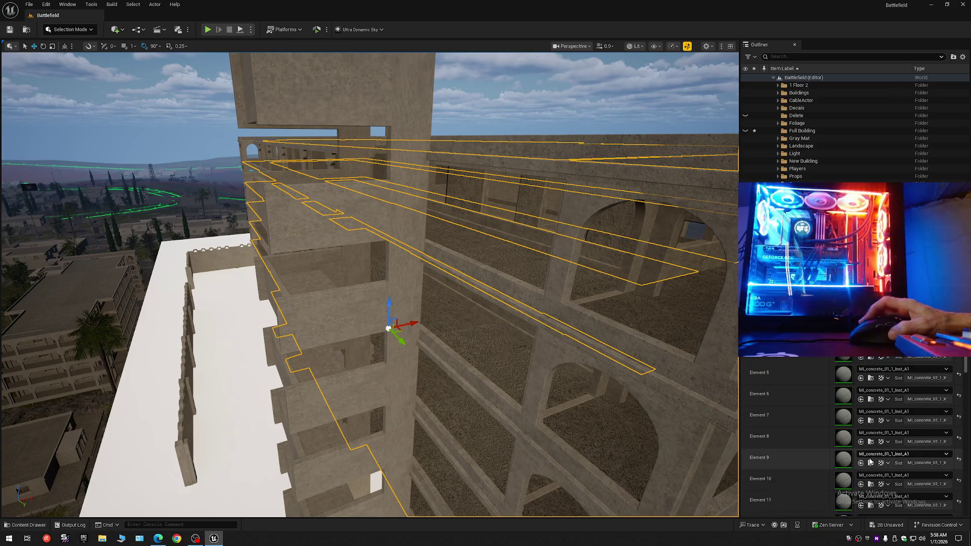
scroll(870, 462, "down", 2)
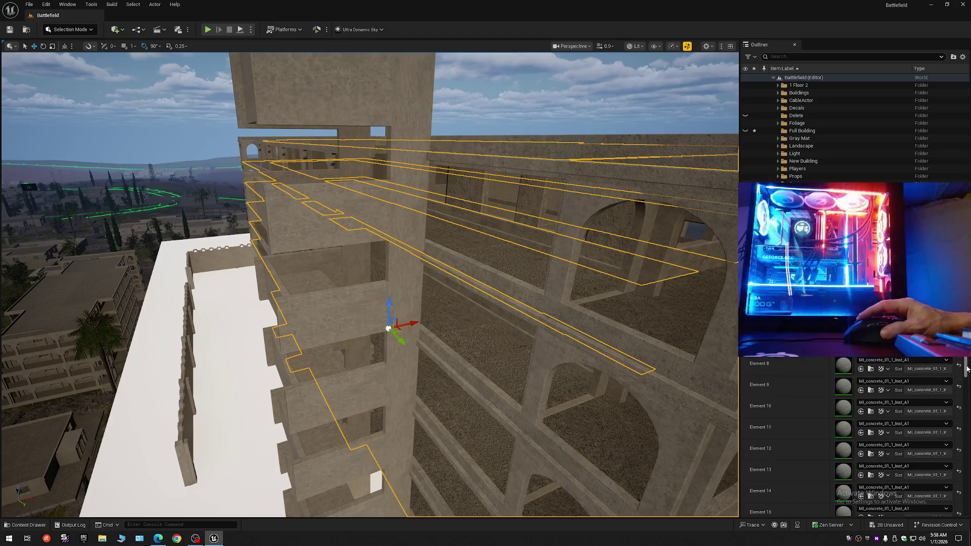
scroll(874, 455, "up", 8)
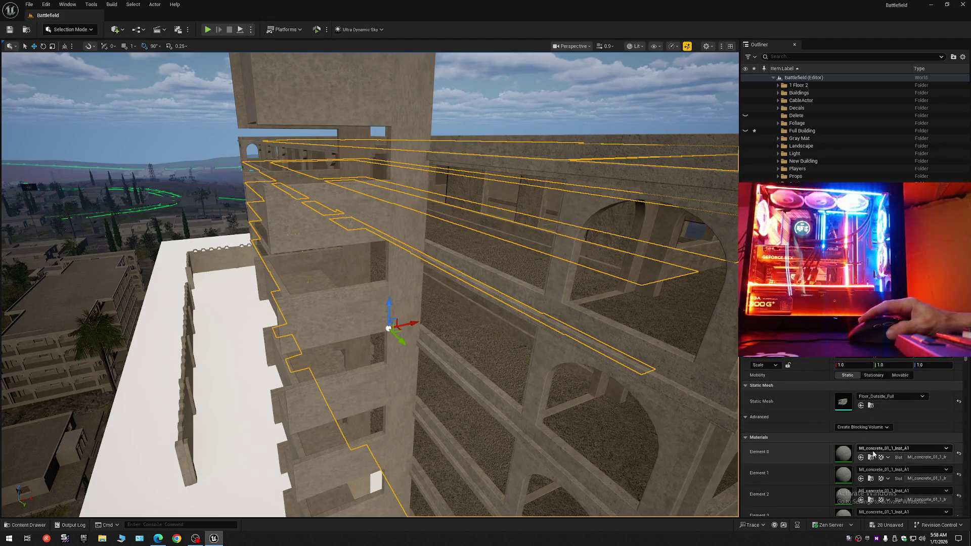
left_click(871, 458)
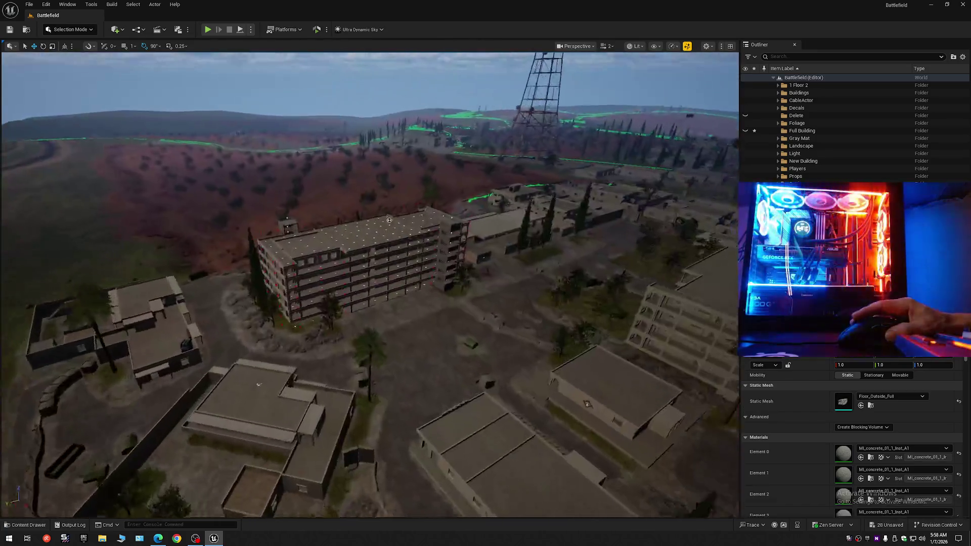
- Select the rooftop floor mesh and look up its material asset
mouse_move(389, 220)
left_mouse_down()
mouse_move(531, 152)
mouse_move(563, 201)
mouse_move(625, 134)
left_mouse_up()
left_click_drag(438, 282, 438, 283)
left_click(430, 290)
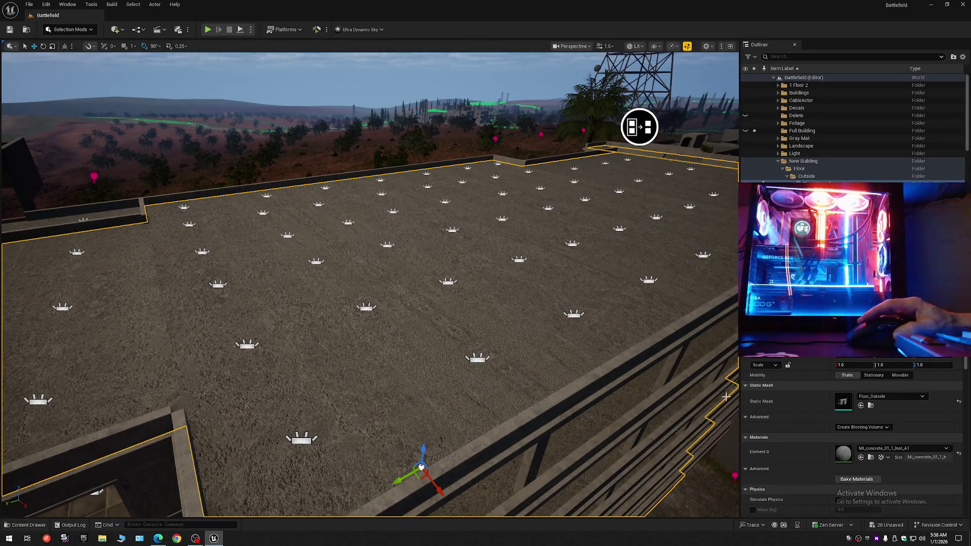
left_click(871, 457)
- Frame the building, select the merged Floor_Outside_Full mesh and bring up the editor modes list
mouse_move(455, 253)
left_mouse_down()
mouse_move(420, 232)
mouse_move(420, 284)
mouse_move(435, 242)
mouse_move(477, 190)
left_mouse_up()
key("f")
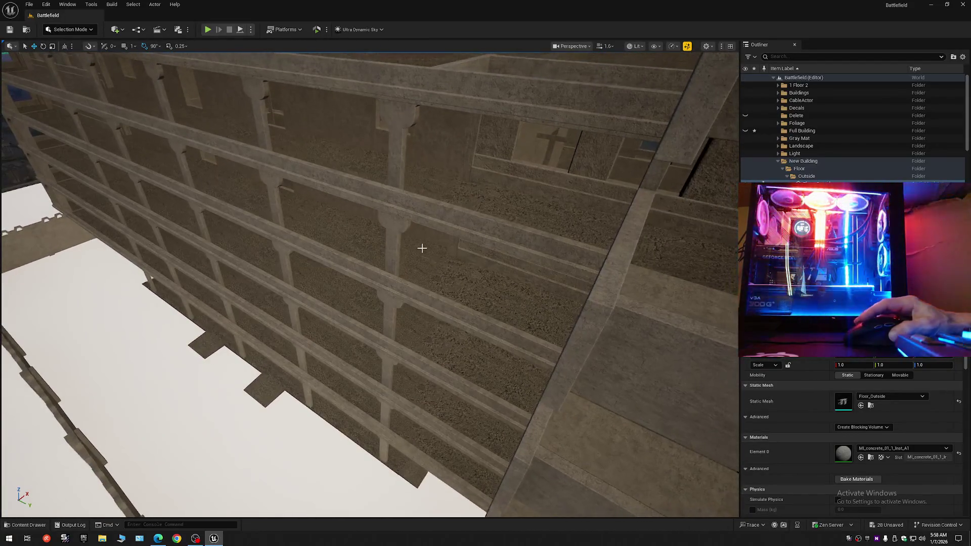
left_click(423, 261)
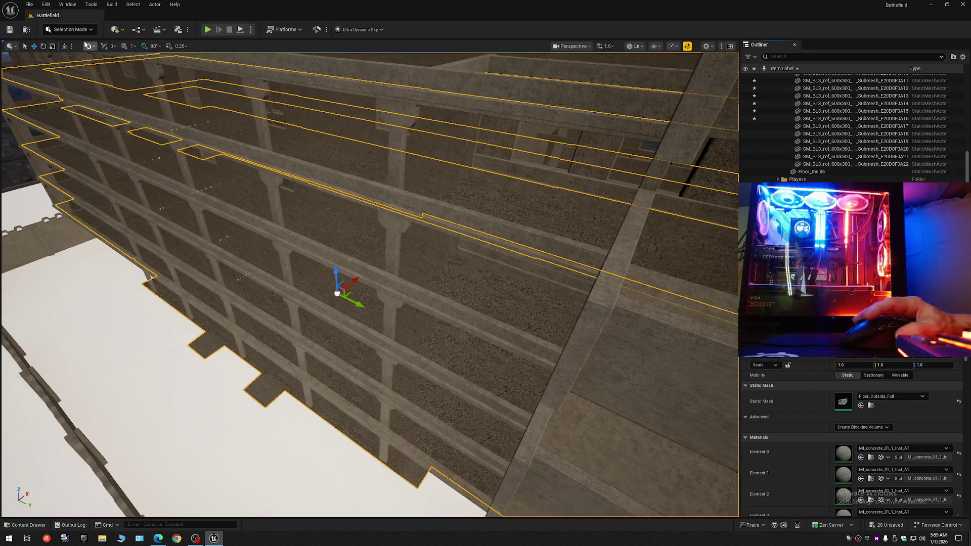
left_click(75, 30)
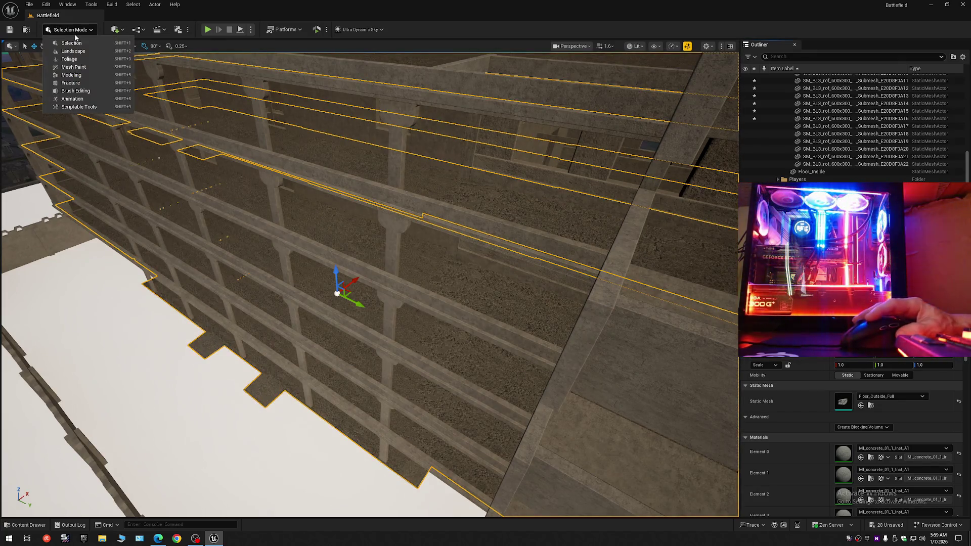
- In Modeling mode, reduce Floor_Outside_Full to one MI_concrete_01_1_inst_A1 slot, then collapse the Outliner
left_click(75, 76)
left_click(9, 283)
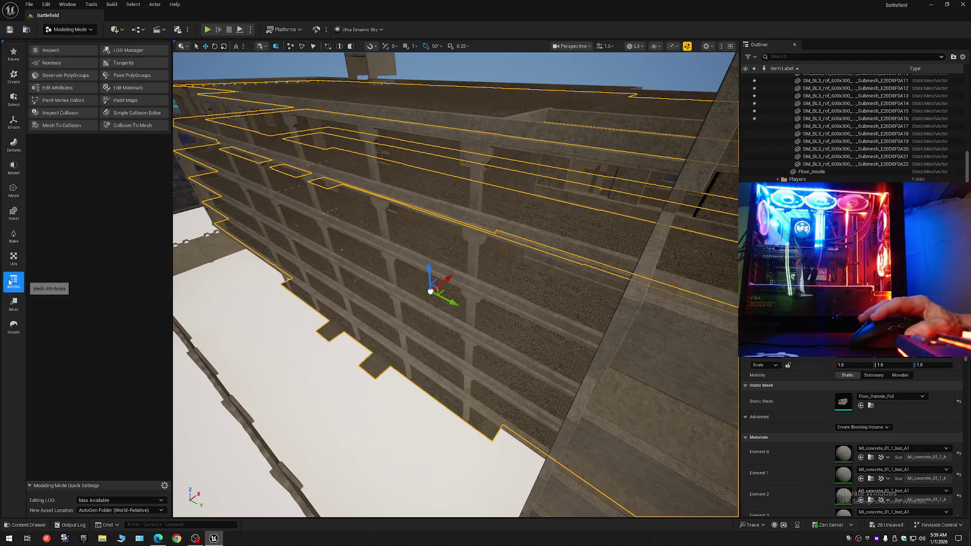
left_click(128, 88)
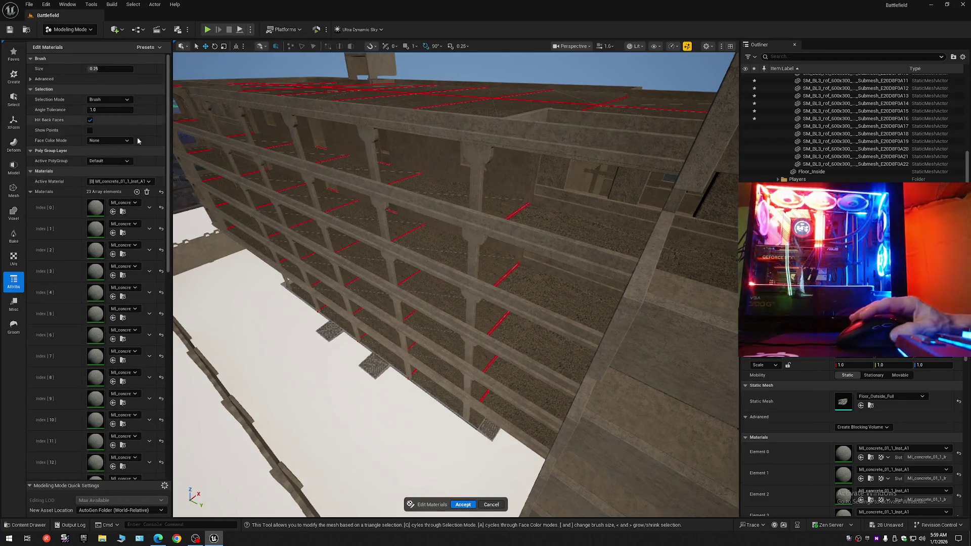
left_click(148, 193)
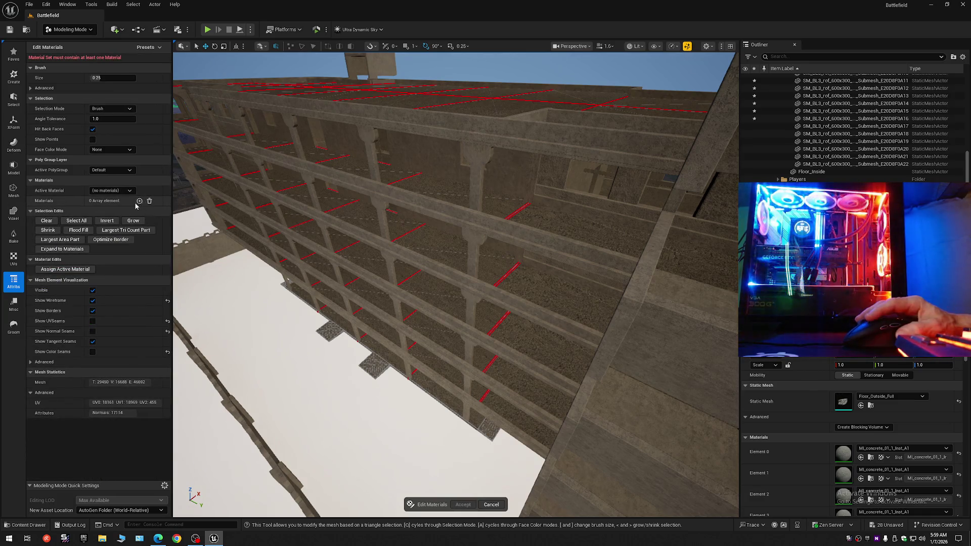
left_click(140, 202)
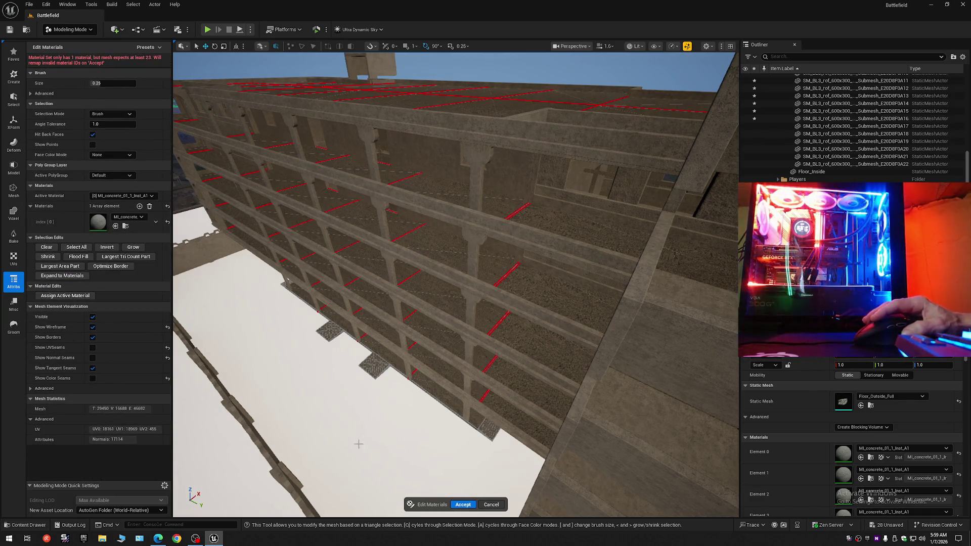
left_click(463, 505)
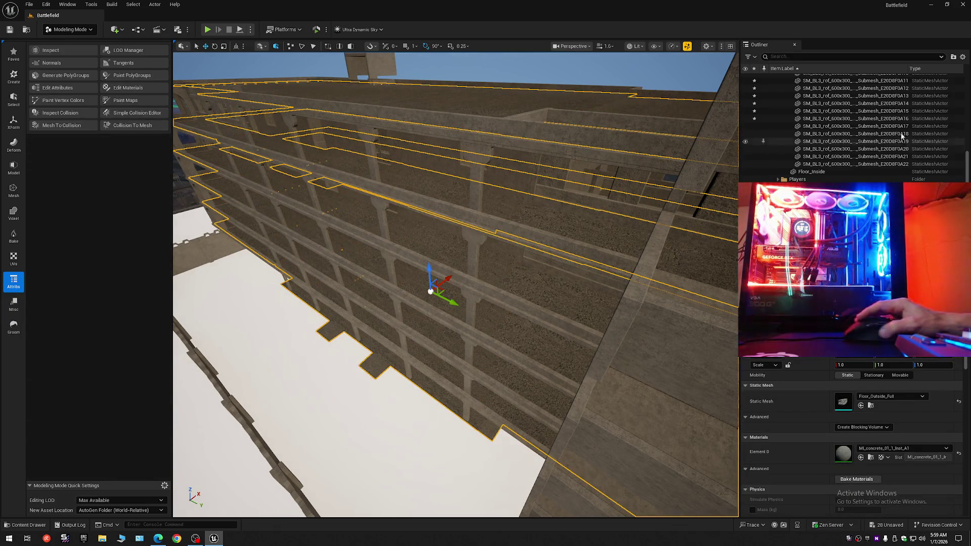
left_click(963, 57)
left_click(912, 96)
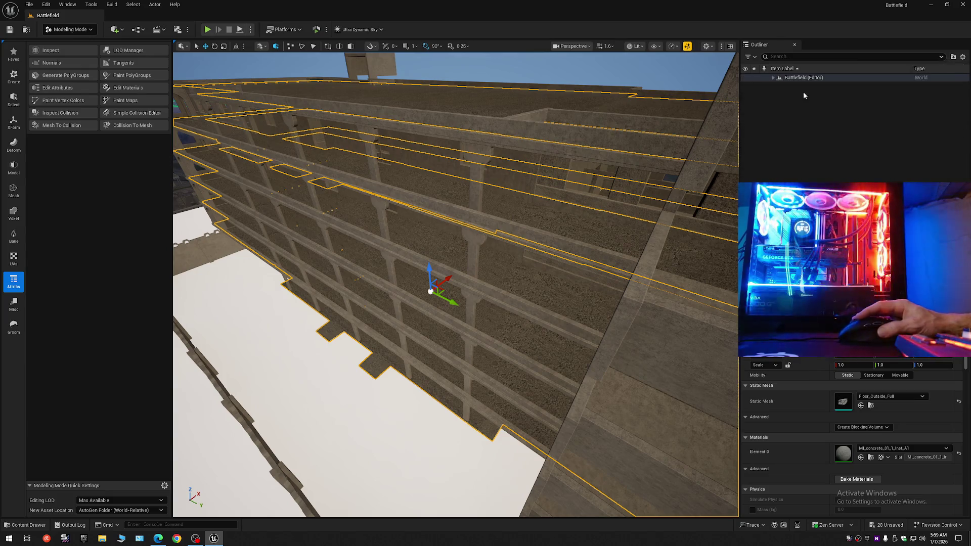
left_click(779, 78)
left_click(773, 79)
mouse_move(704, 138)
left_mouse_down()
mouse_move(607, 128)
mouse_move(597, 159)
mouse_move(566, 141)
mouse_move(577, 142)
mouse_move(567, 154)
mouse_move(651, 80)
mouse_move(615, 101)
mouse_move(602, 94)
left_mouse_up()
scroll(597, 159, "down", 1)
scroll(582, 145, "down", 1)
scroll(577, 141, "up", 3)
scroll(565, 151, "up", 1)
scroll(647, 86, "down", 2)
scroll(640, 93, "down", 2)
scroll(602, 94, "down", 1)
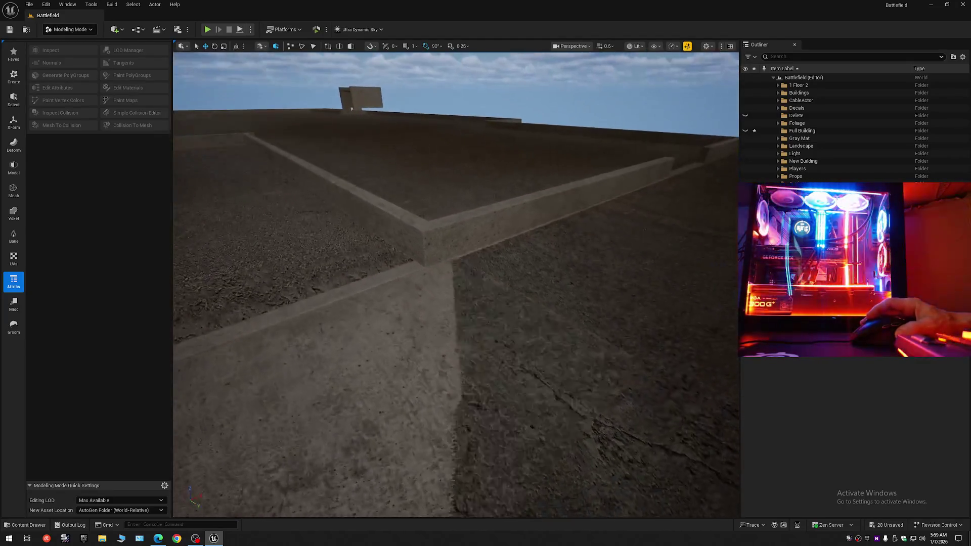
left_click(550, 287)
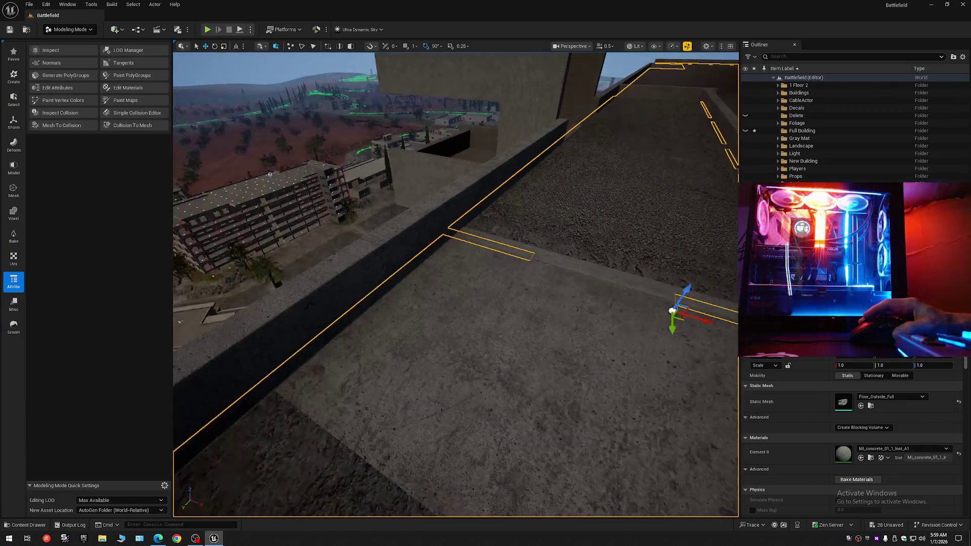
left_click_drag(455, 283, 453, 294)
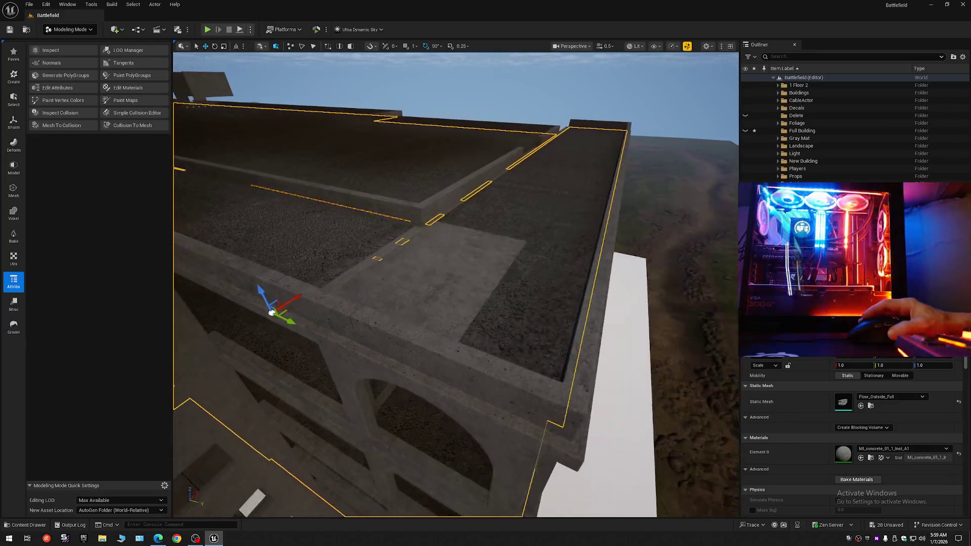
left_click(460, 271)
left_click_drag(263, 285, 258, 273)
key("ctrl+z")
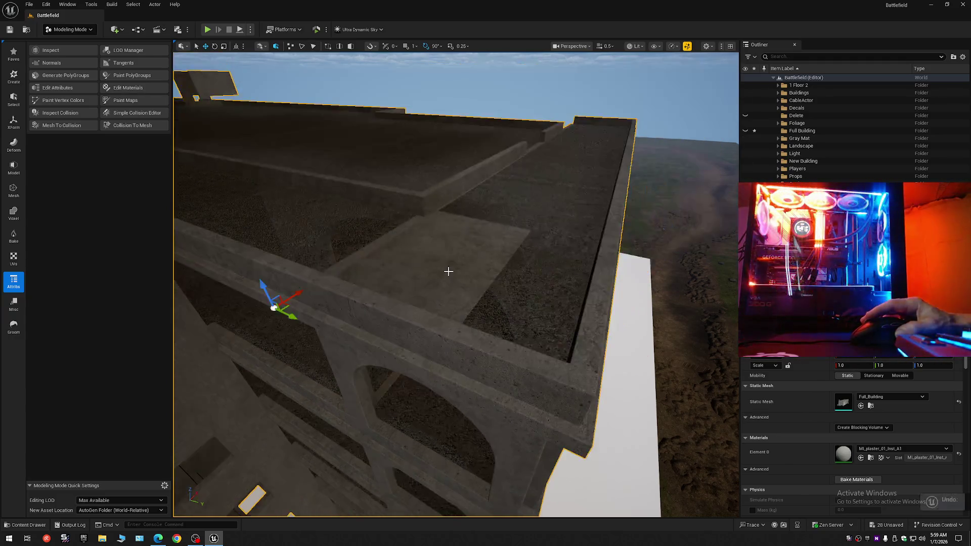
mouse_move(561, 258)
left_mouse_down()
mouse_move(485, 208)
mouse_move(299, 132)
mouse_move(299, 101)
left_mouse_up()
scroll(454, 288, "down", 3)
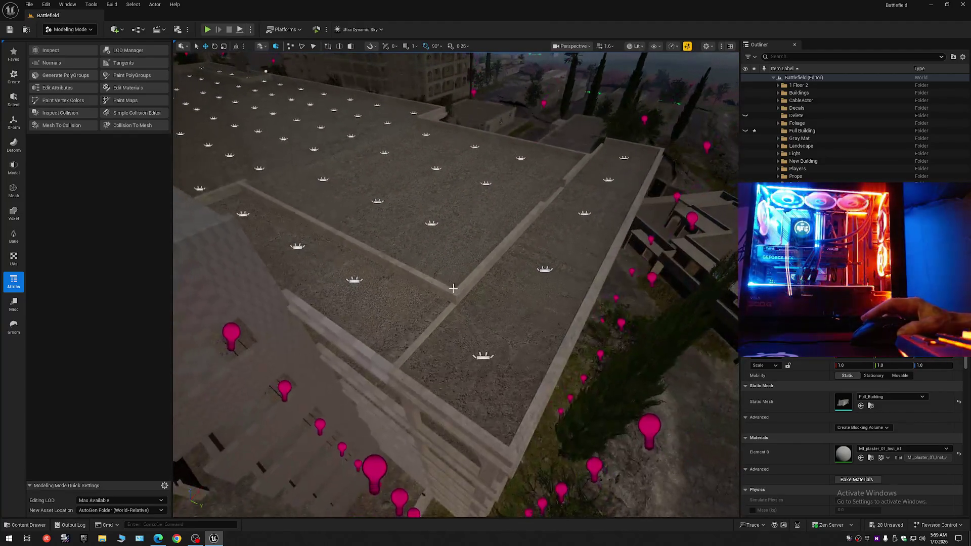
- Hide the Floor_Outside roof mesh and frame the Backup17 floor piece to inspect its gaps
left_click(495, 340)
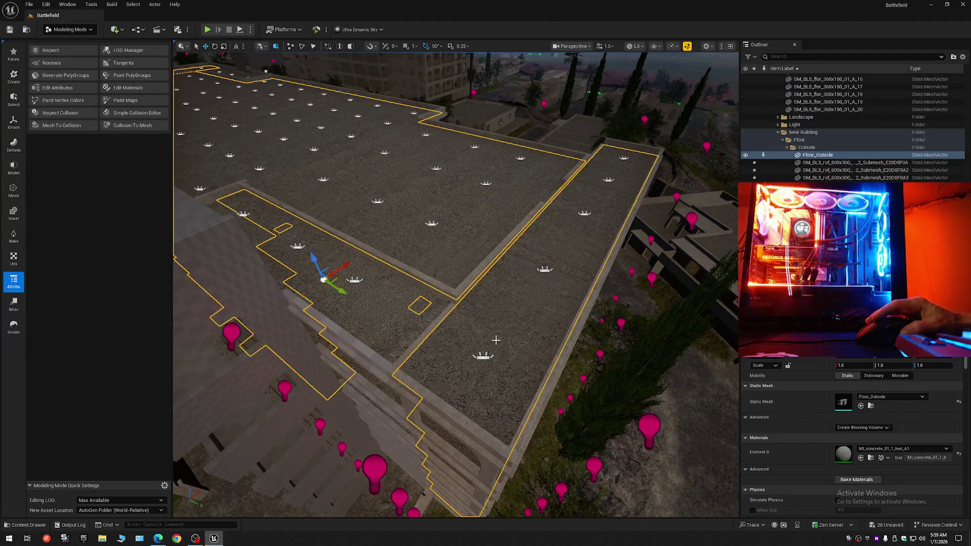
left_click(745, 155)
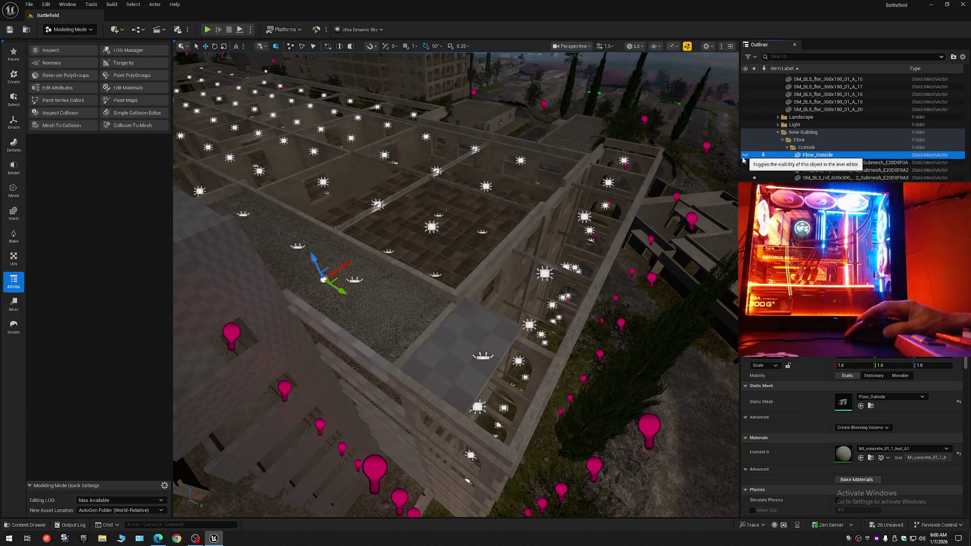
left_click(468, 343)
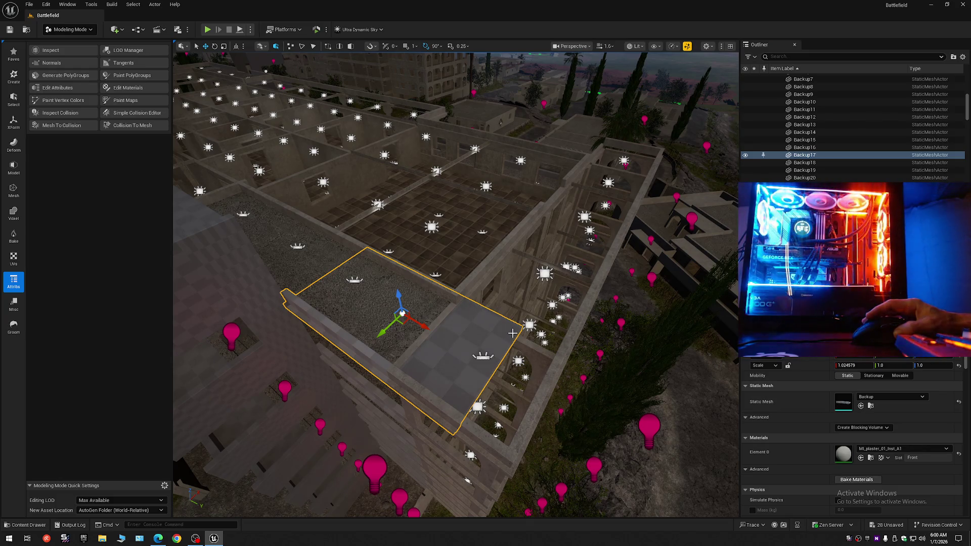
key("f")
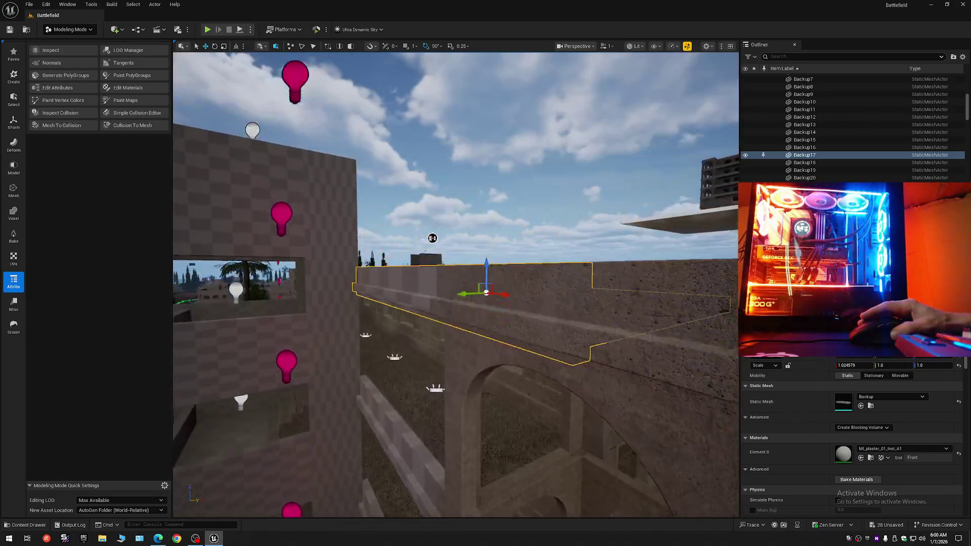
left_click_drag(455, 273, 456, 351)
scroll(455, 284, "down", 2)
left_click_drag(550, 303, 550, 318)
- Collapse the Outliner tree to the Battlefield level's top-level folders
left_click(962, 58)
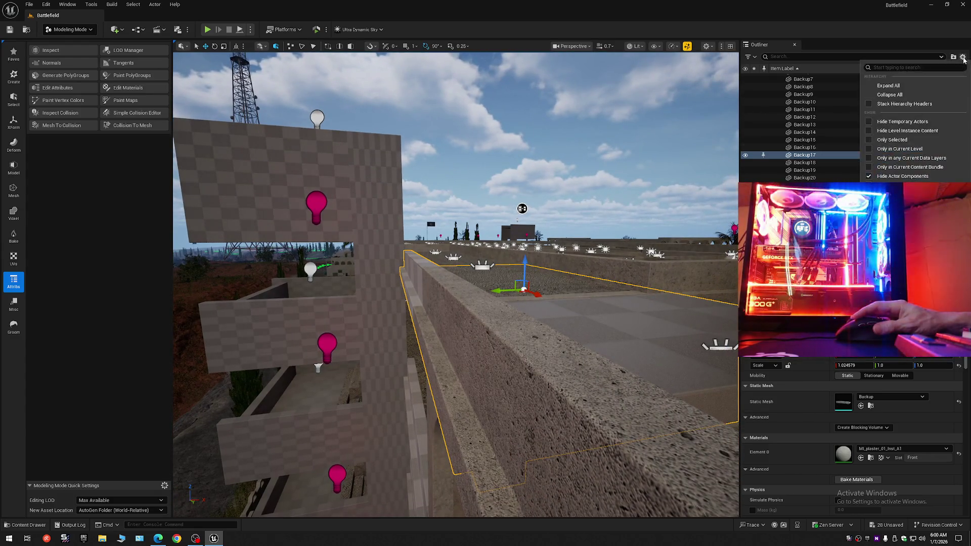
left_click(915, 94)
left_click(774, 77)
mouse_move(456, 304)
left_mouse_down()
mouse_move(331, 303)
mouse_move(332, 283)
mouse_move(332, 324)
mouse_move(332, 303)
left_mouse_up()
scroll(332, 293, "down", 4)
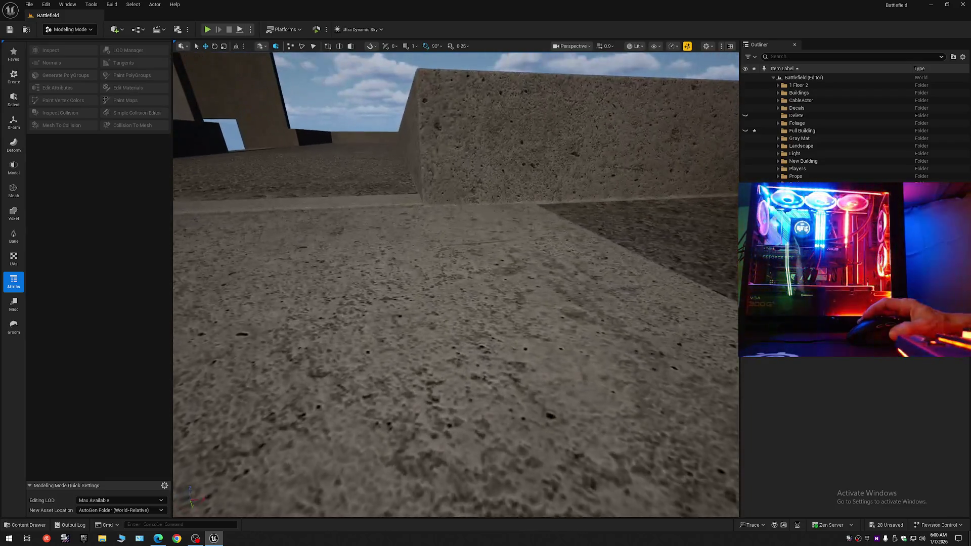
left_click(603, 217)
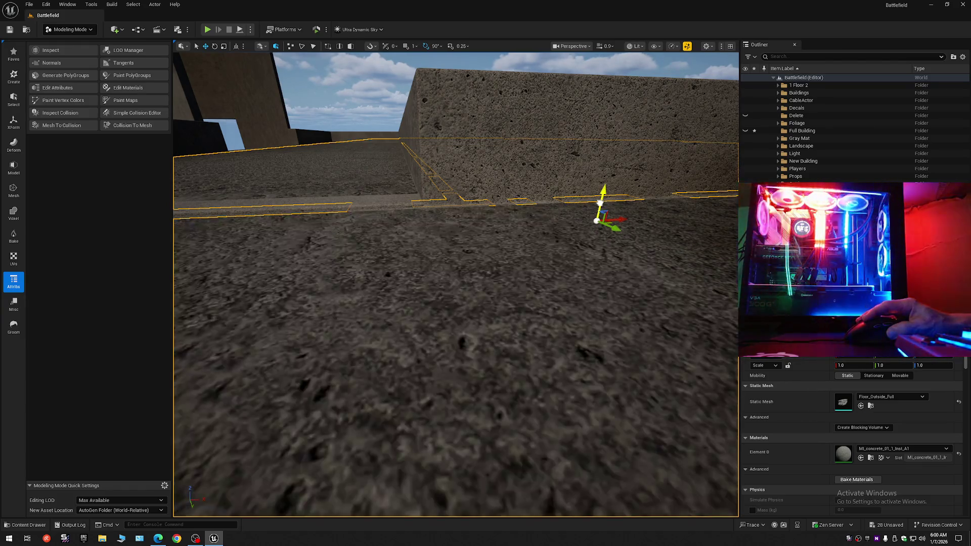
key("f")
key("Escape")
left_click_drag(570, 243, 570, 202)
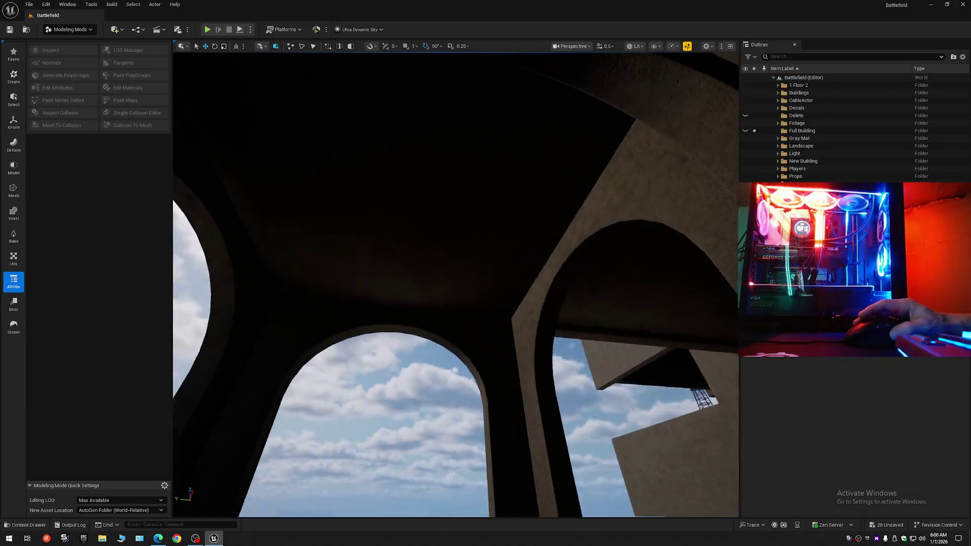
left_click(499, 193)
mouse_move(505, 219)
left_mouse_down()
mouse_move(506, 253)
mouse_move(531, 250)
mouse_move(516, 251)
mouse_move(516, 203)
mouse_move(516, 235)
left_mouse_up()
scroll(521, 248, "down", 3)
scroll(516, 213, "down", 2)
- Scale the Backup17 slab to 0.701816 along X so it ends at the wall edge
left_click_drag(423, 245, 423, 245)
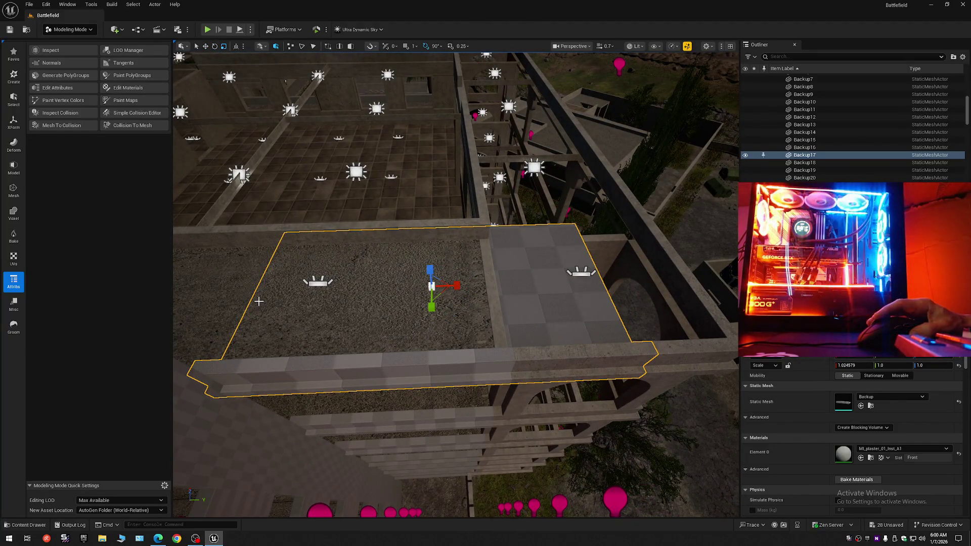
left_click_drag(284, 301, 273, 301)
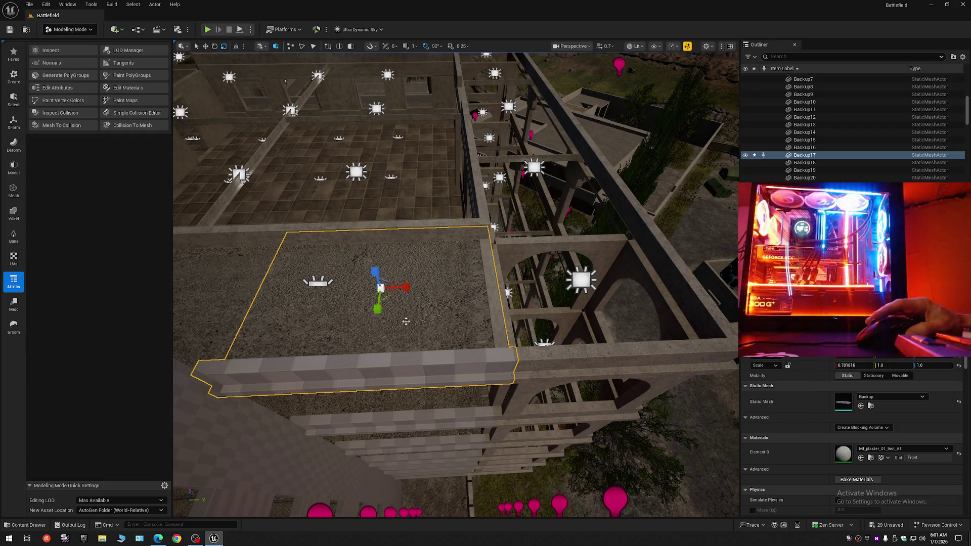
key("w")
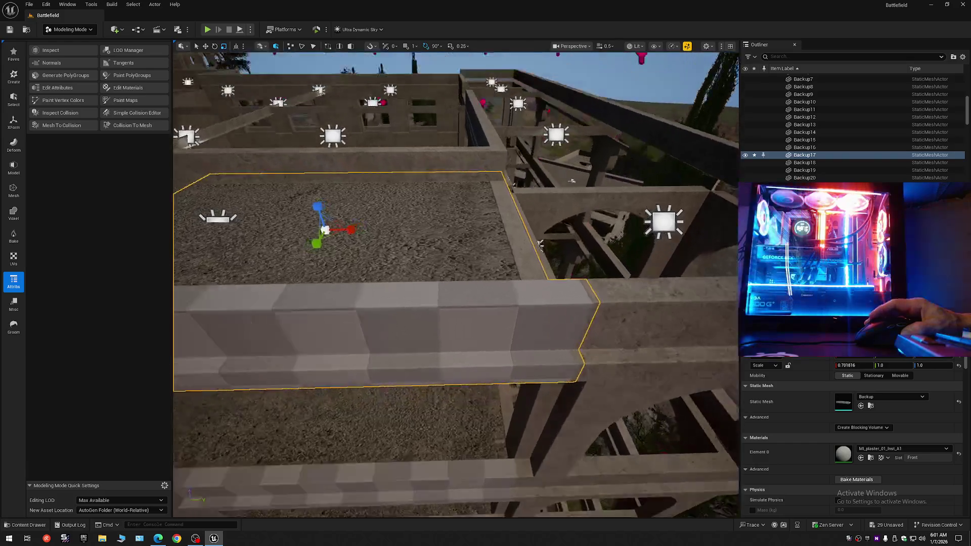
key("w")
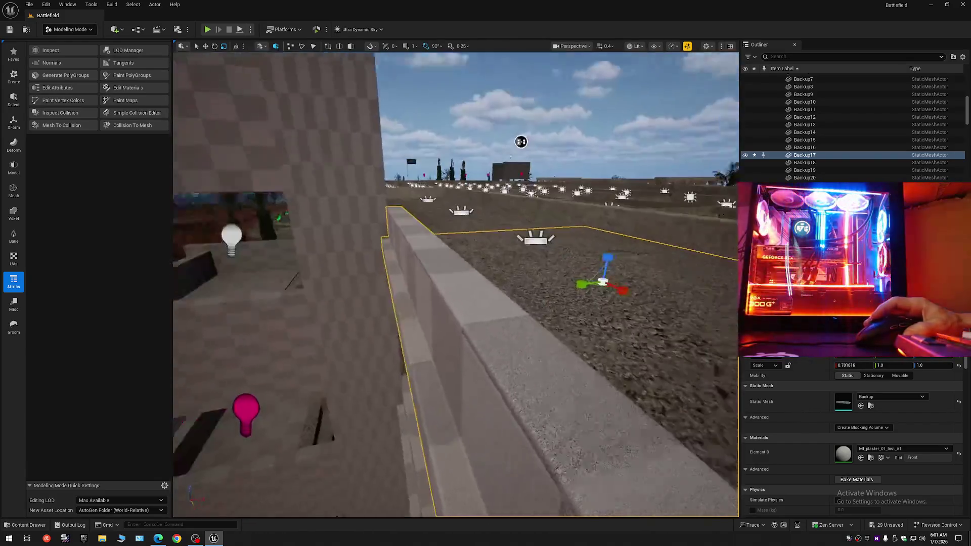
scroll(664, 122, "down", 2)
key("w")
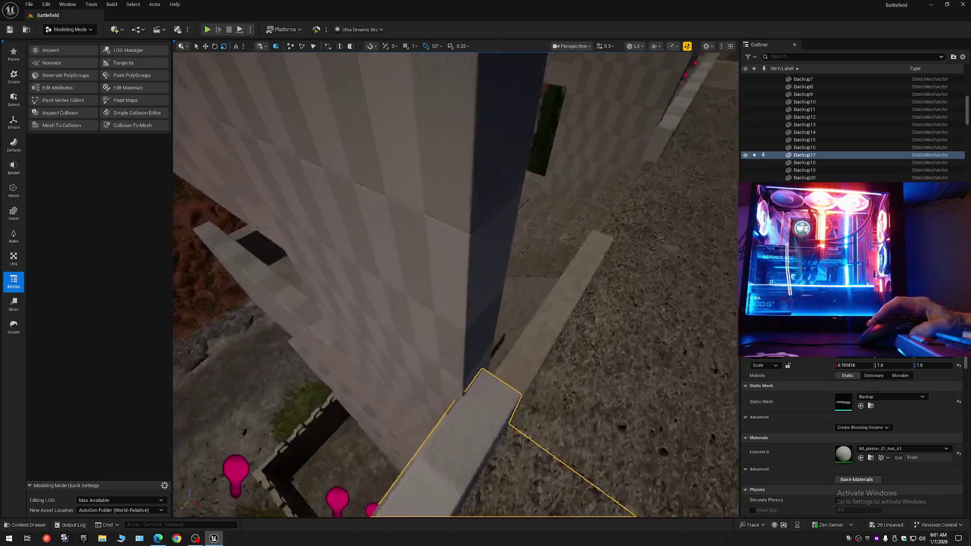
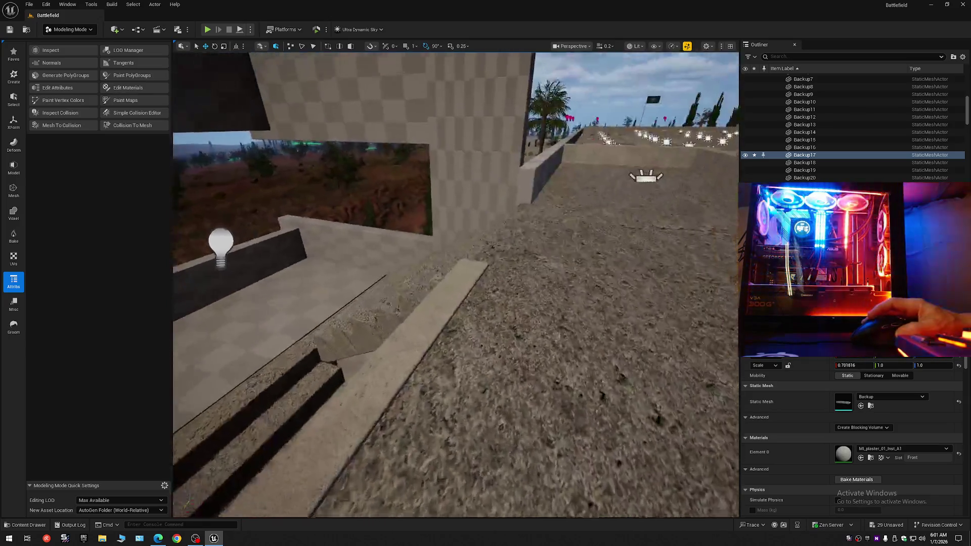
- Try stretching the Backup17 floor slab with the scale tool, then undo the attempt
scroll(455, 283, "down", 2)
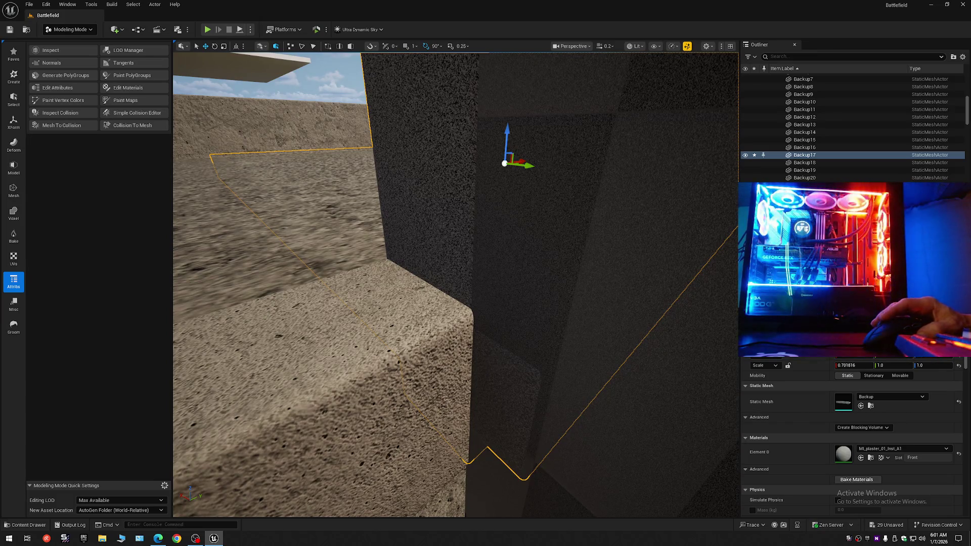
middle_click(496, 363)
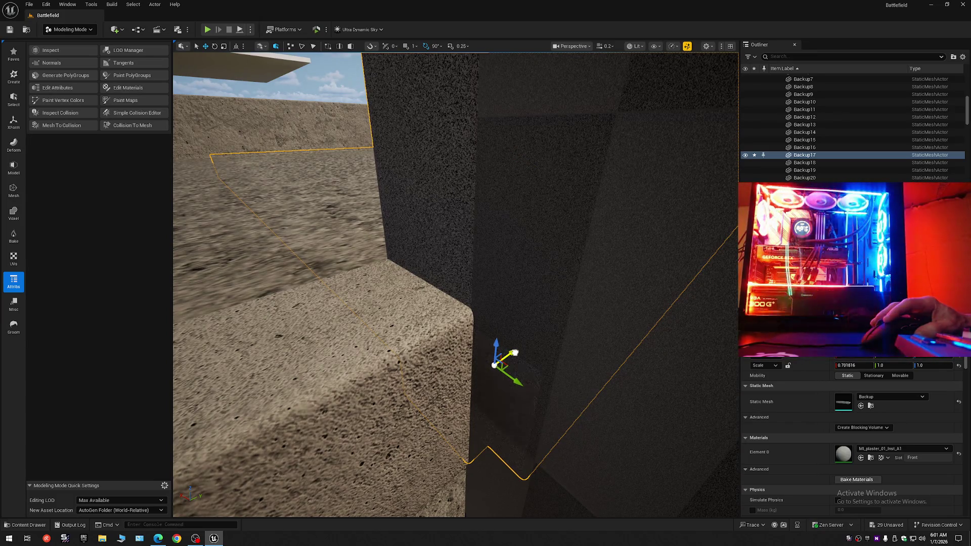
scroll(514, 351, "up", 2)
scroll(428, 323, "up", 1)
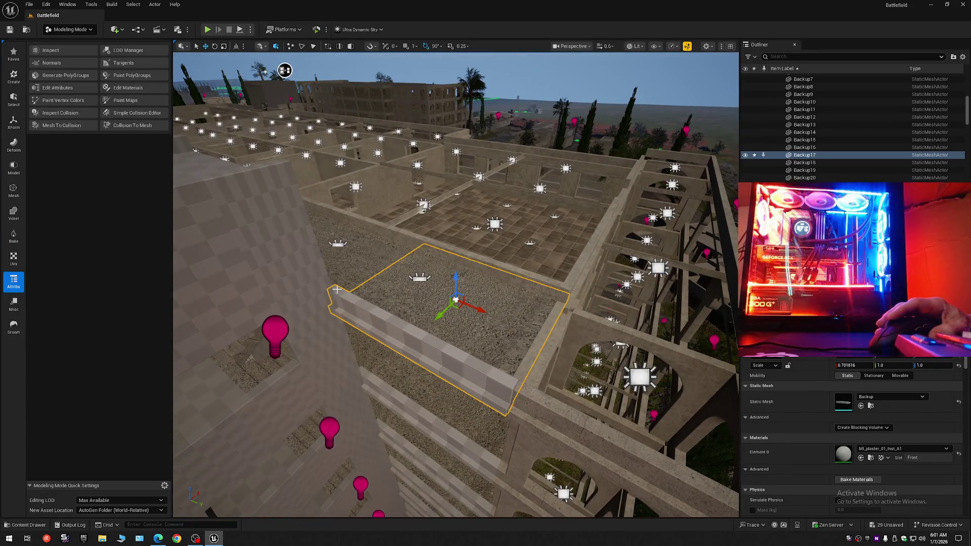
key("e")
key("r")
left_click_drag(356, 299, 357, 299)
key("f")
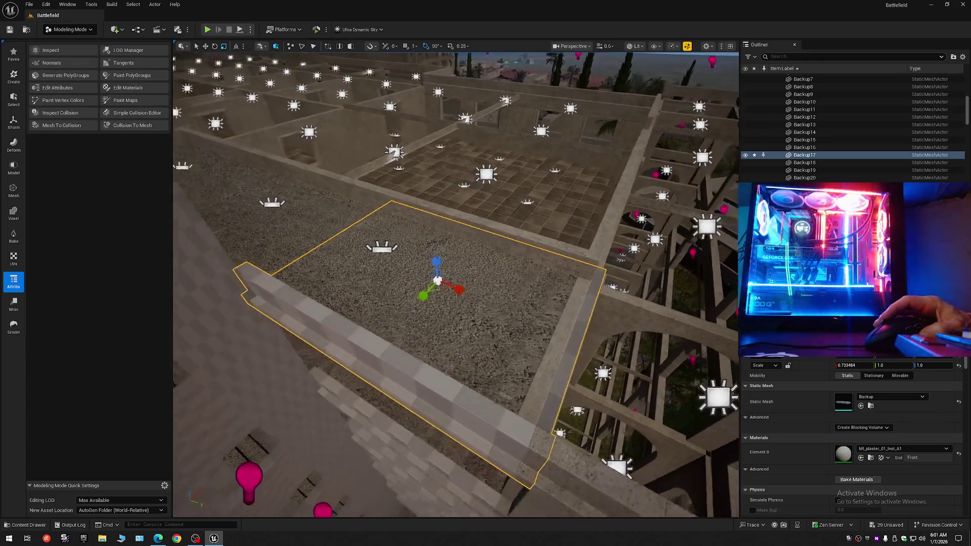
key("ctrl+z")
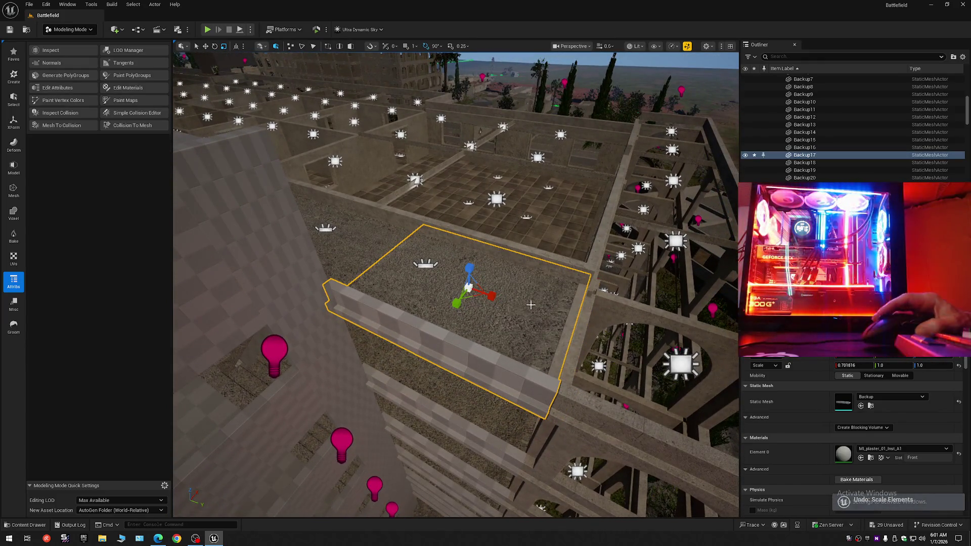
- Pivot Backup17 at its corner by the wall and stretch it to Scale X 0.709999
middle_click(339, 286)
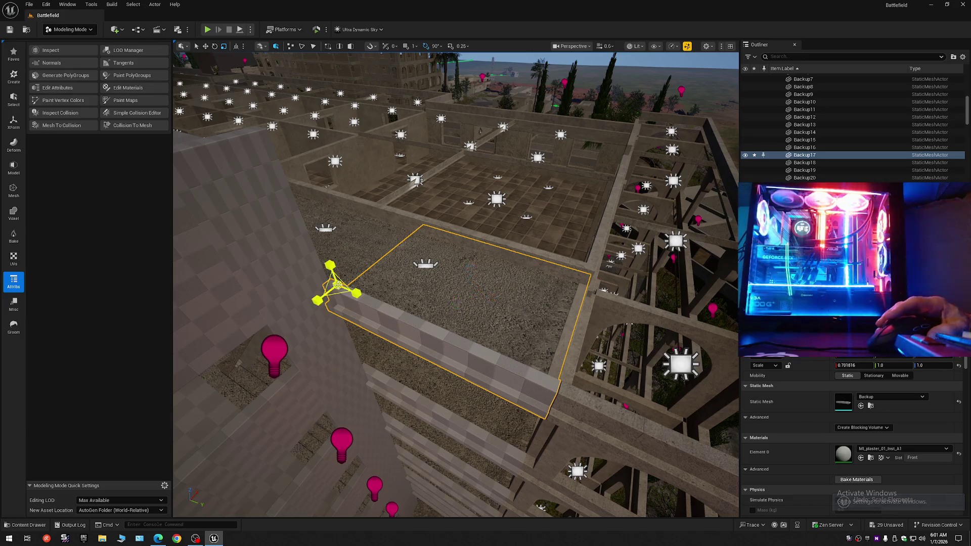
left_click_drag(355, 294, 356, 294)
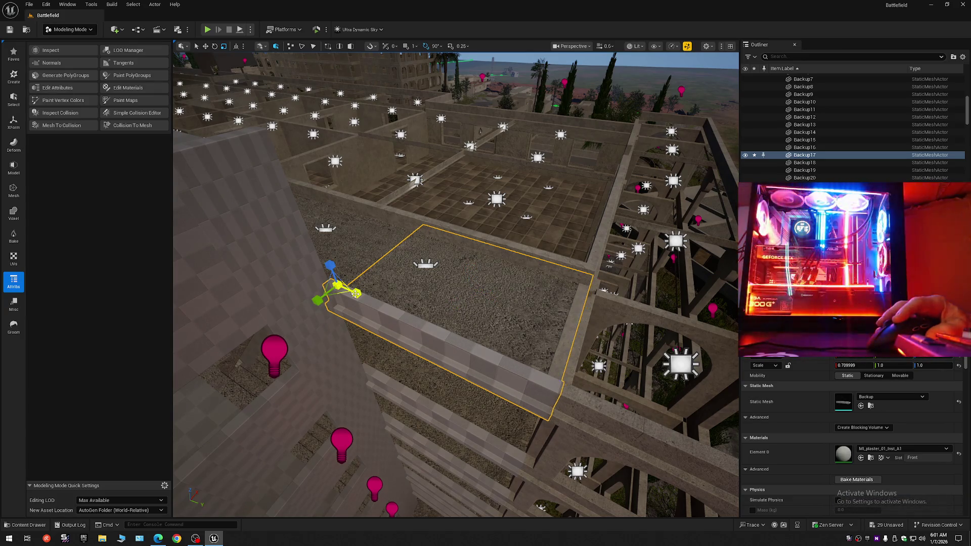
key("f")
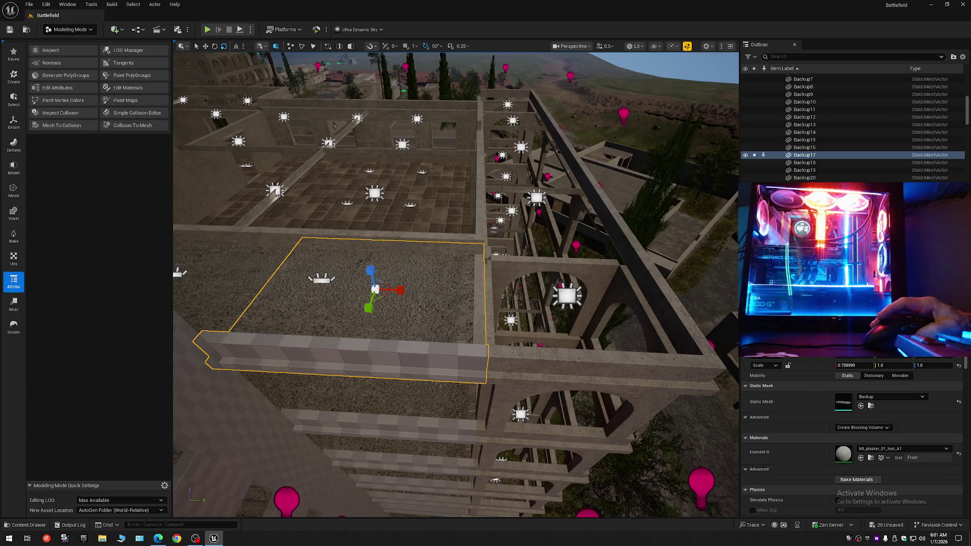
scroll(455, 283, "up", 5)
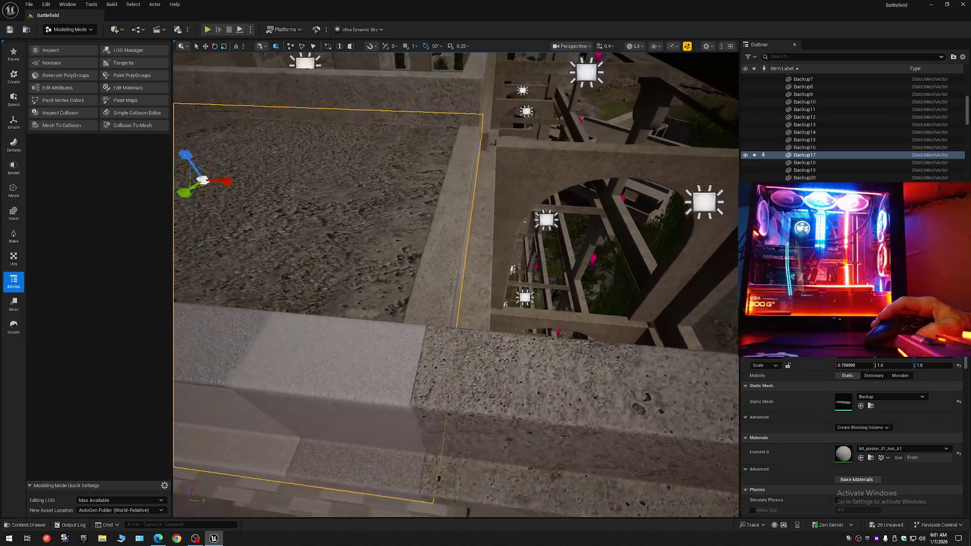
scroll(455, 283, "down", 3)
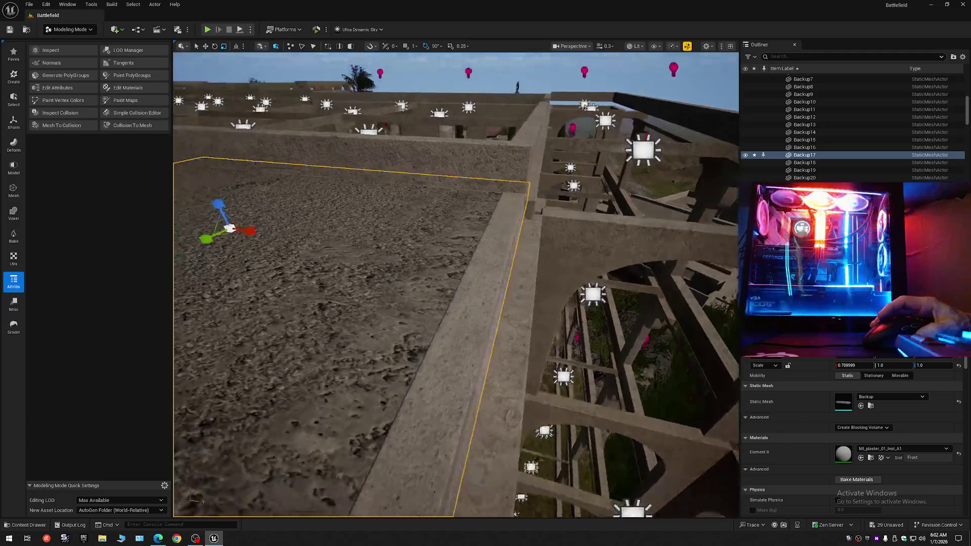
- Check the slab's edge against the wall up close, then select the Backup2 plaster piece
mouse_move(455, 283)
left_mouse_down()
mouse_move(374, 286)
mouse_move(556, 317)
left_mouse_up()
key("Escape")
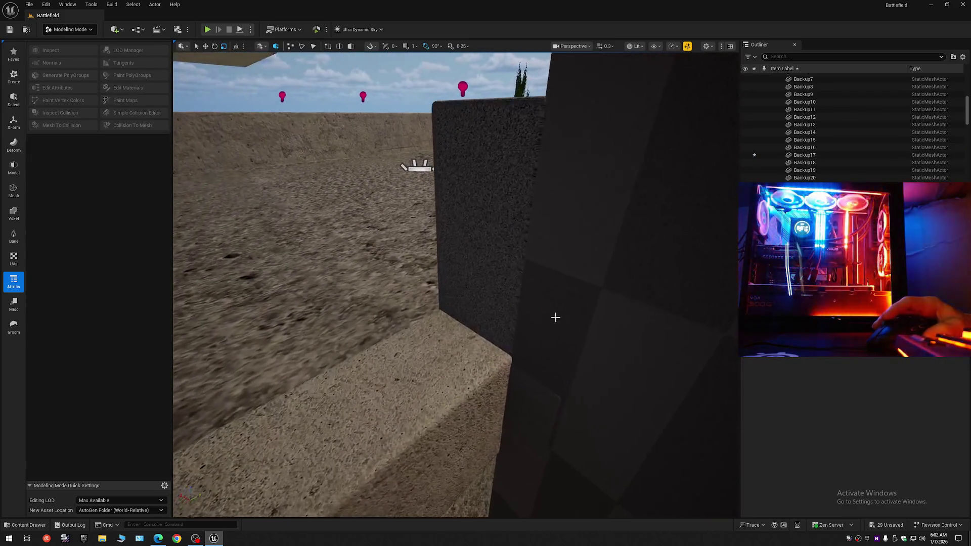
left_click(463, 306)
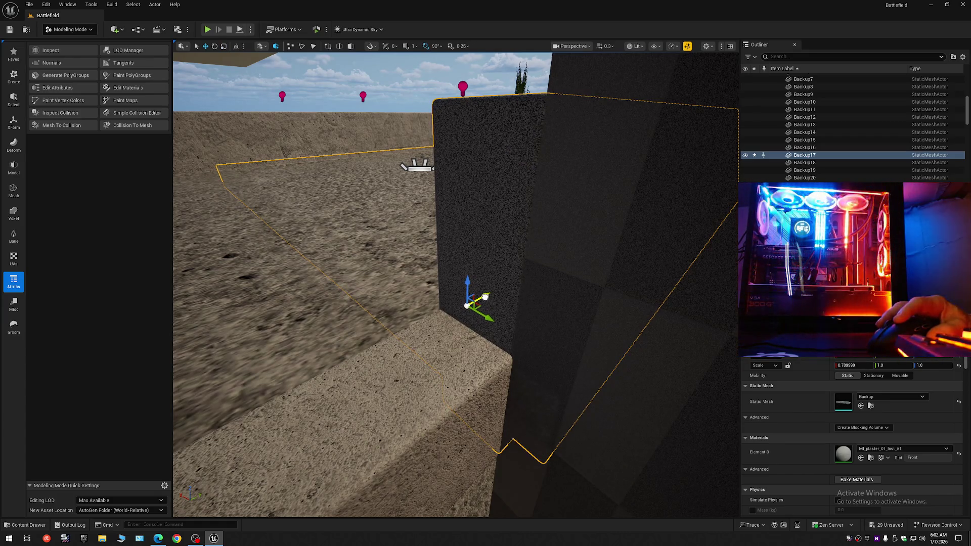
mouse_move(484, 299)
left_mouse_down()
mouse_move(427, 152)
mouse_move(437, 156)
mouse_move(427, 152)
mouse_move(460, 101)
mouse_move(506, 104)
mouse_move(518, 314)
left_mouse_up()
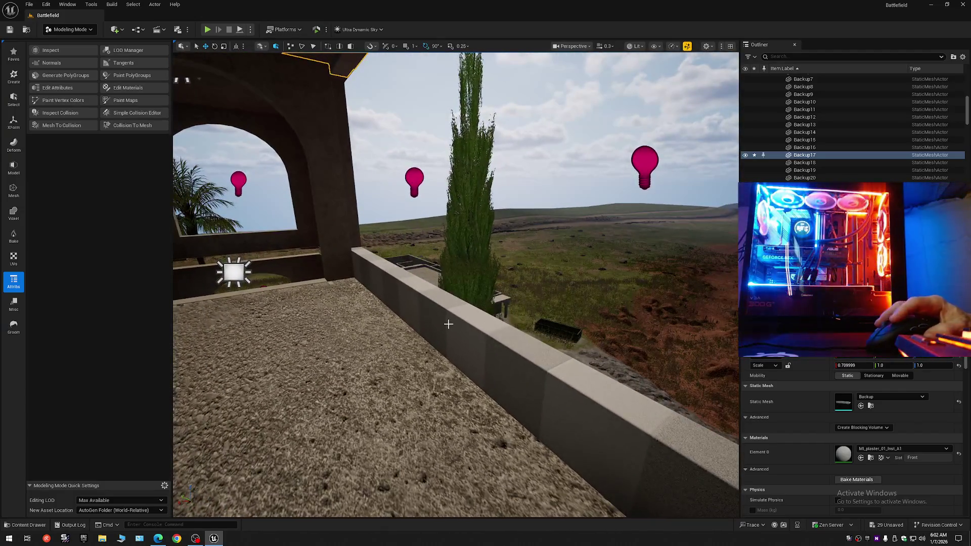
left_click(448, 324)
left_click_drag(449, 321, 449, 354)
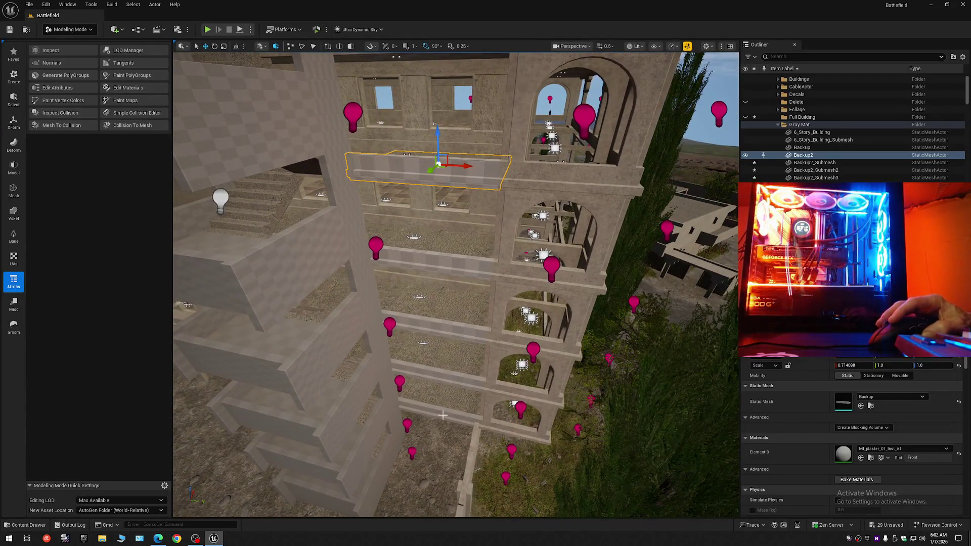
left_click(444, 394)
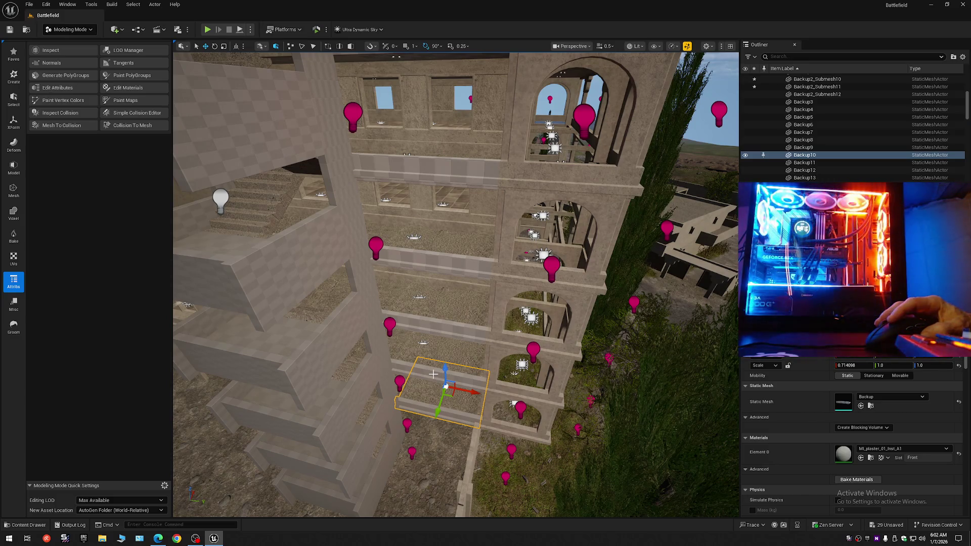
left_click(434, 374)
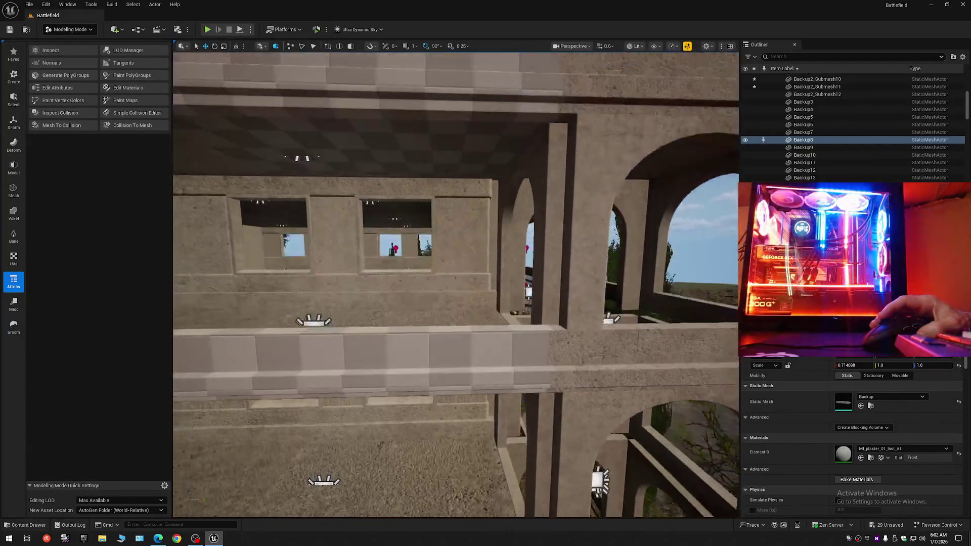
key("e")
key("e")
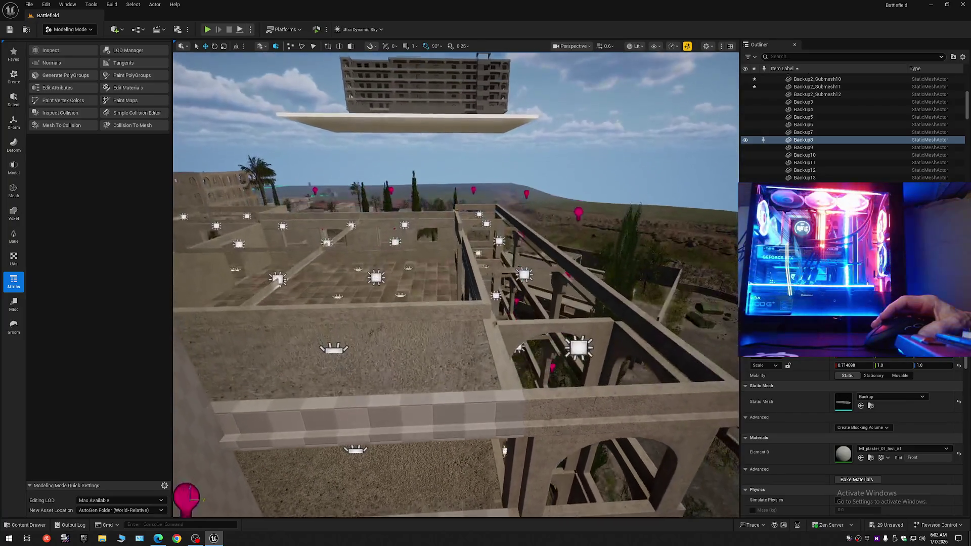
key("w")
scroll(468, 405, "up", 2)
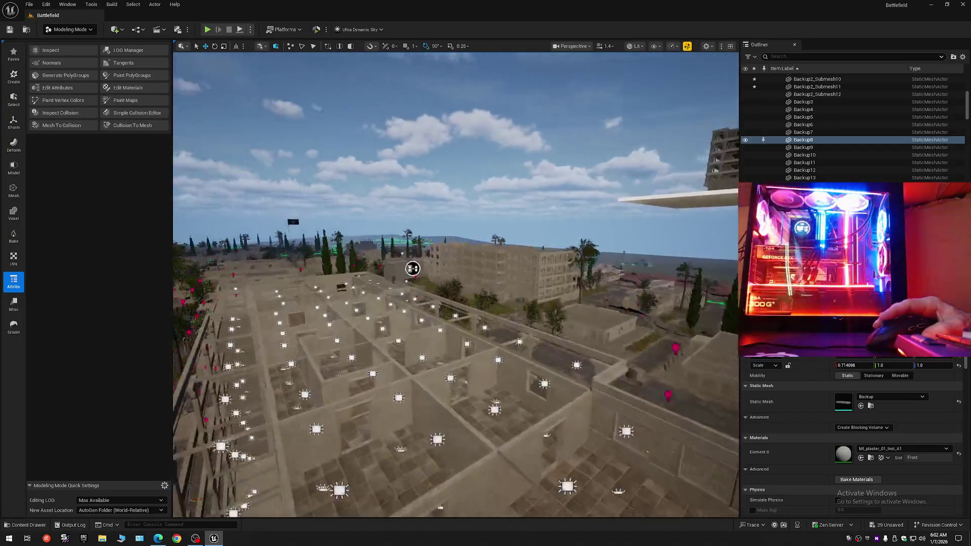
key("w")
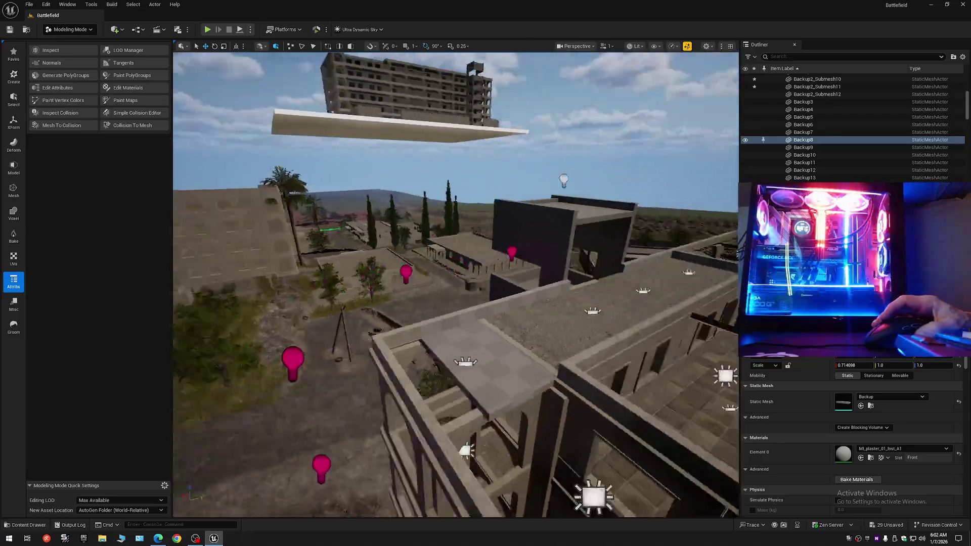
scroll(456, 284, "down", 2)
key("w")
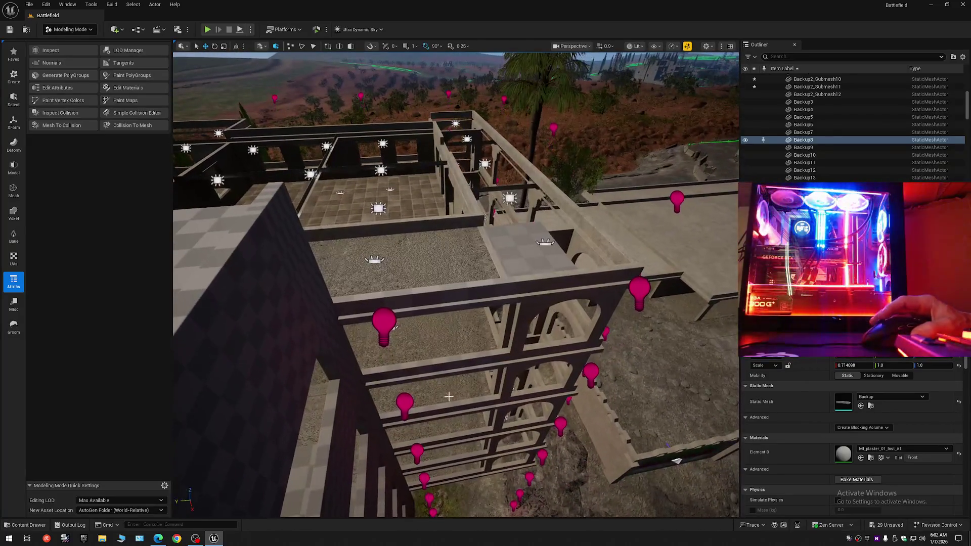
left_click(459, 365)
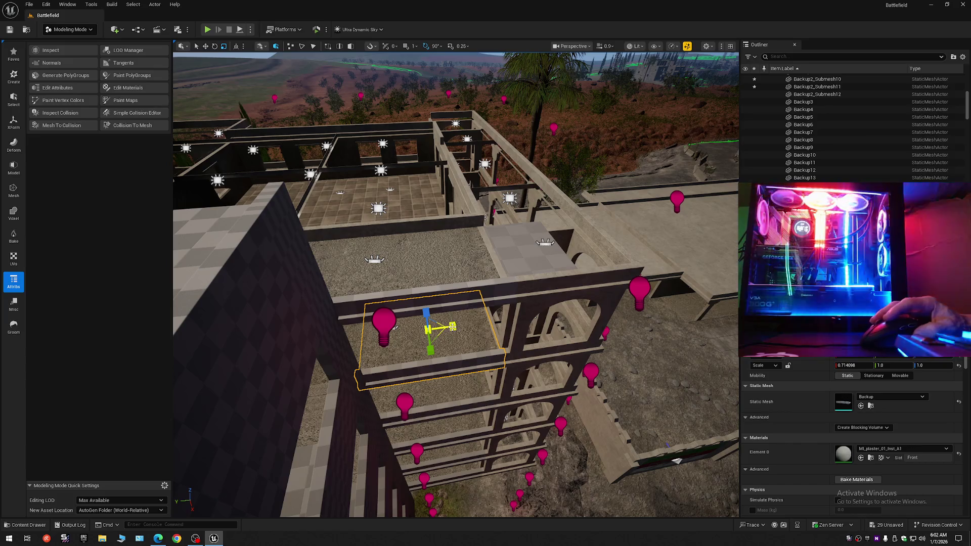
- Copy the lower floor's 0.714098 X scale and paste it onto the upper slab Backup34
key("ctrl+z")
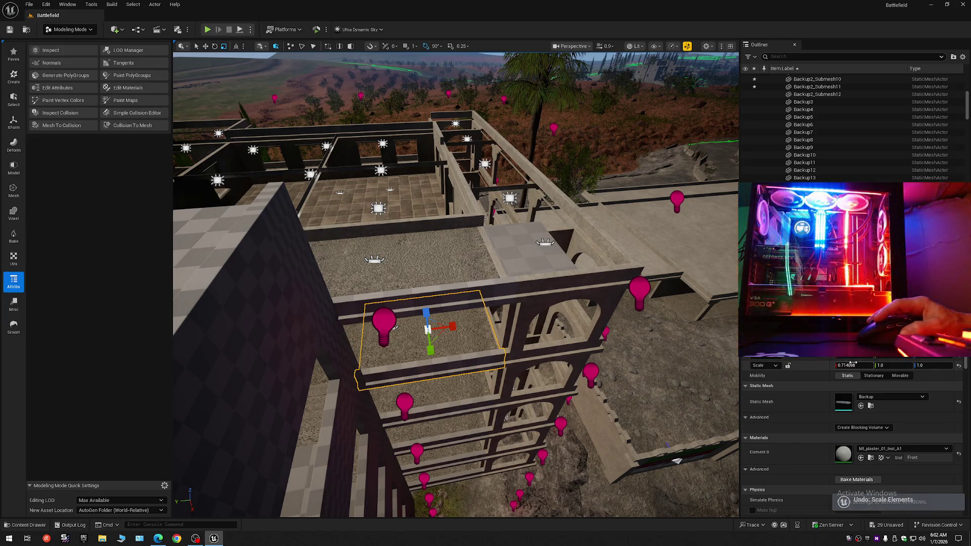
right_click(855, 366)
key("Escape")
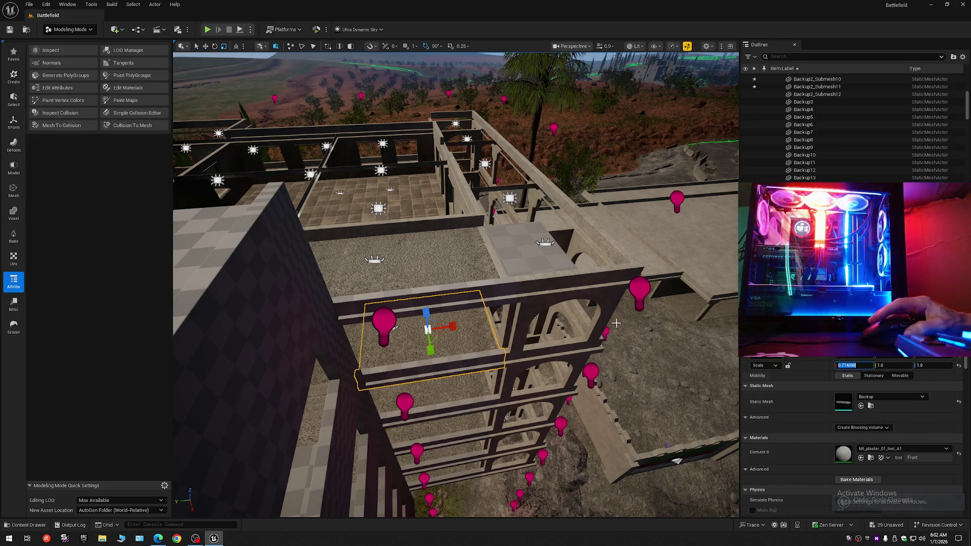
left_click(503, 289)
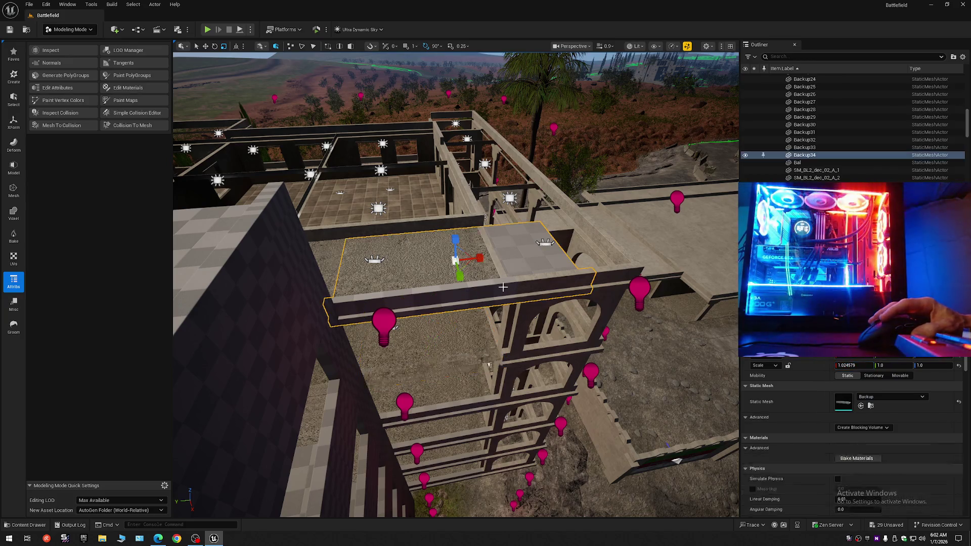
right_click(848, 366)
left_click(870, 421)
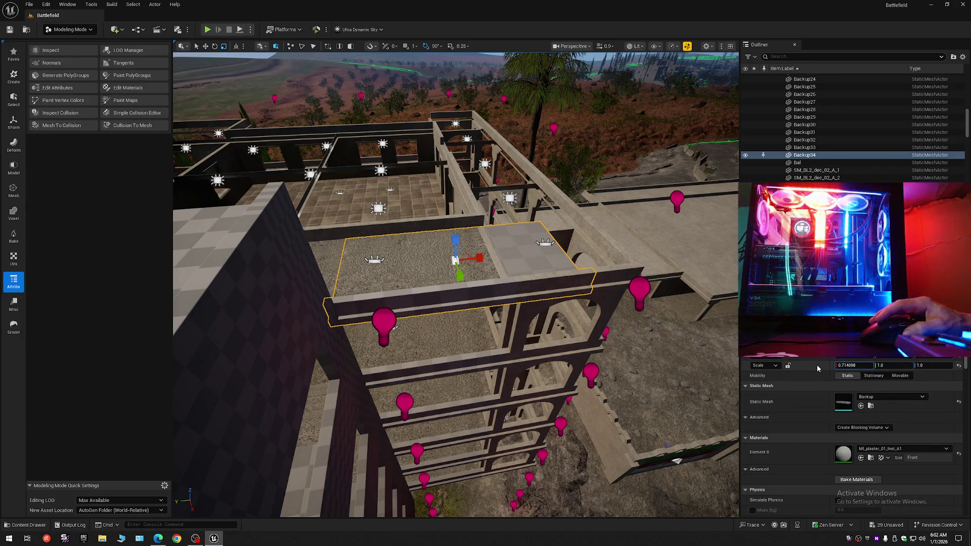
- Pivot Backup34 at its end edge and extend it out to meet the wall
double_click(804, 155)
left_click_drag(304, 323, 249, 344)
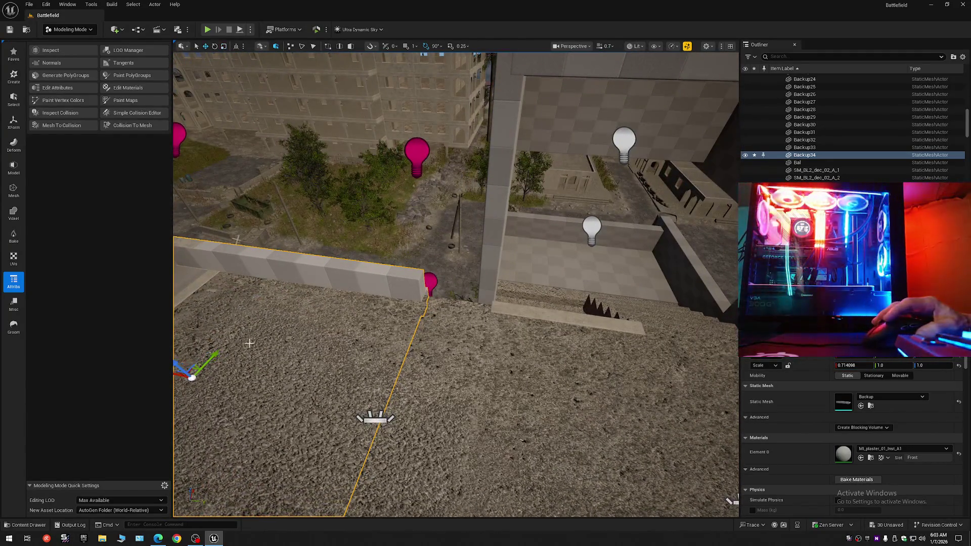
middle_click(416, 282, "alt")
left_click_drag(416, 283, 470, 283)
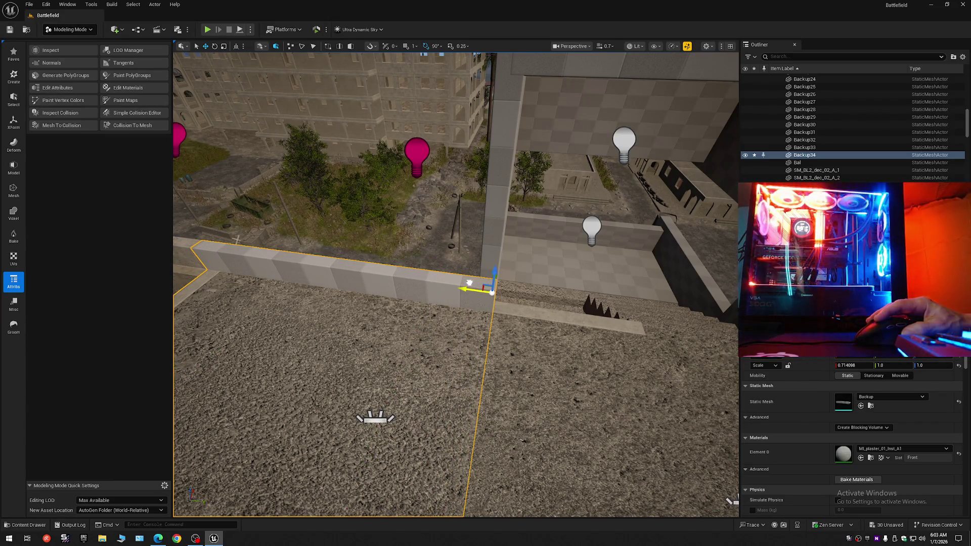
mouse_move(546, 312)
left_mouse_down()
mouse_move(544, 286)
mouse_move(556, 265)
mouse_move(452, 163)
left_mouse_up()
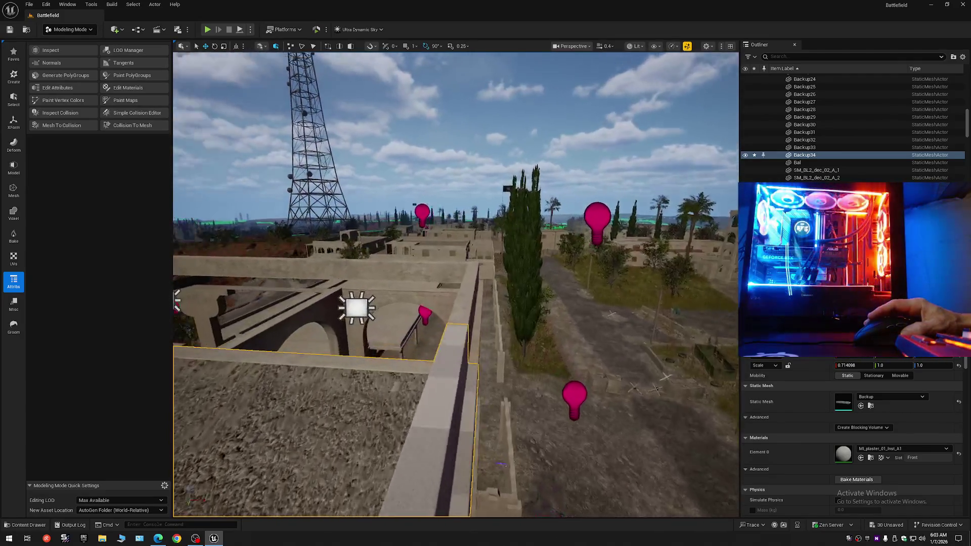
mouse_move(452, 162)
left_mouse_down()
mouse_move(435, 192)
mouse_move(435, 236)
mouse_move(435, 177)
mouse_move(365, 106)
mouse_move(518, 130)
mouse_move(322, 199)
mouse_move(323, 251)
mouse_move(350, 319)
mouse_move(364, 284)
mouse_move(368, 293)
mouse_move(493, 319)
mouse_move(445, 323)
mouse_move(491, 246)
mouse_move(450, 228)
mouse_move(475, 187)
mouse_move(476, 217)
left_mouse_up()
scroll(334, 273, "down", 2)
scroll(352, 308, "down", 1)
scroll(357, 296, "down", 1)
scroll(366, 286, "down", 3)
left_click(441, 318)
left_click(446, 232)
scroll(473, 192, "down", 2)
left_click(469, 255)
left_click_drag(468, 255, 469, 213)
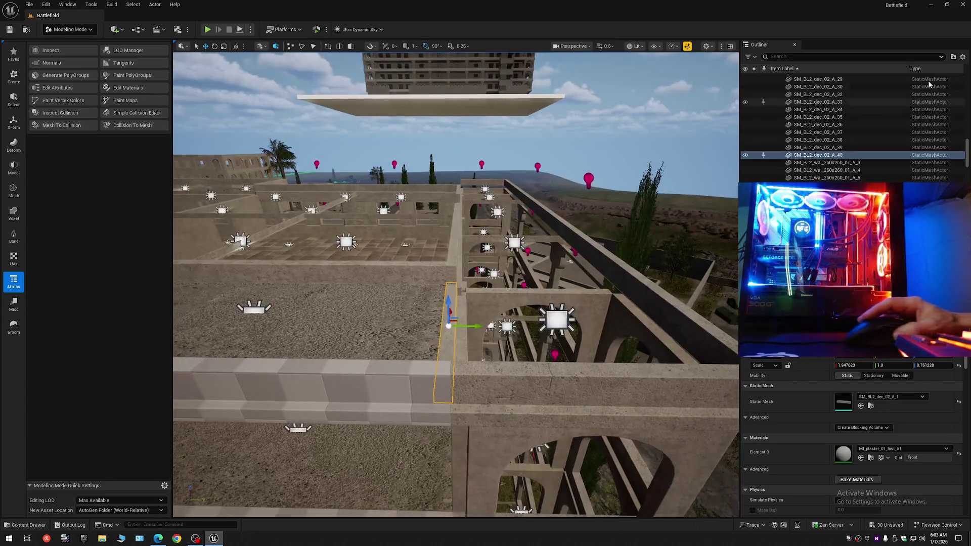
- Collapse the Outliner to the level's folders and switch back to Selection Mode
left_click(962, 57)
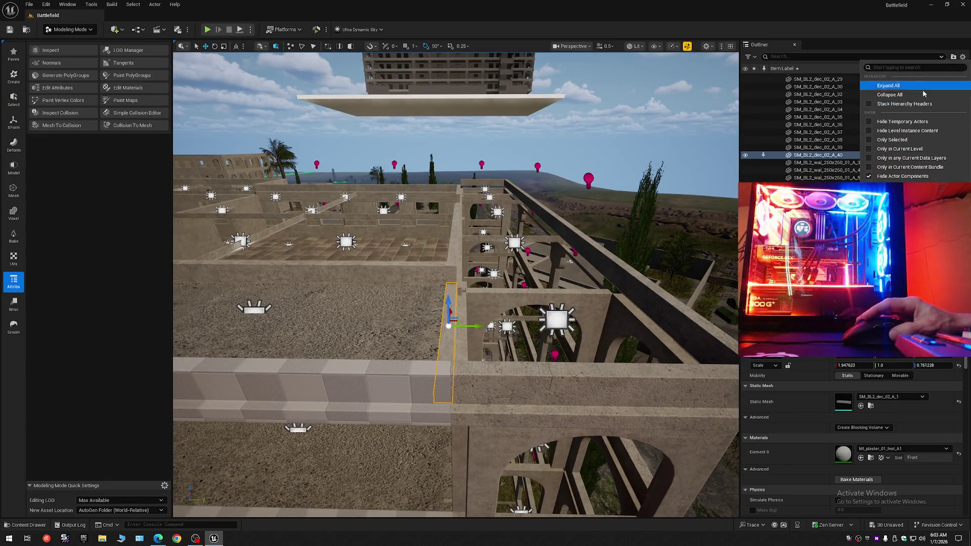
left_click(900, 103)
left_click(774, 77)
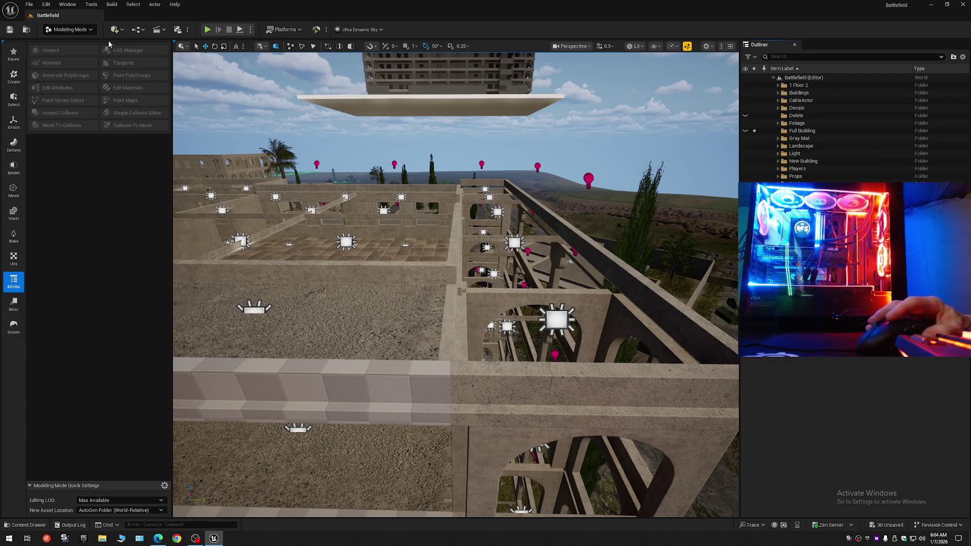
left_click(70, 30)
left_click(66, 43)
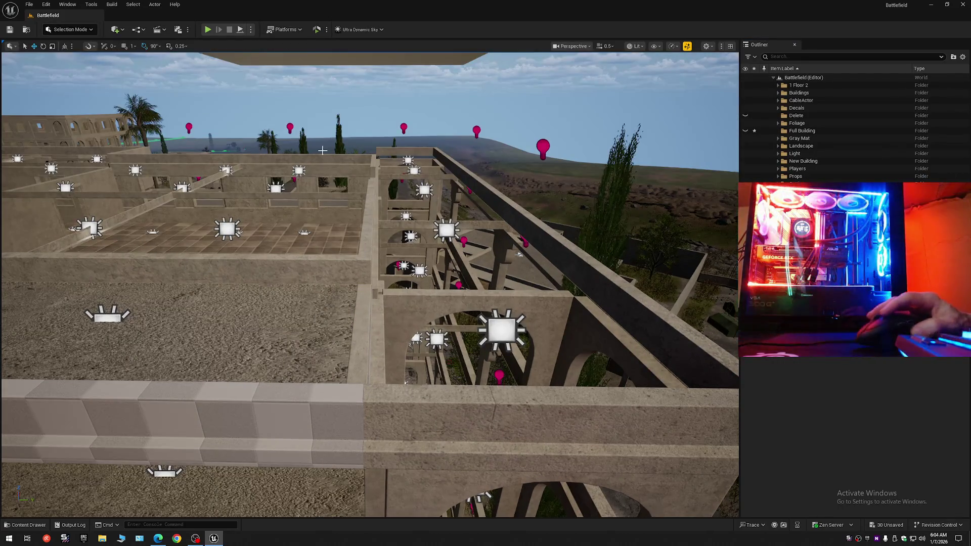
- Save all unsaved changes, including the Full_Building asset
left_click(10, 29)
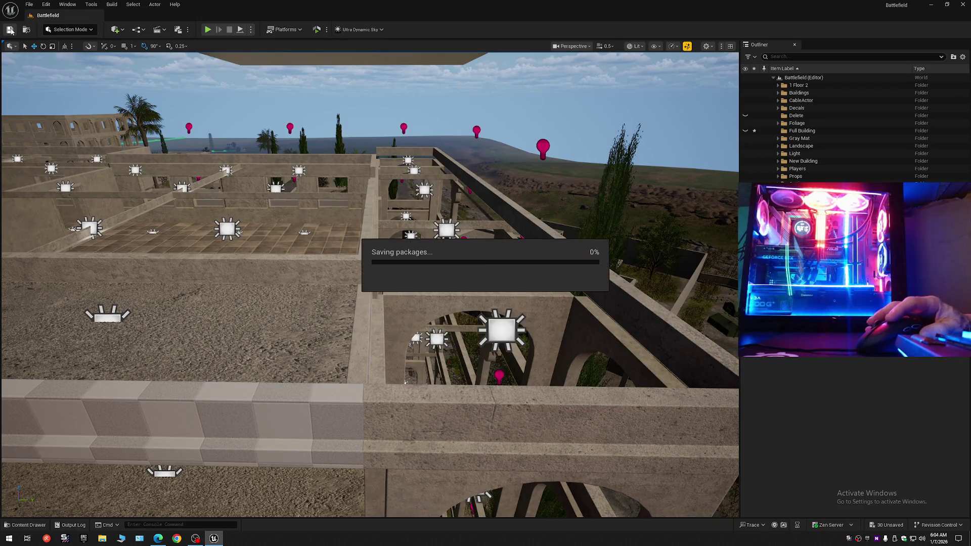
left_click(29, 5)
left_click(67, 99)
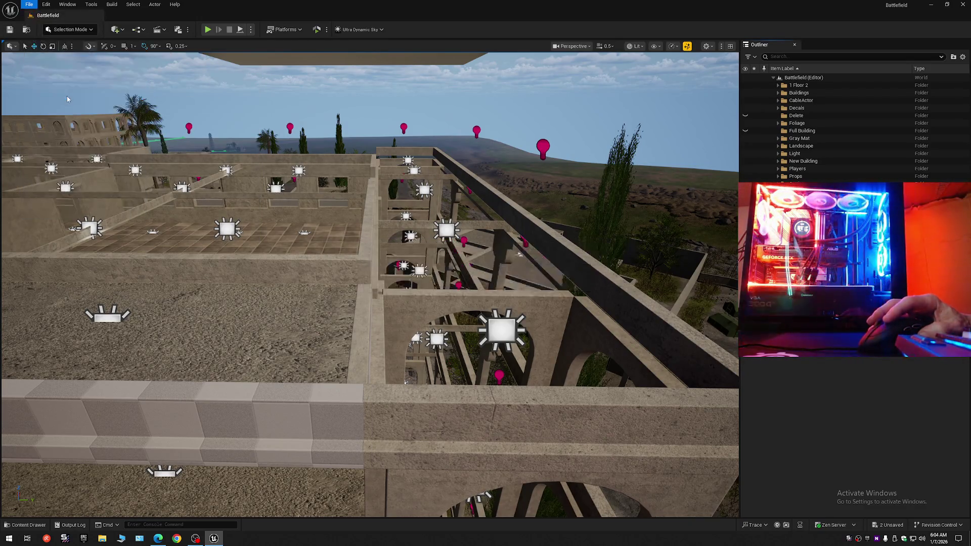
left_click(28, 5)
left_click(71, 111)
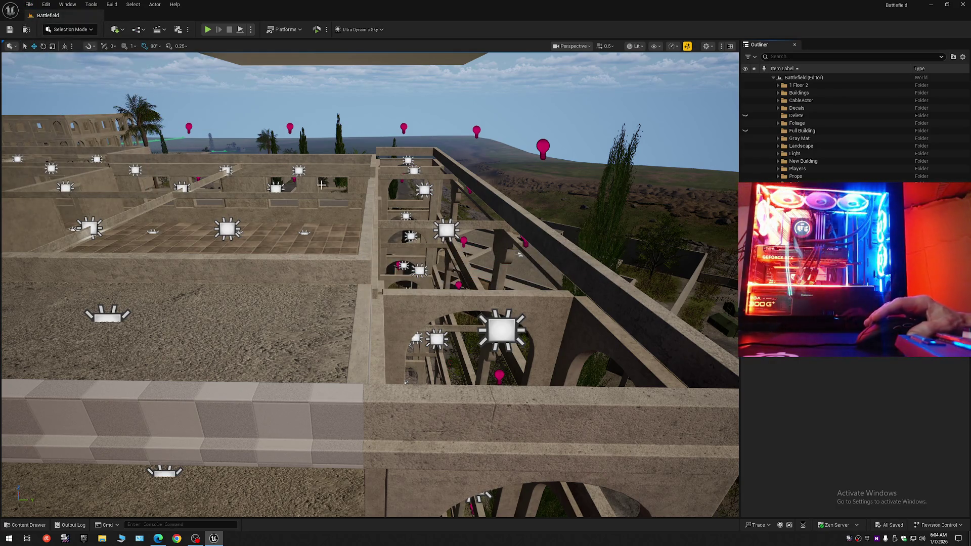
left_click_drag(322, 185, 321, 151)
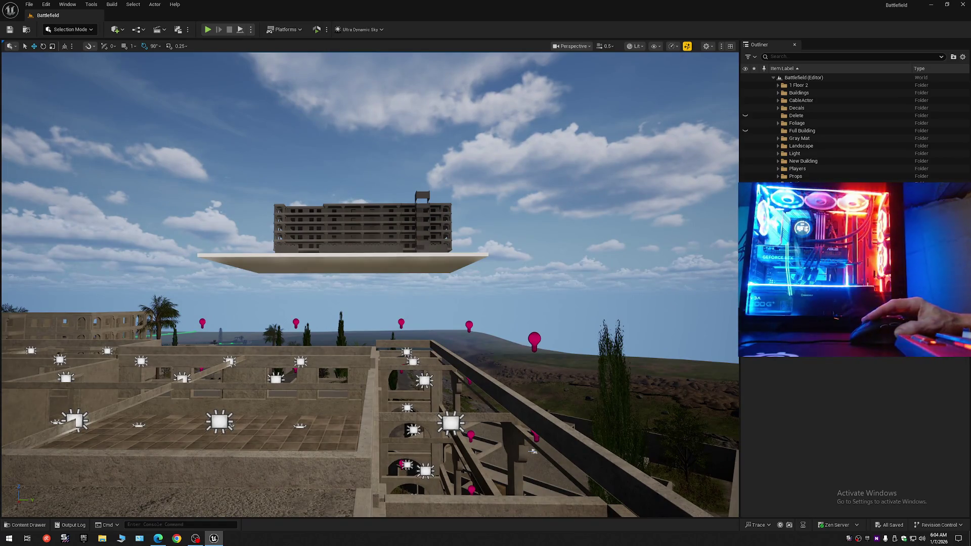
- Delete the floating building copy and browse the Content Drawer to Content > Maps
left_click(363, 231)
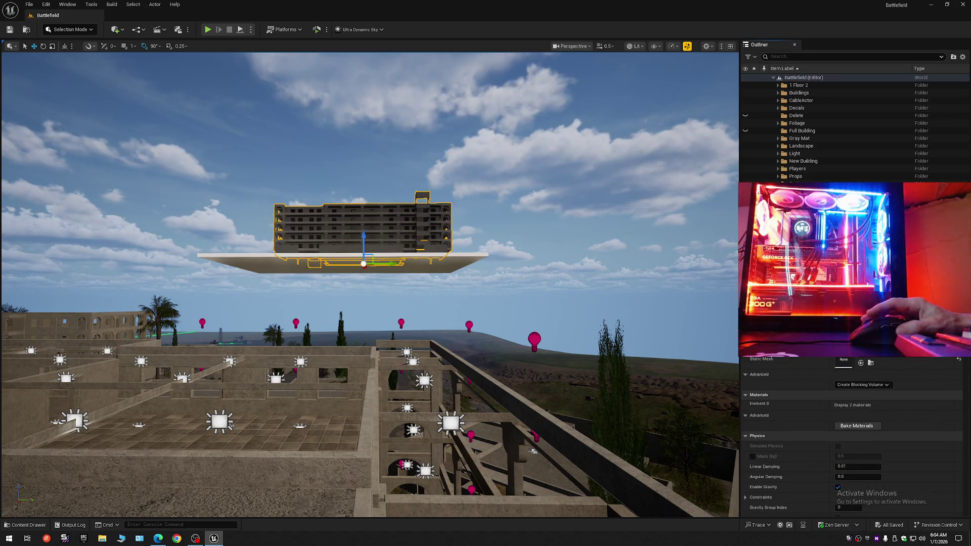
key("Delete")
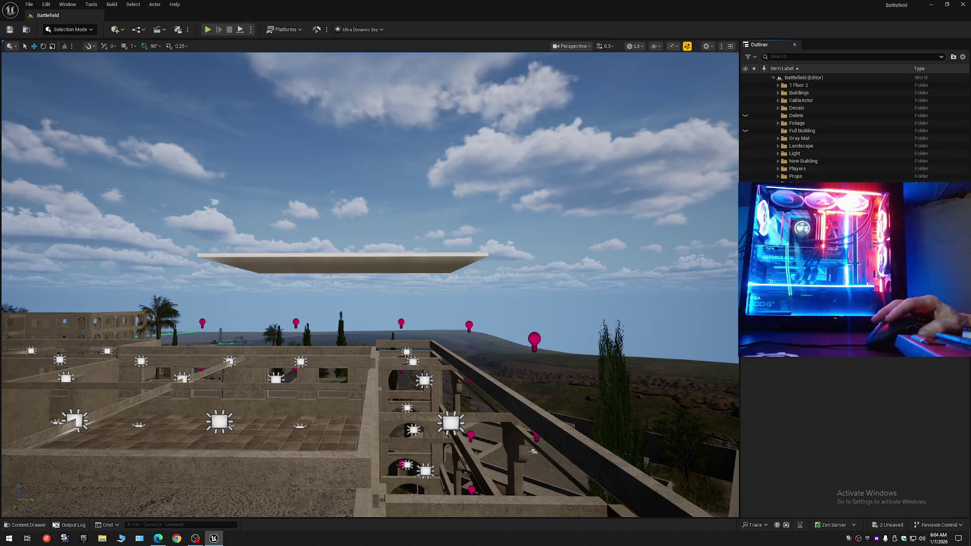
left_click(29, 525)
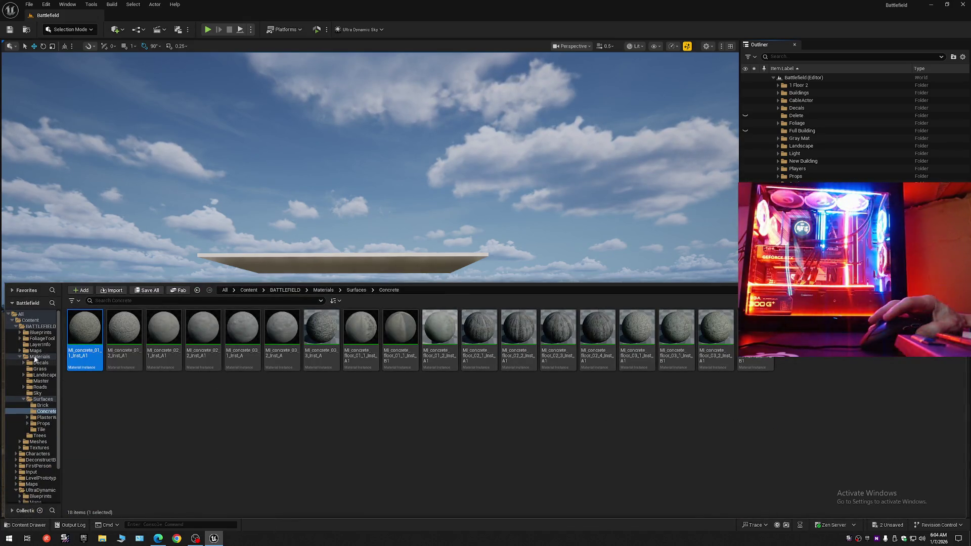
left_click(33, 321)
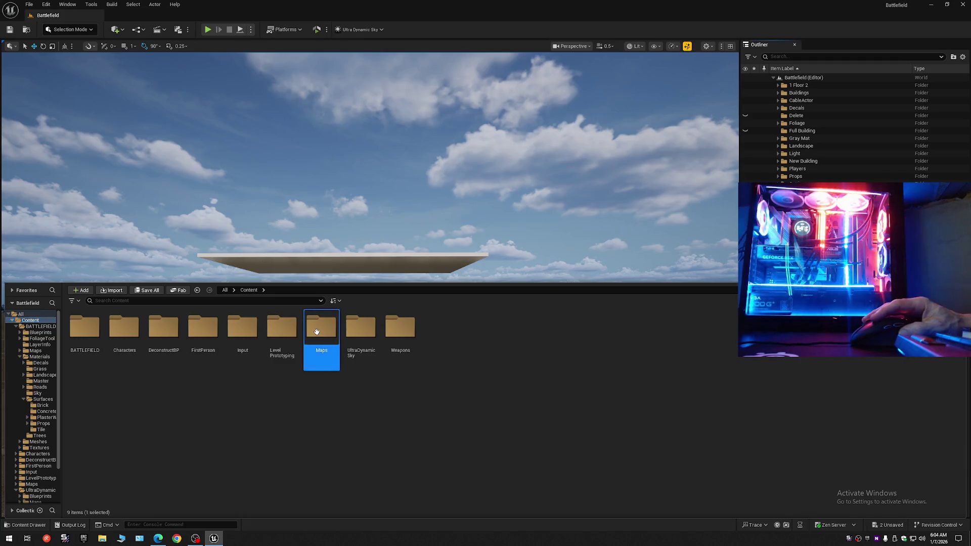
double_click(317, 331)
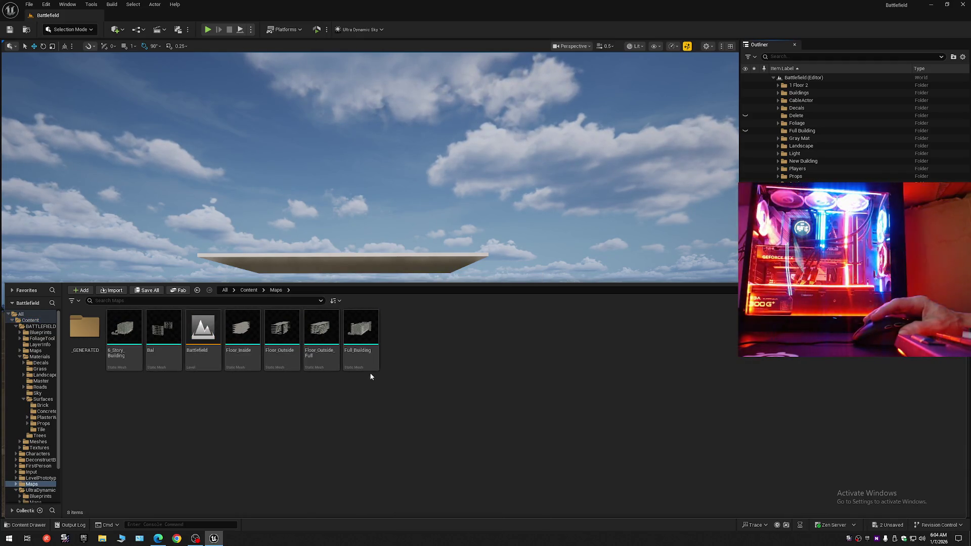
right_click(369, 339)
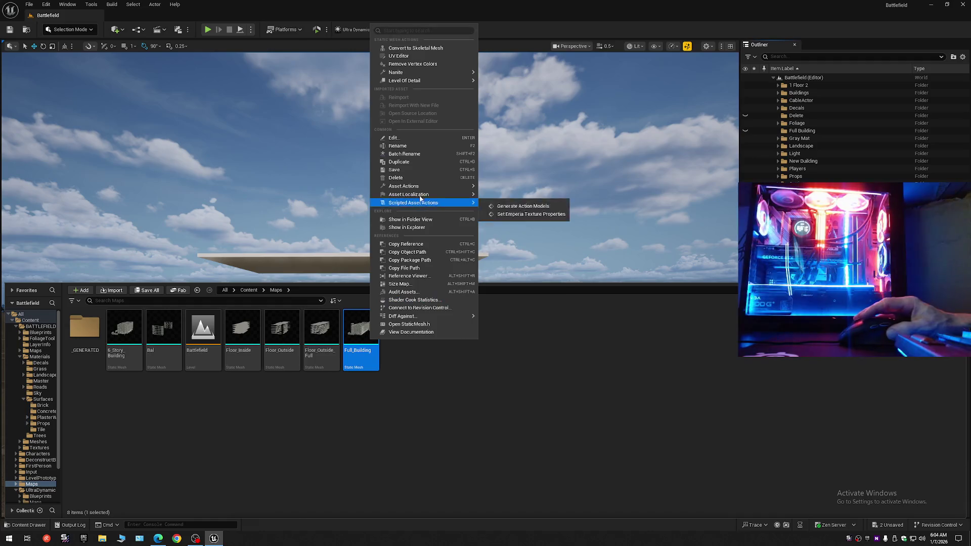
- Inspect the Full_Building mesh's corridor and rooftop in the mesh editor, then close it
double_click(352, 343)
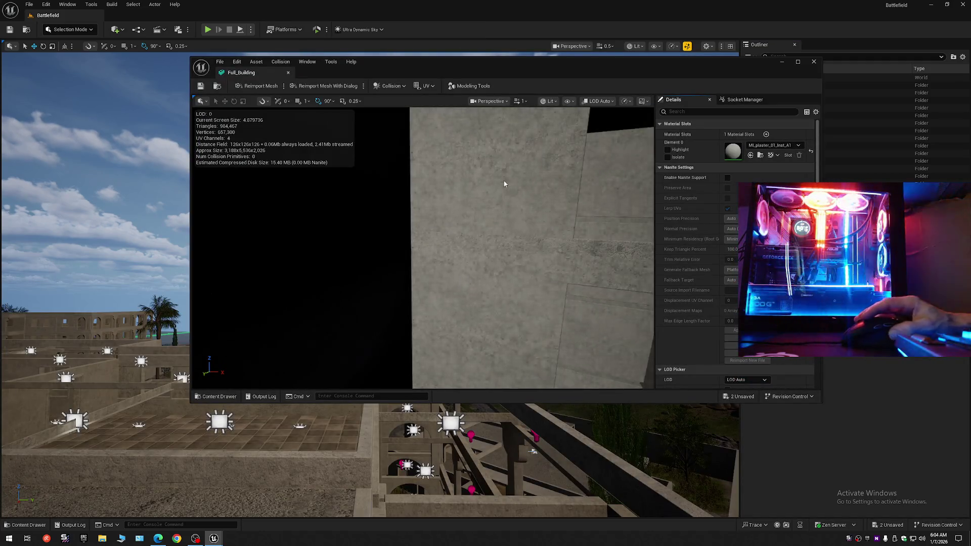
left_click_drag(505, 184, 514, 263)
left_click_drag(552, 117, 551, 117)
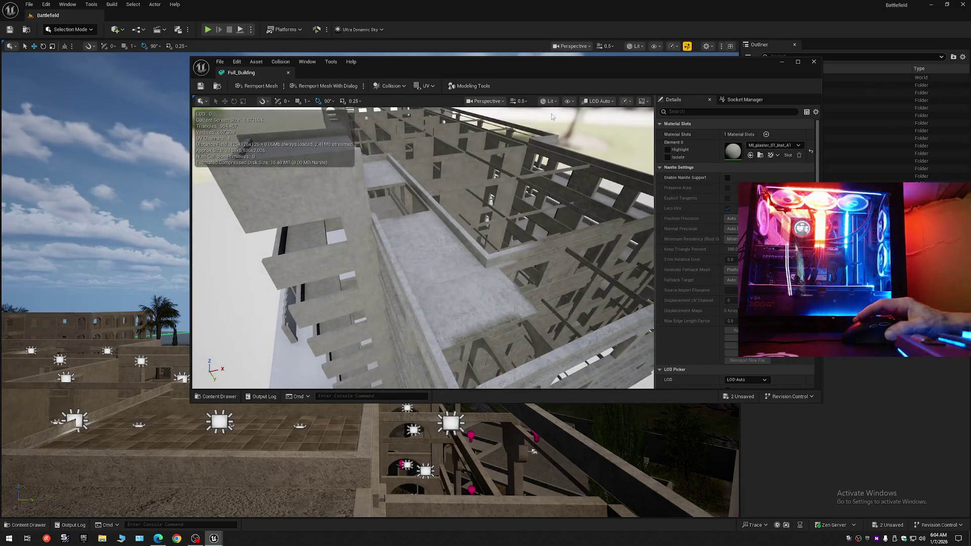
left_click(289, 73)
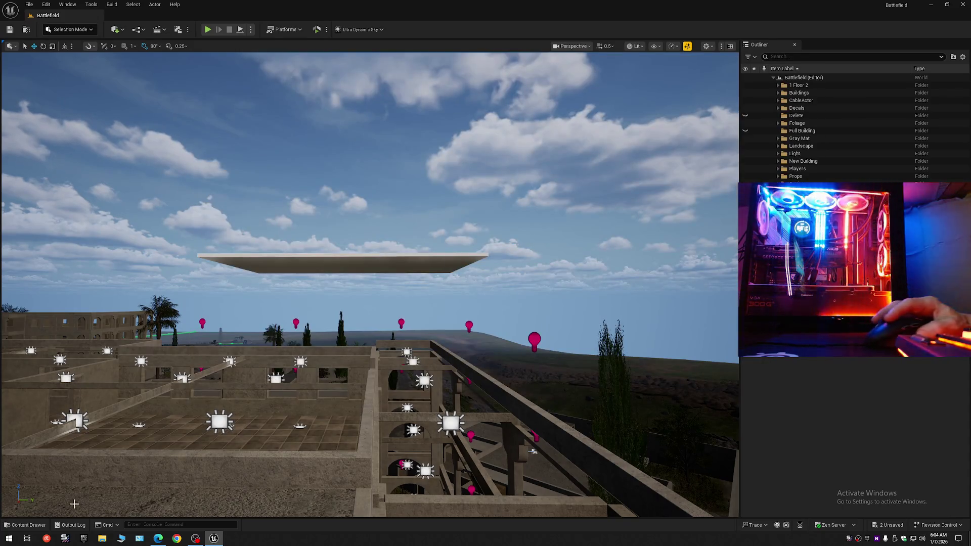
- Delete the Full_Building asset from the Maps folder
left_click(27, 527)
right_click(353, 329)
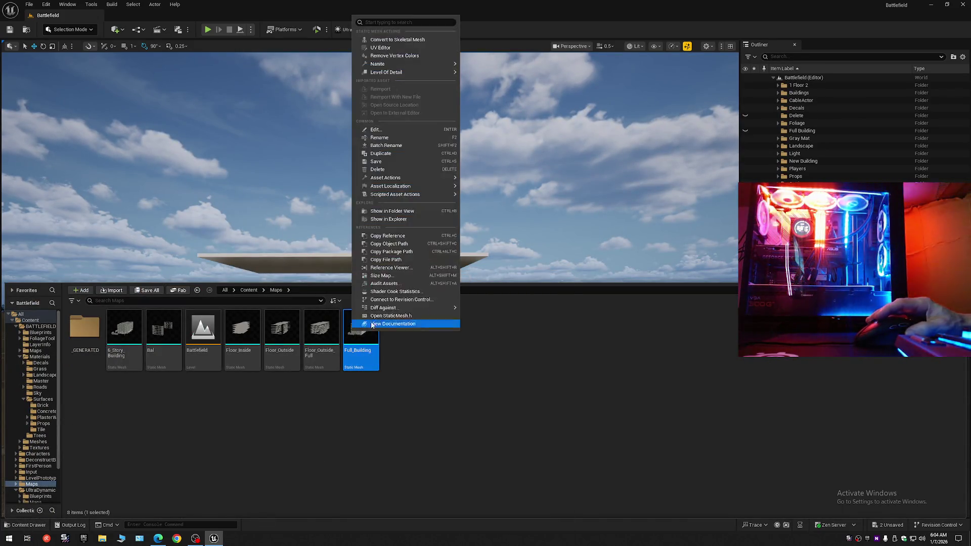
left_click(385, 171)
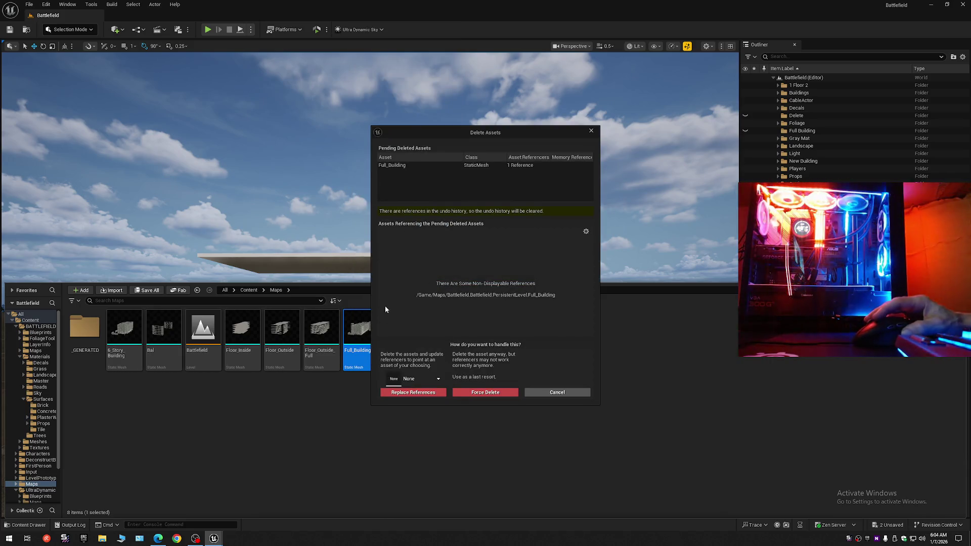
left_click(591, 131)
left_click_drag(471, 231, 479, 396)
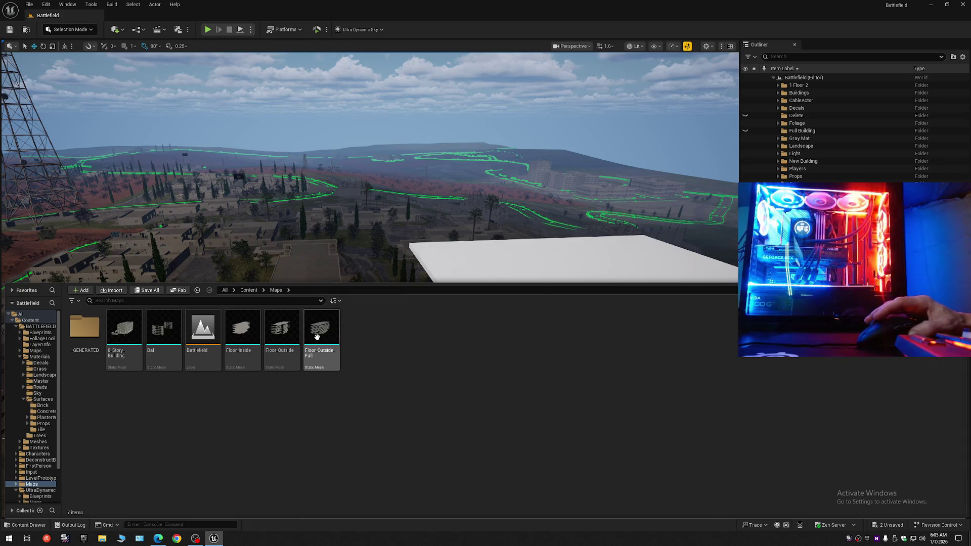
- Put the Content Drawer away, fly above the multi-storey building, and select the Bal mesh
mouse_move(317, 336)
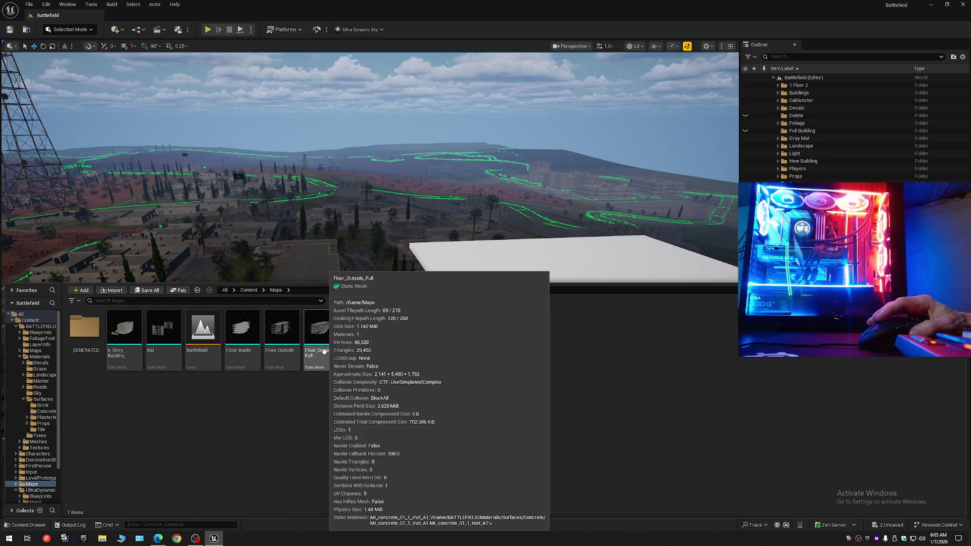
mouse_move(283, 348)
mouse_move(406, 227)
left_mouse_down()
mouse_move(509, 299)
mouse_move(401, 167)
mouse_move(459, 165)
mouse_move(378, 214)
mouse_move(213, 214)
left_mouse_up()
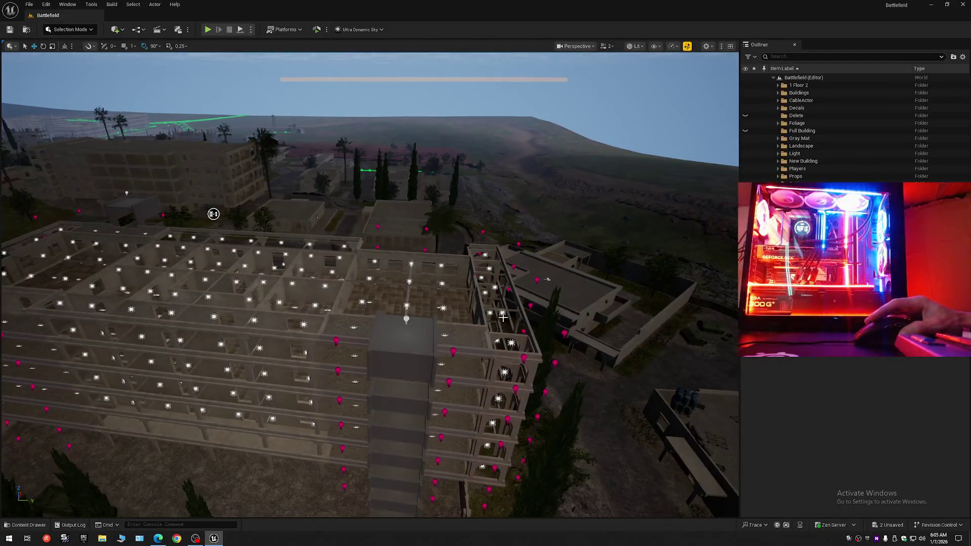
left_click(535, 358)
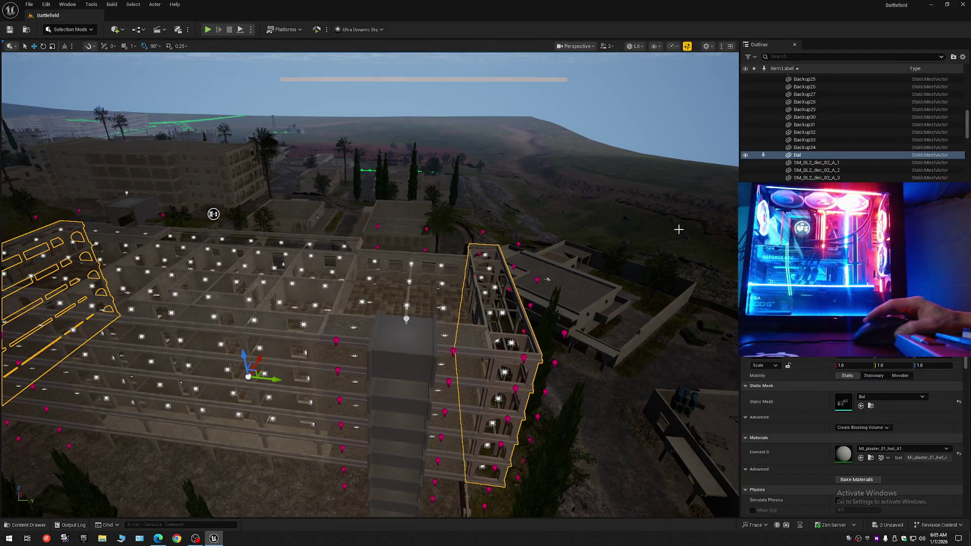
- Collapse the Outliner to the level root, clear the selection, and open the Gray Mat folder
left_click(963, 57)
left_click(890, 96)
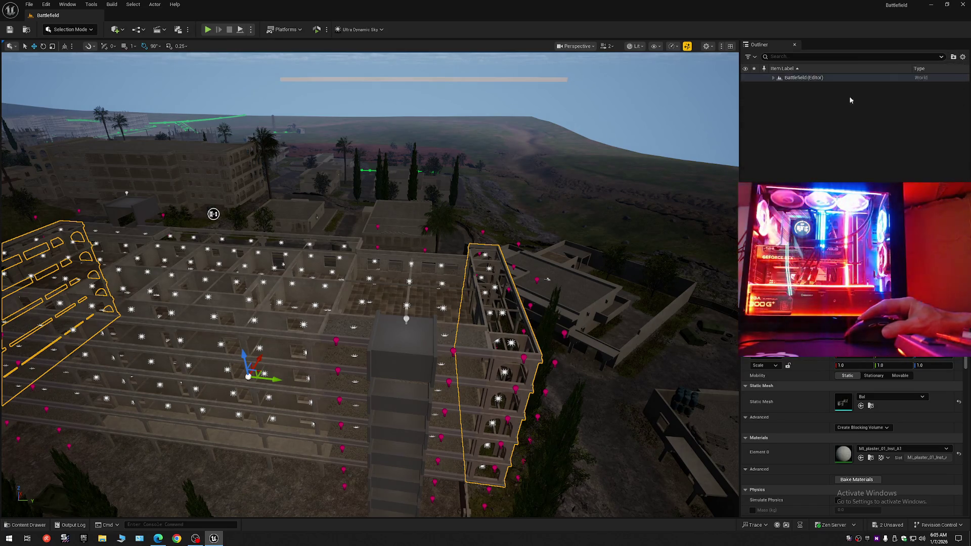
left_click(850, 100)
left_click(774, 78)
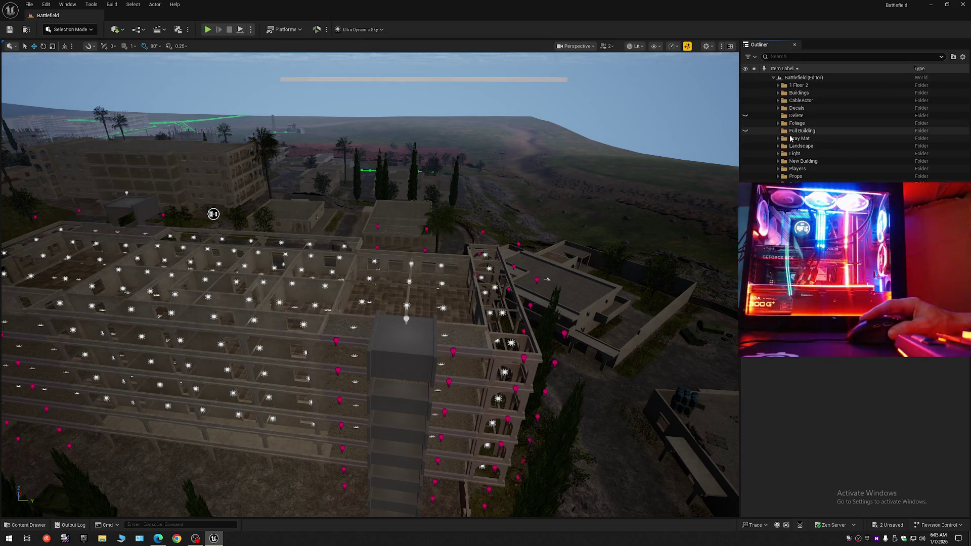
left_click(778, 138)
- Select the Gray Mat building meshes, fly inside, and undo an accidental floor slab move
left_click(809, 146)
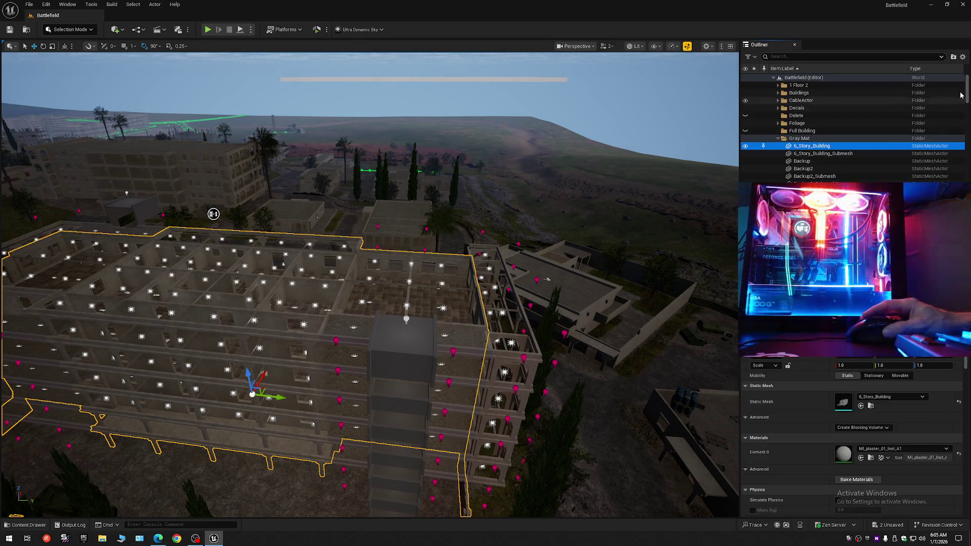
left_click_drag(961, 96, 964, 182)
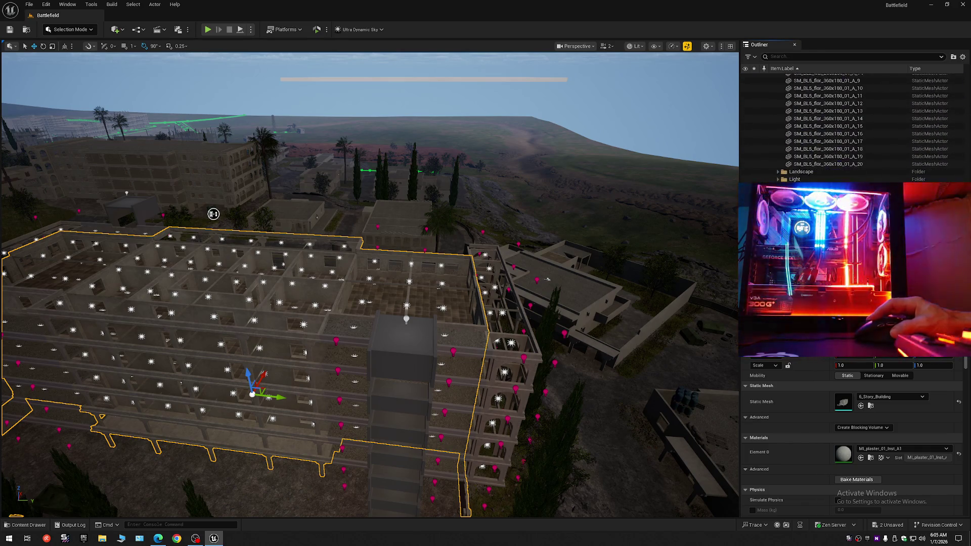
left_click(828, 167, "shift")
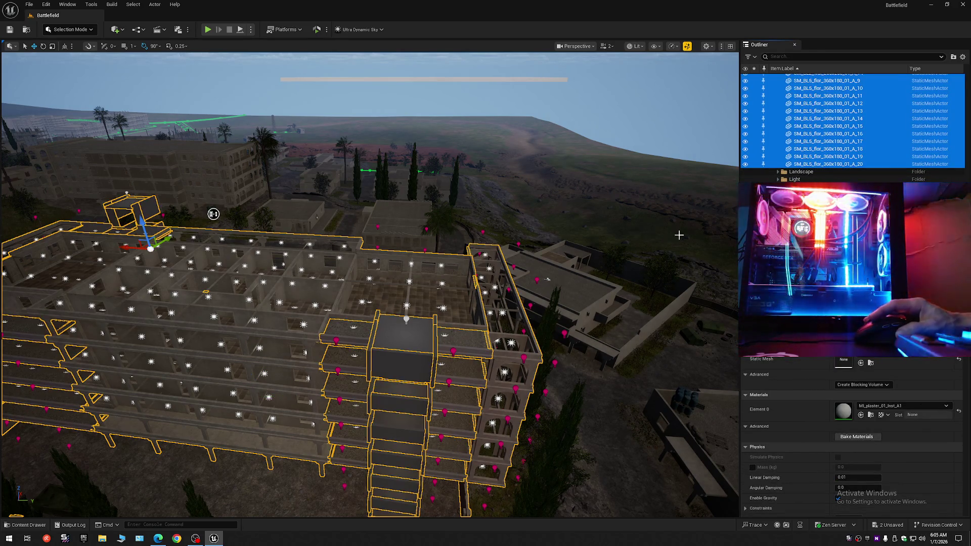
scroll(575, 263, "down", 2)
key("w")
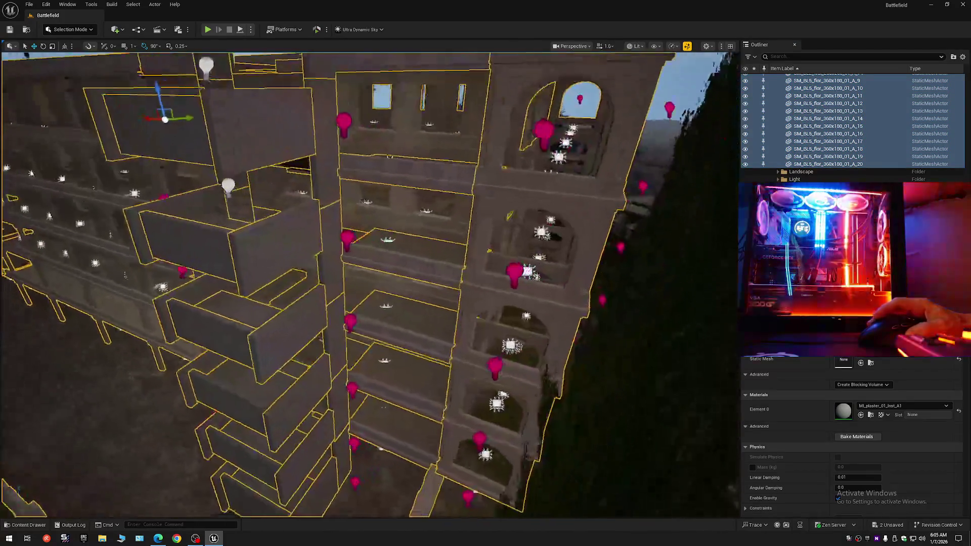
scroll(369, 283, "down", 1)
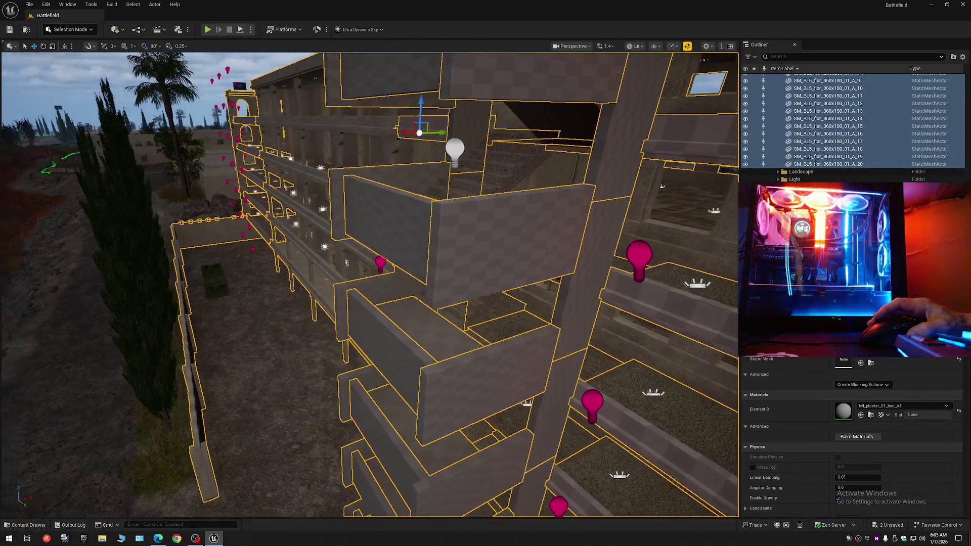
scroll(370, 283, "down", 1)
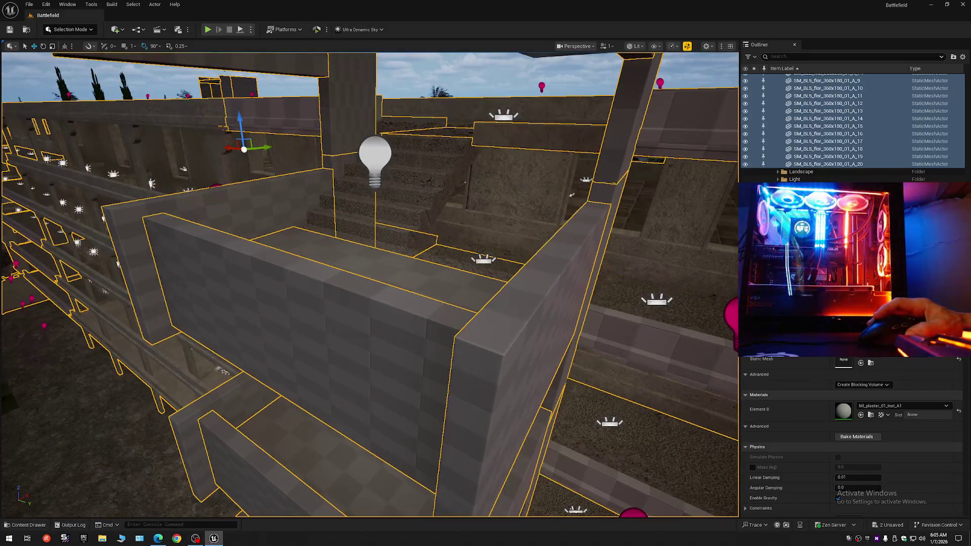
scroll(507, 291, "down", 1)
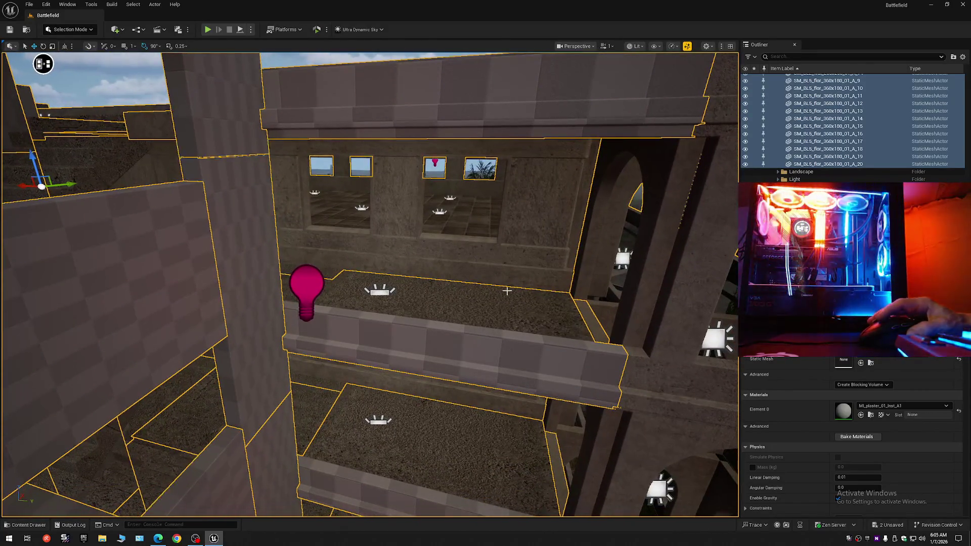
left_click(467, 302)
left_click_drag(227, 260, 218, 170)
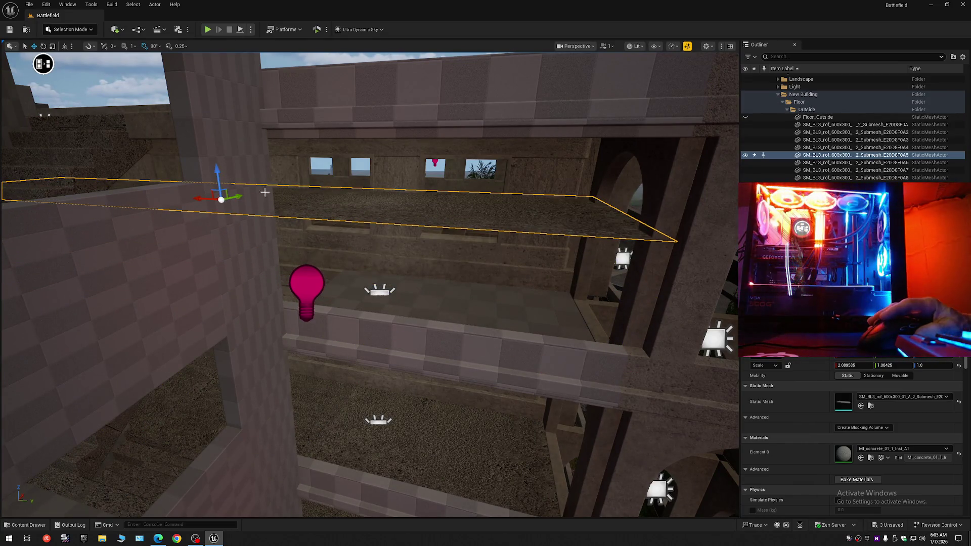
key("ctrl+z")
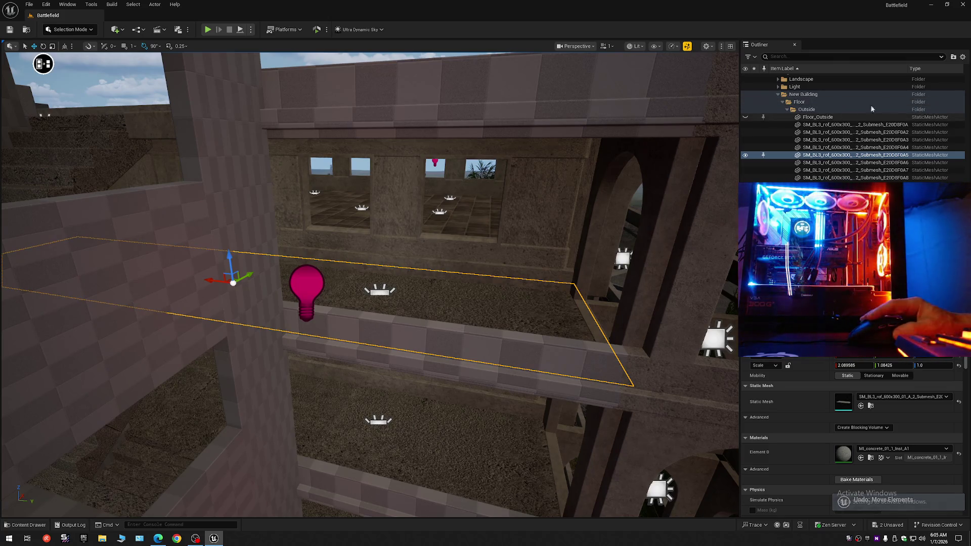
- Re-expand Gray Mat and select 6_Story_Building through the last SM_BL5_flor floor mesh
right_click(869, 81)
left_click(880, 93)
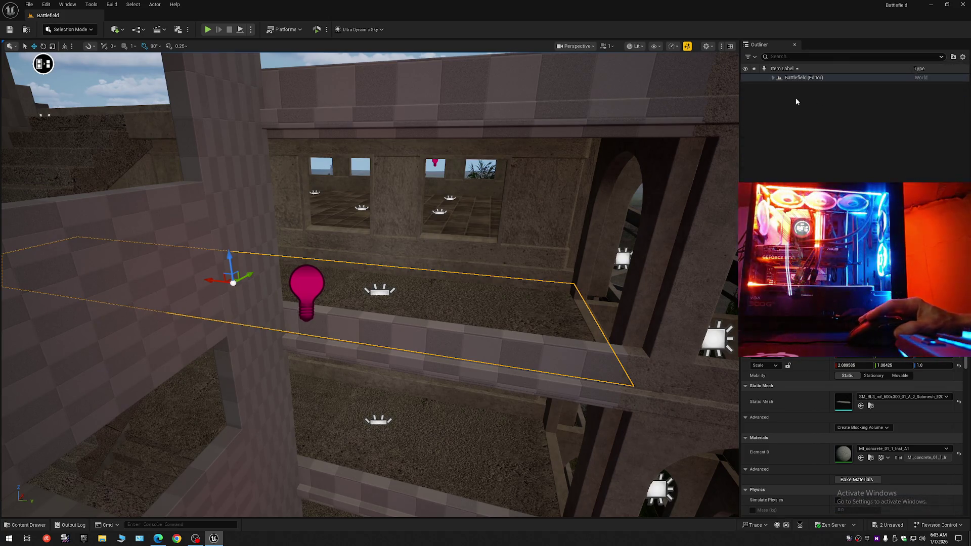
left_click(796, 102)
left_click(772, 77)
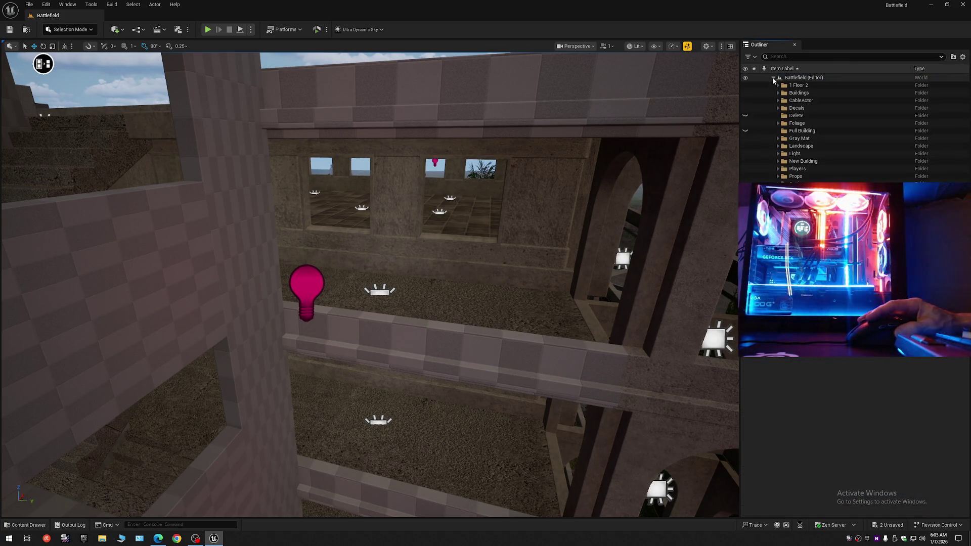
left_click(778, 138)
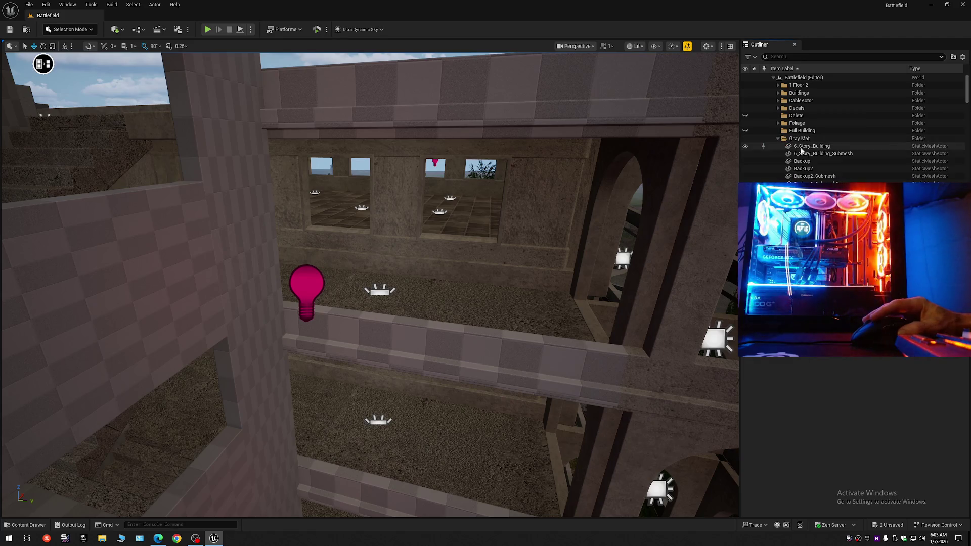
left_click(802, 146)
left_click_drag(968, 90, 968, 101)
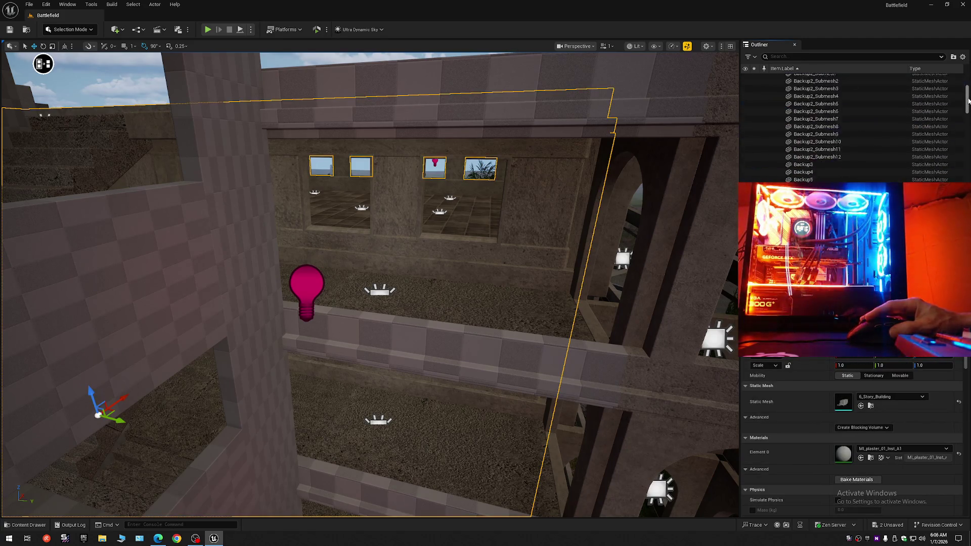
scroll(829, 152, "down", 10)
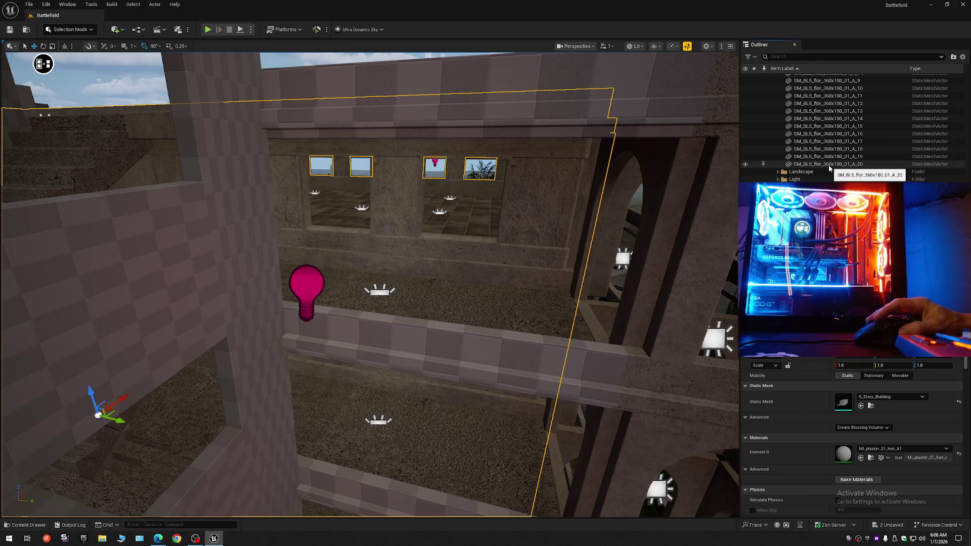
left_click(829, 163, "shift")
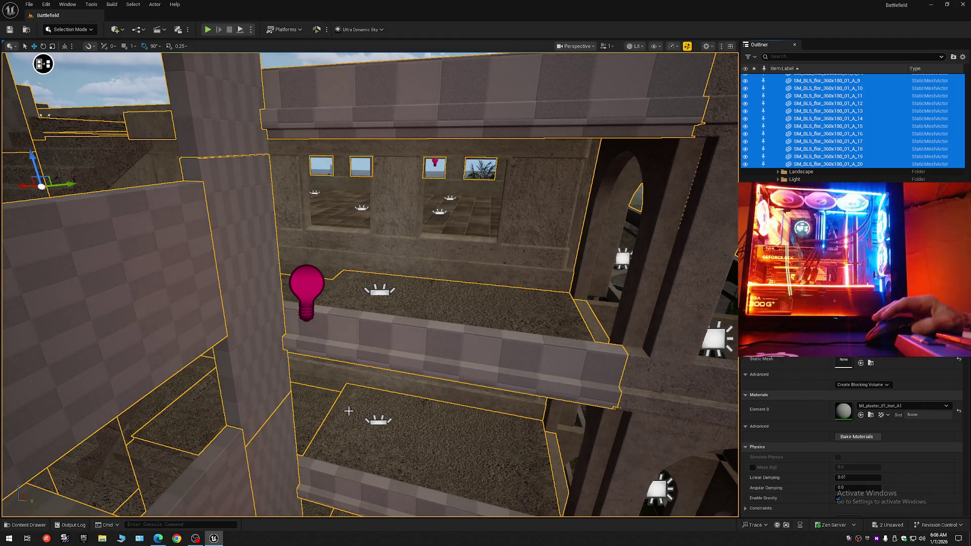
- Fly the camera out of the corridor and above to frame the whole building
left_click_drag(349, 410, 348, 411)
scroll(348, 411, "down", 2)
scroll(348, 411, "up", 5)
scroll(573, 383, "up", 2)
left_click_drag(573, 383, 574, 384)
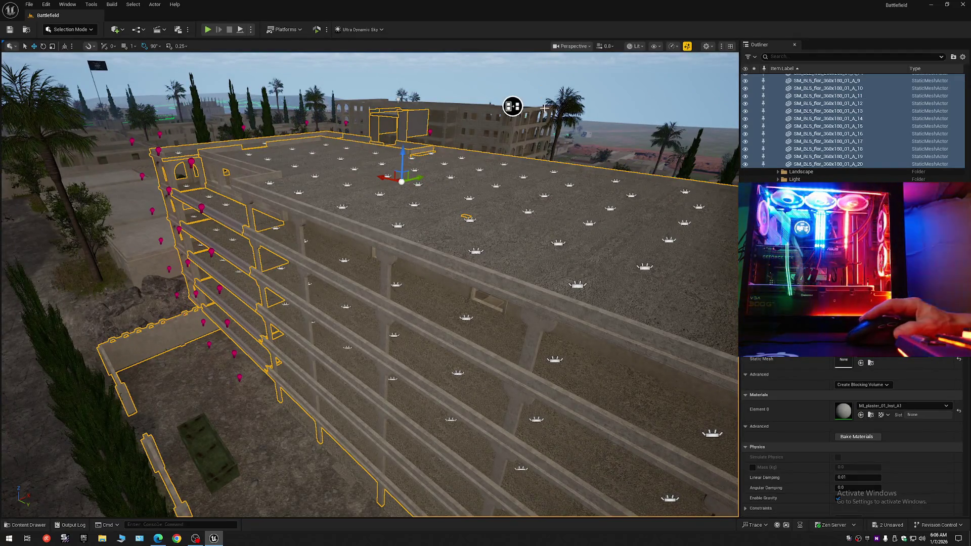
scroll(437, 257, "up", 3)
left_click_drag(437, 257, 285, 252)
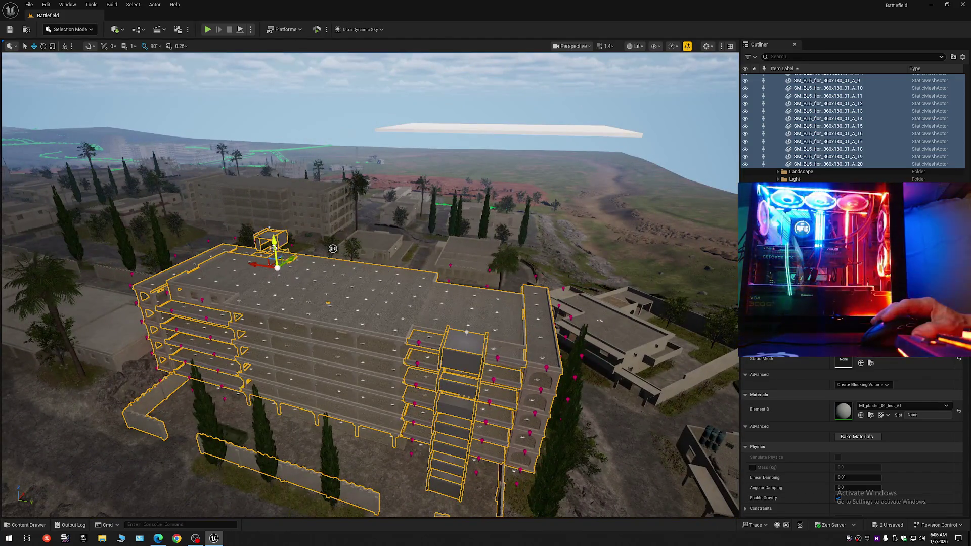
- Collapse all Outliner entries and expand Battlefield (Editor) to its top-level folders
left_click(961, 57)
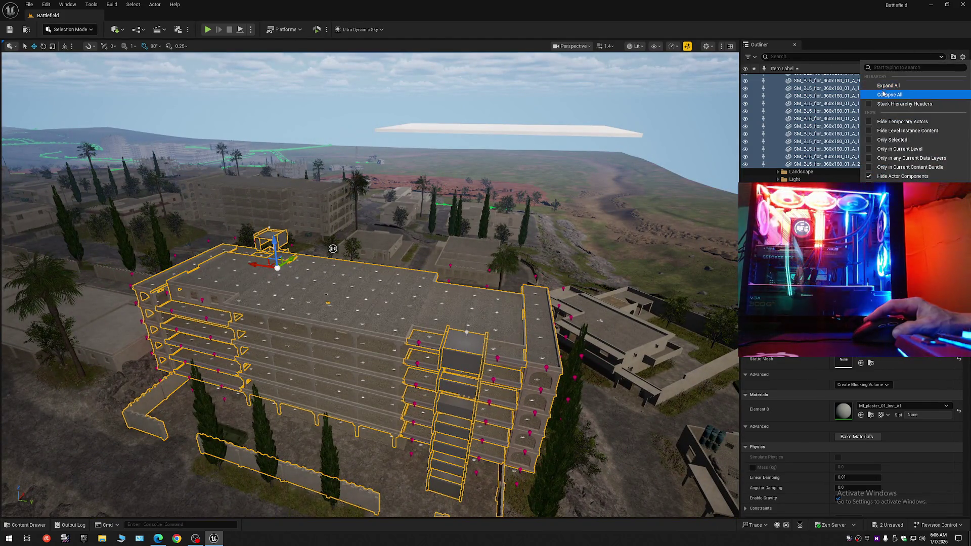
left_click(830, 94)
left_click(780, 87)
left_click(773, 77)
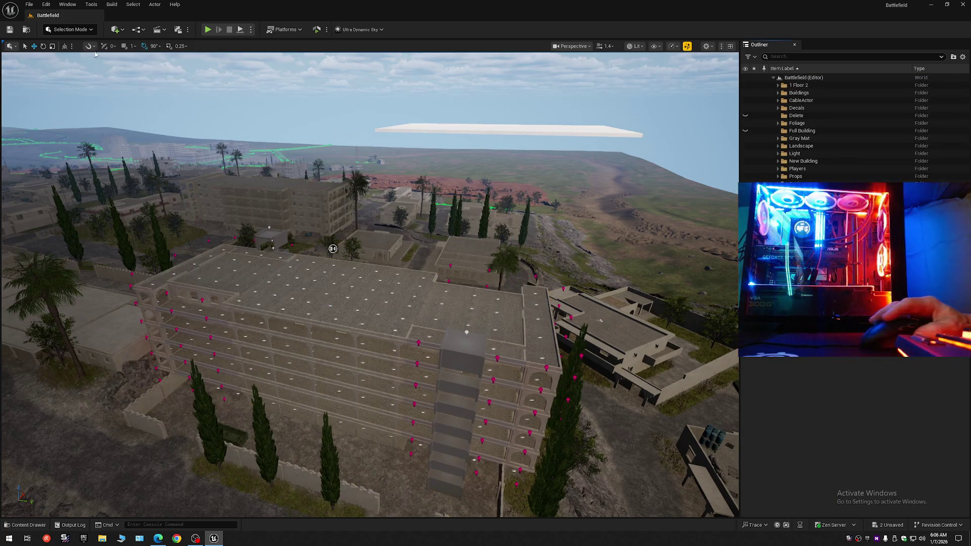
- Save all, then Save Current Level As over the existing Battlefield map, confirming the replace
left_click(9, 30)
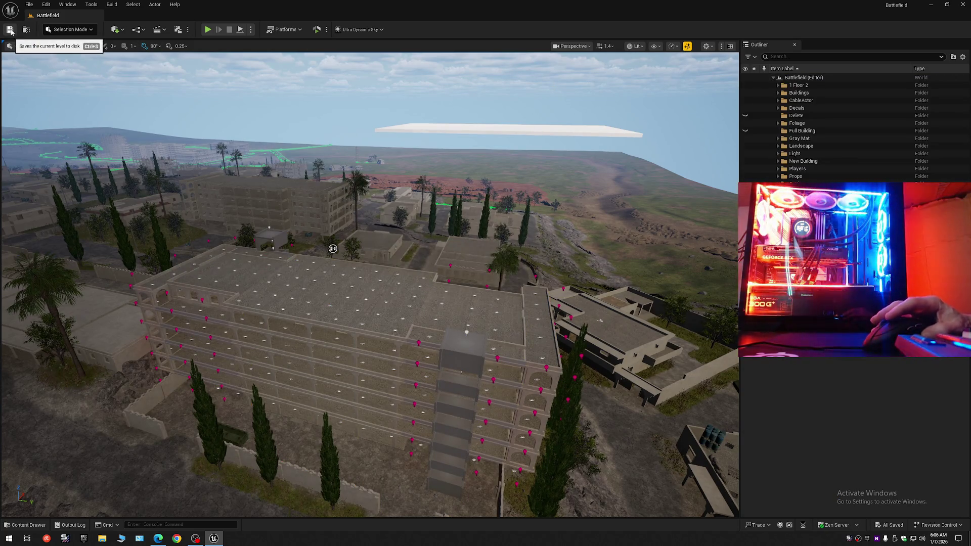
left_click(29, 4)
left_click(75, 99)
left_click(29, 4)
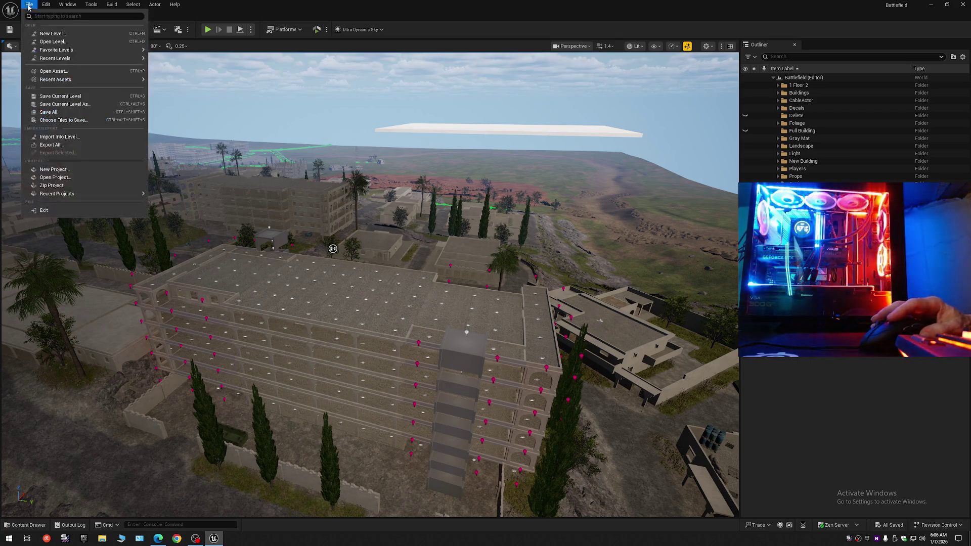
left_click(64, 117)
left_click(29, 4)
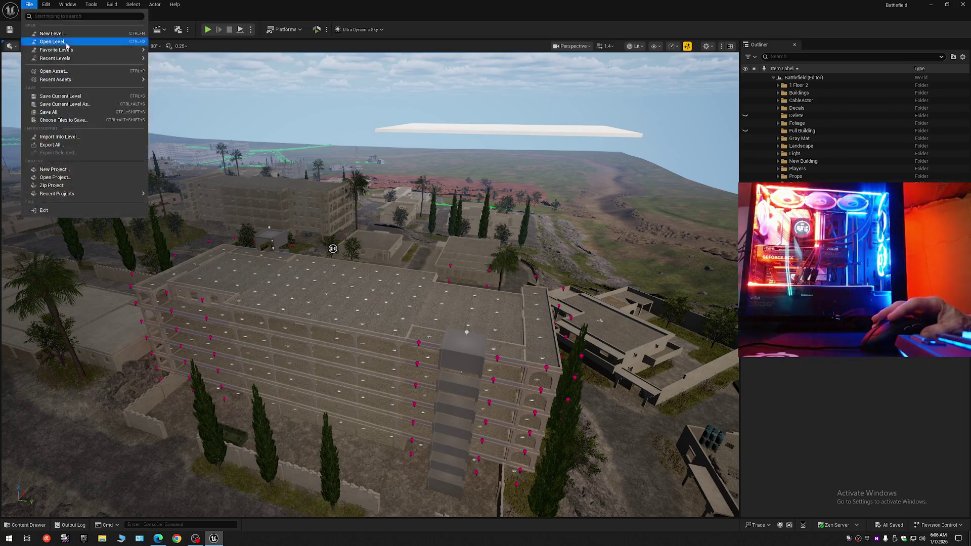
left_click(78, 104)
double_click(453, 204)
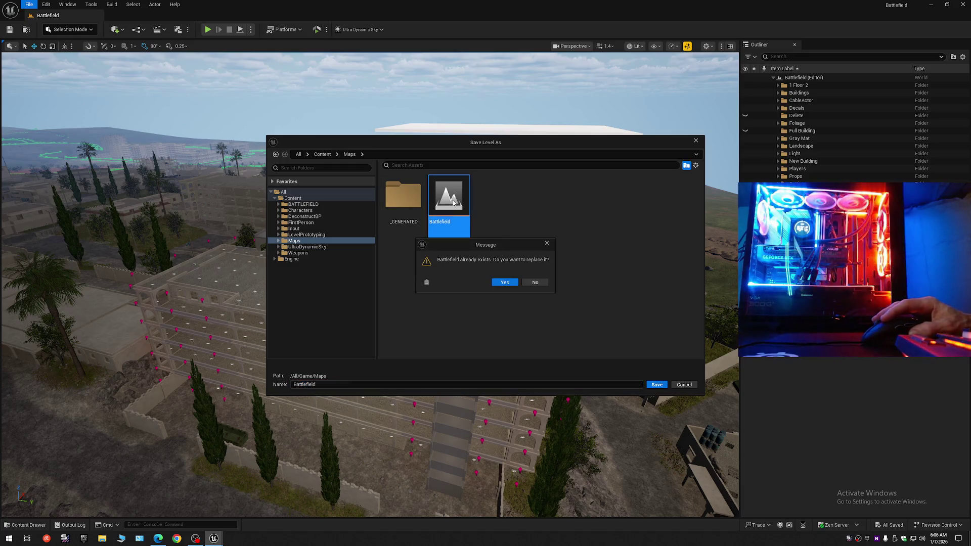
left_click(505, 282)
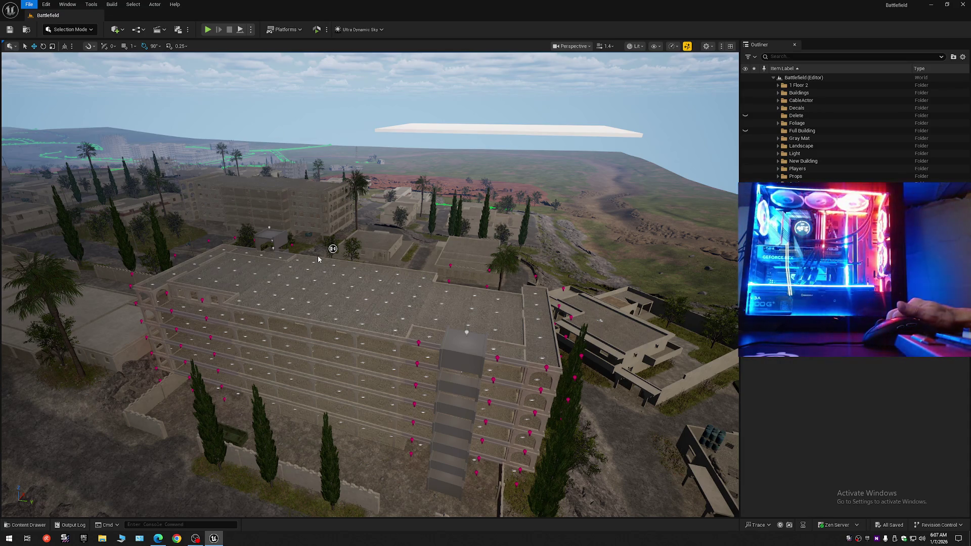
- Return to actor selection and select 6_Story_Building through the last SM_BL5_flor floor mesh
key("Escape")
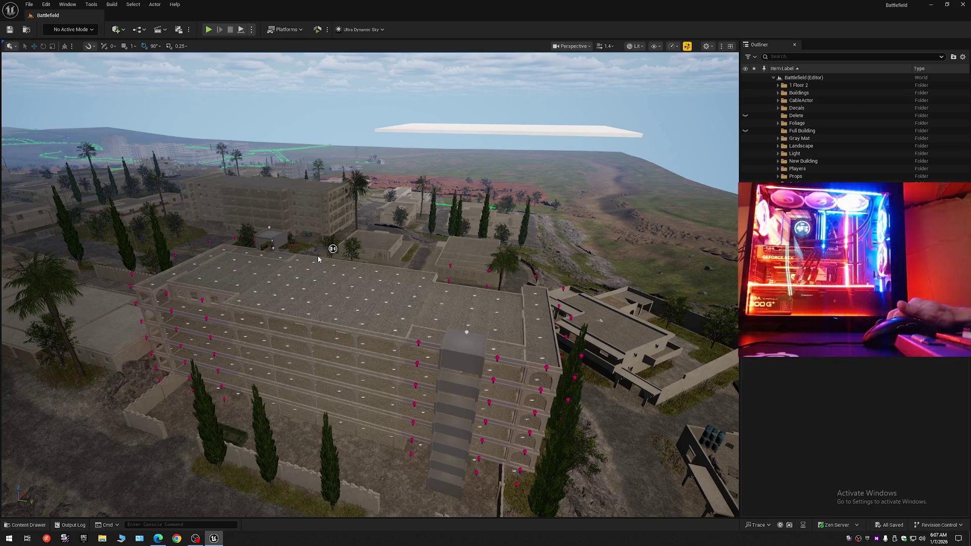
key("shift+1")
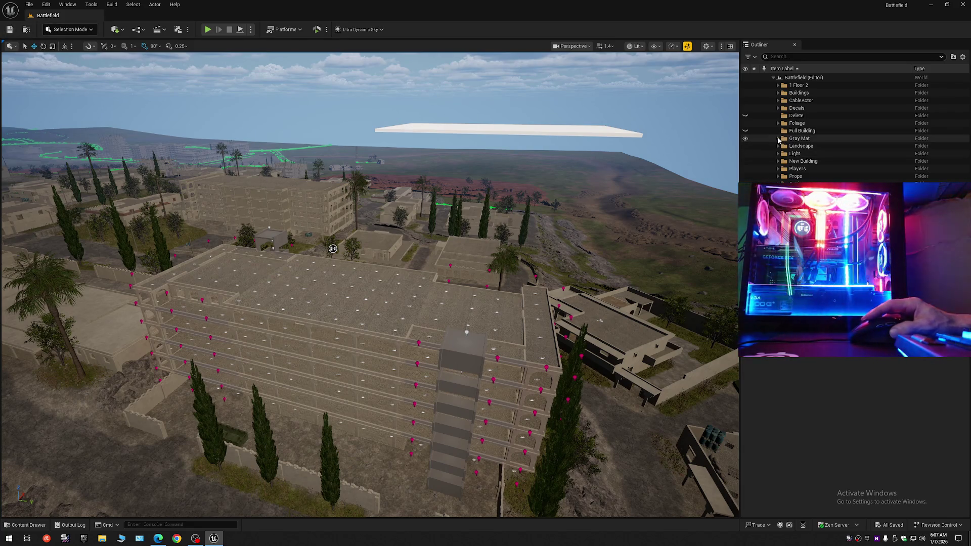
left_click(778, 139)
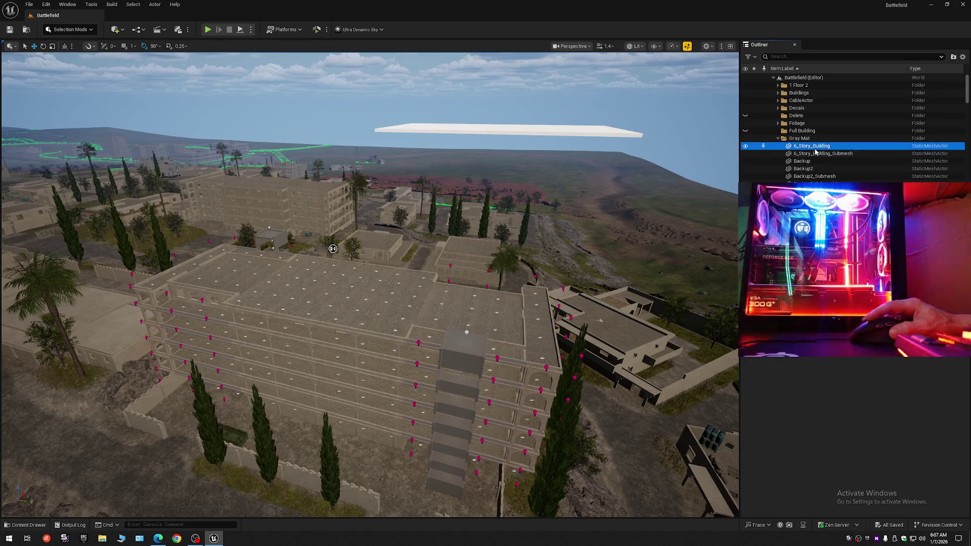
left_click(804, 146)
scroll(849, 126, "down", 10)
scroll(825, 151, "down", 10)
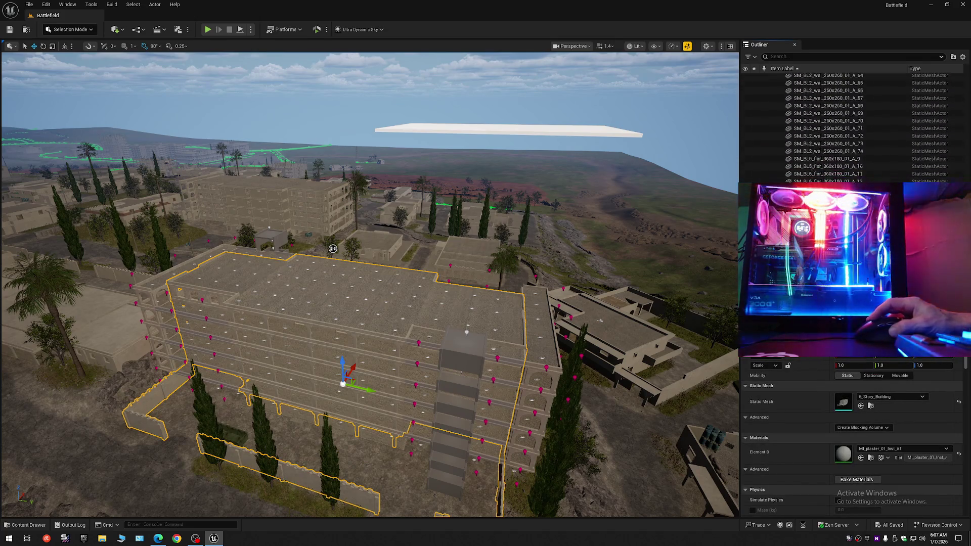
left_click(824, 163, "shift")
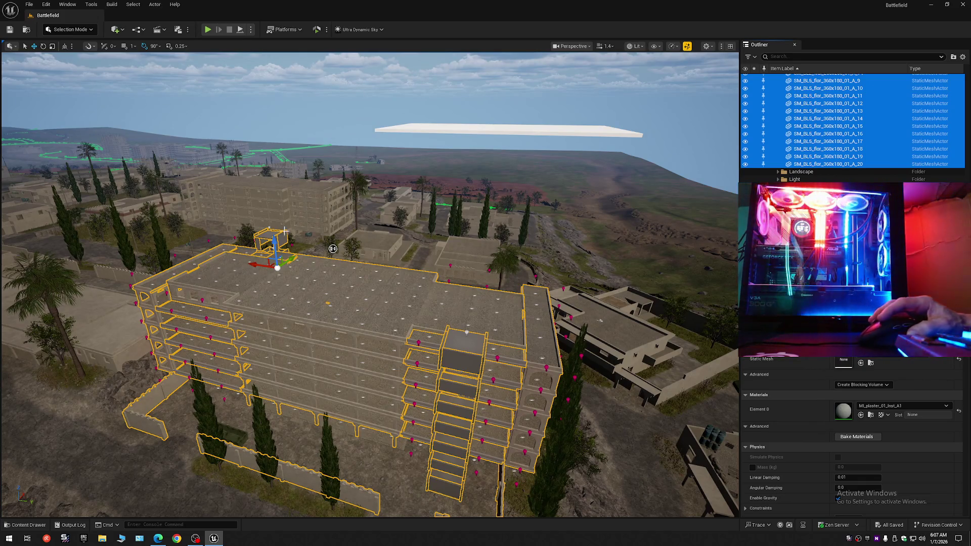
- Test-lift the whole building upward, view it from below, then undo the move
left_click_drag(274, 246, 259, 121)
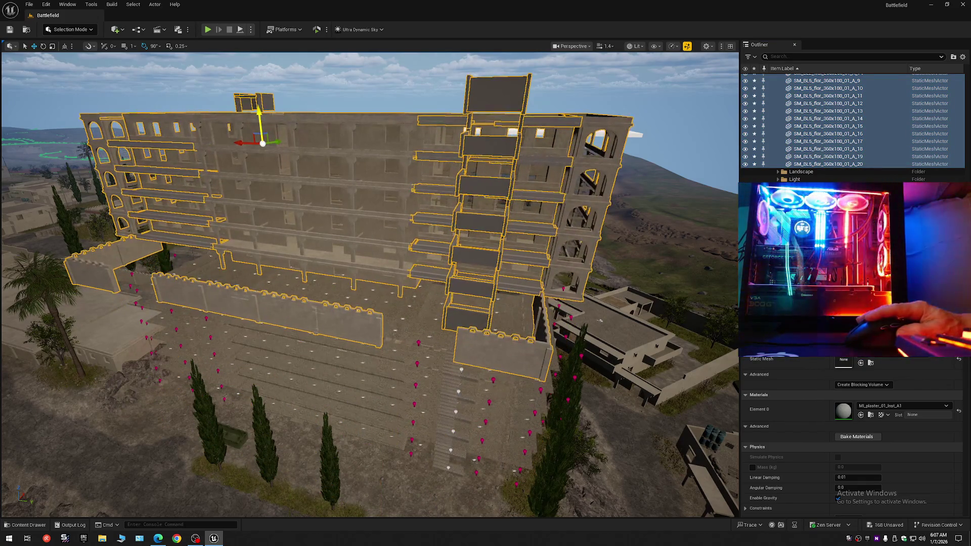
scroll(371, 355, "up", 2)
mouse_move(326, 204)
left_mouse_down()
mouse_move(326, 167)
mouse_move(327, 204)
mouse_move(316, 216)
mouse_move(309, 185)
mouse_move(405, 218)
left_mouse_up()
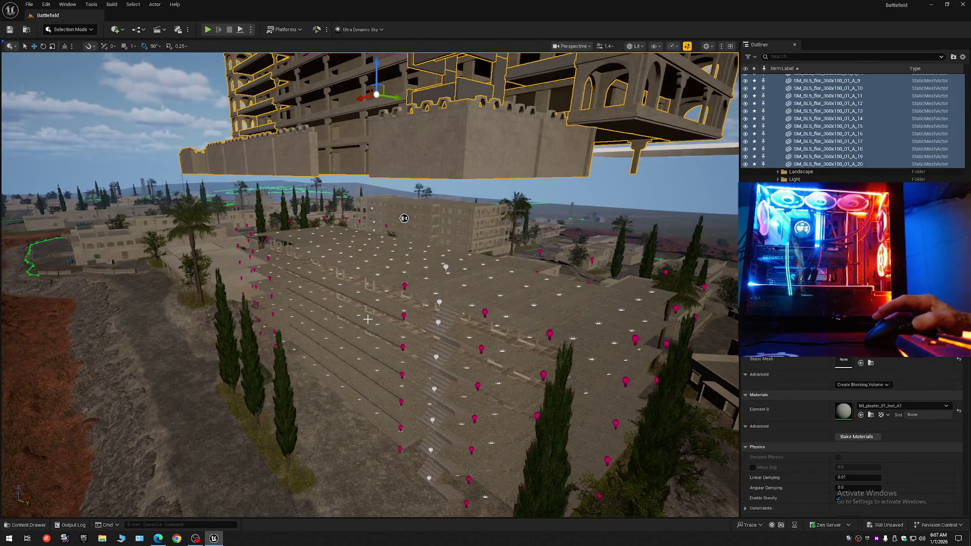
key("ctrl+z")
key("ctrl+z")
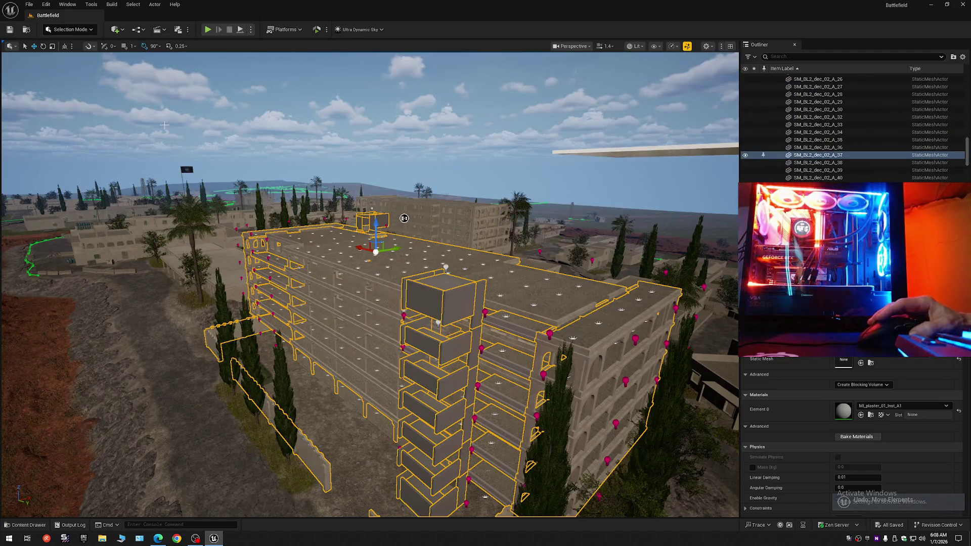
left_click(153, 8)
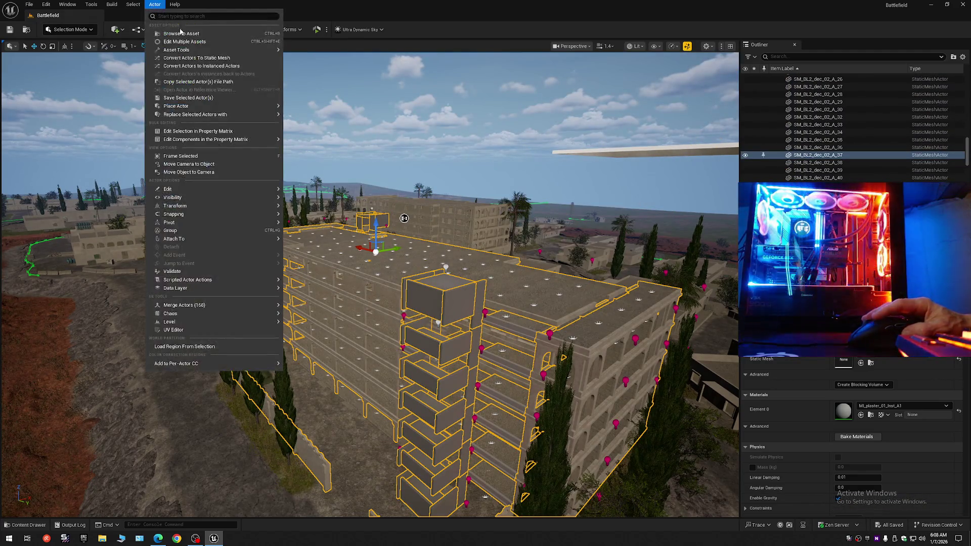
- Convert the selected building actors into a static mesh named Full_Building, saved in Maps
left_click(184, 59)
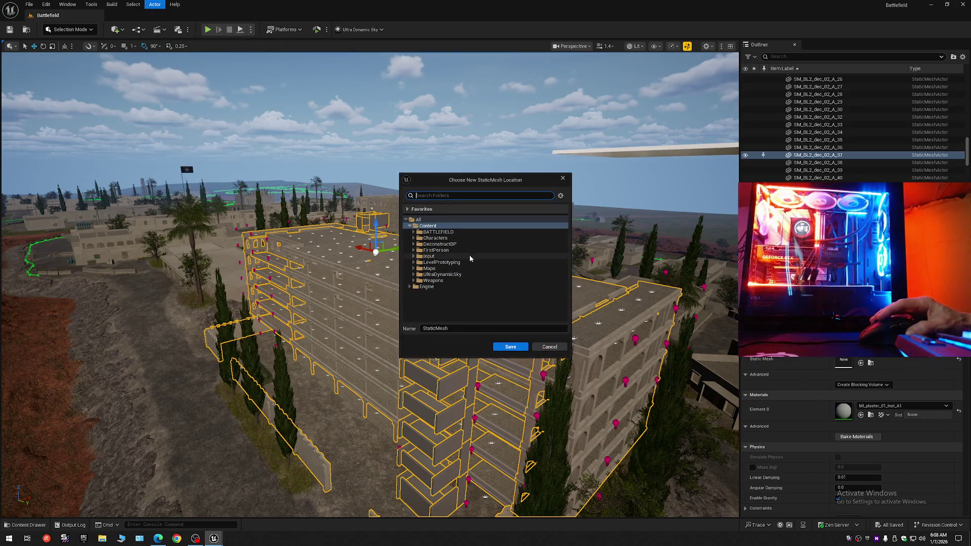
left_click(430, 269)
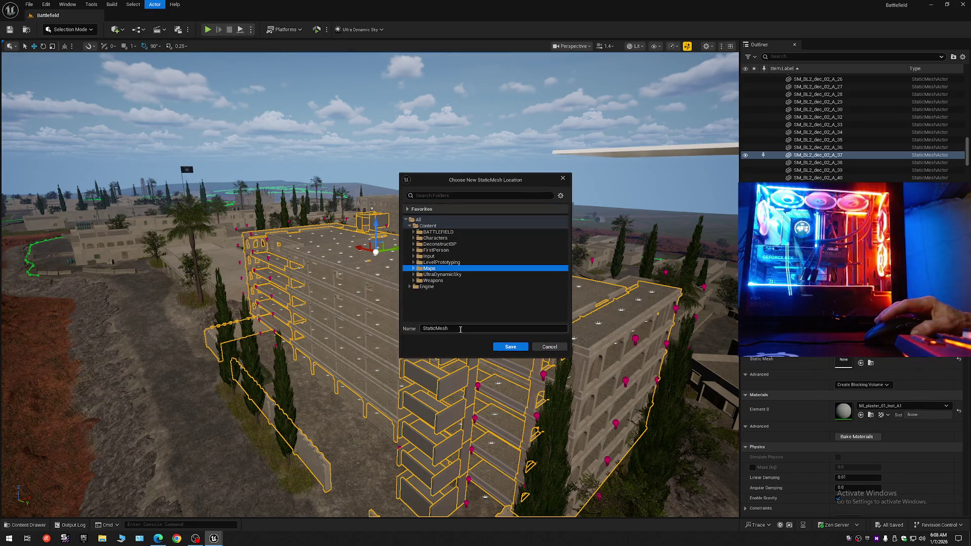
left_click(460, 329)
type("Full")
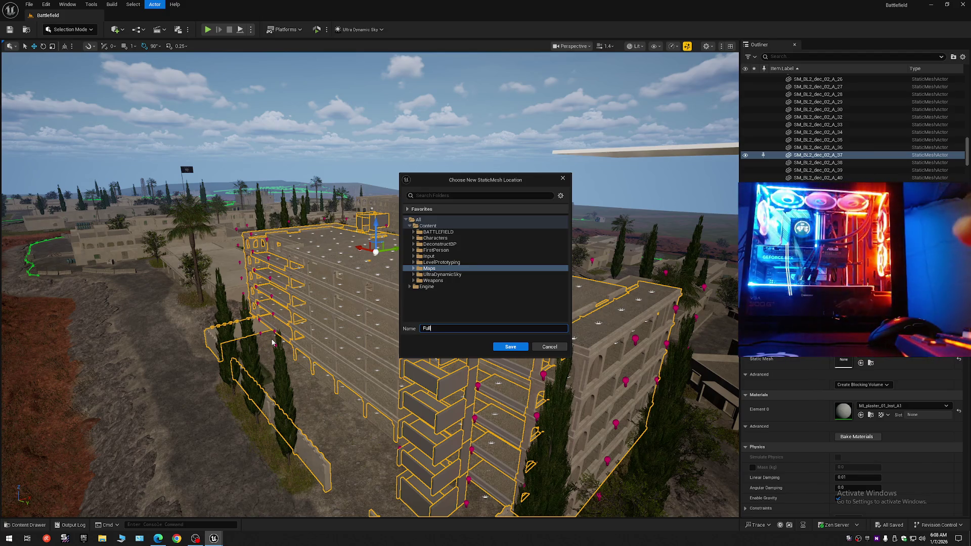
type("uilding")
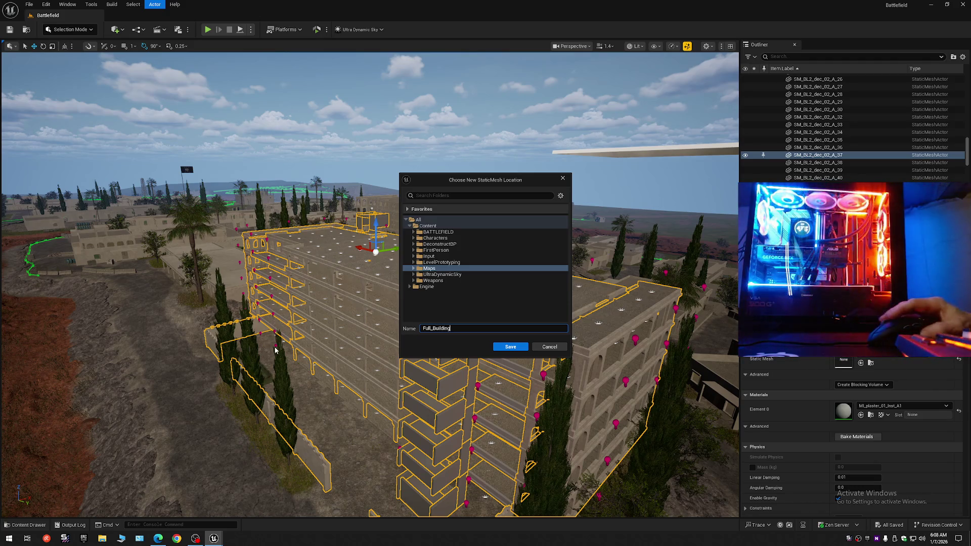
left_click(500, 347)
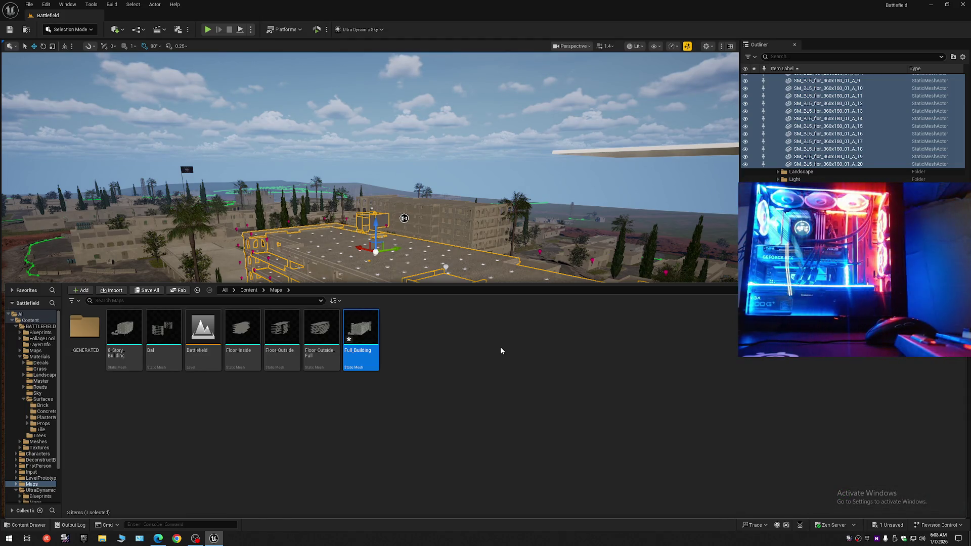
- Select the Floor_Outside_Full and Full_Building assets, close the Content Drawer, and expand the Outliner's level folders
left_click(322, 339)
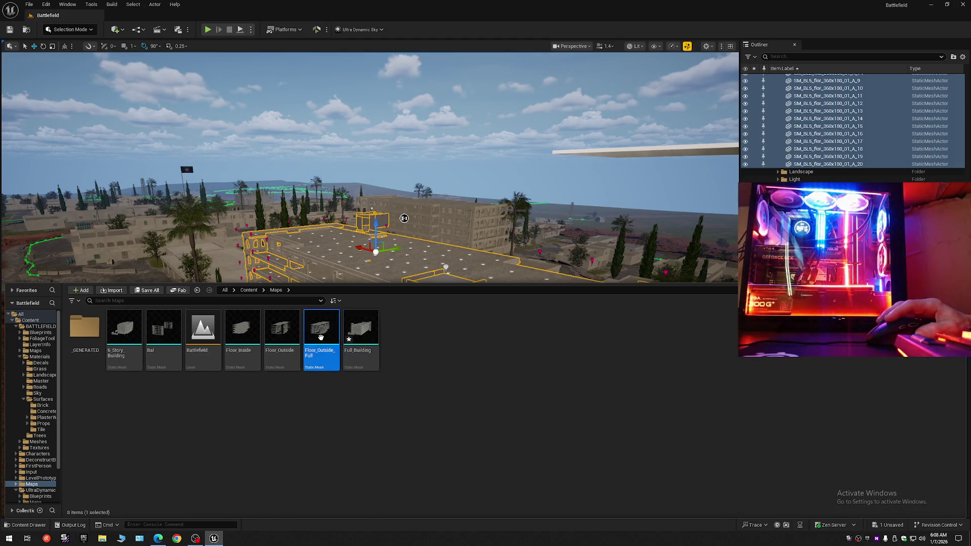
left_click(377, 336, "ctrl")
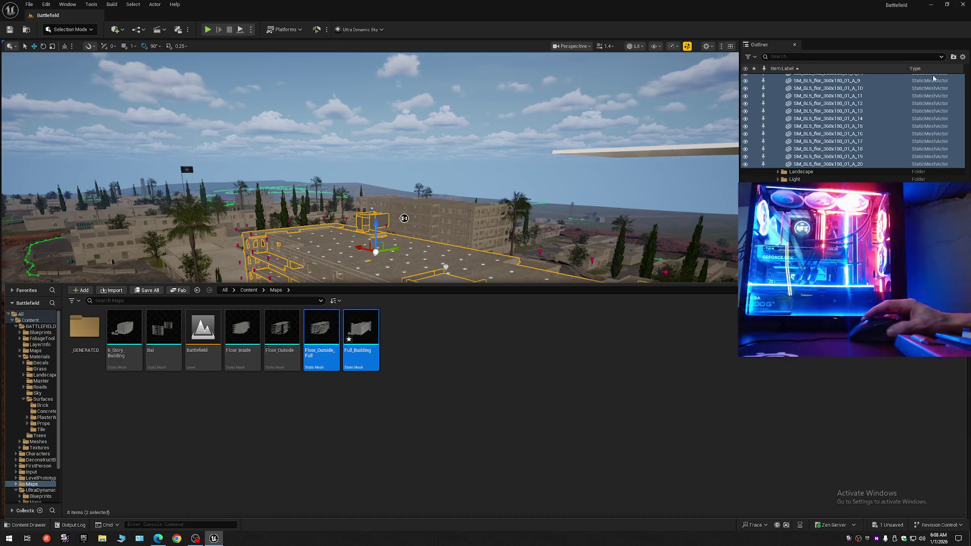
left_click(962, 56)
left_click(883, 85)
left_click(777, 87)
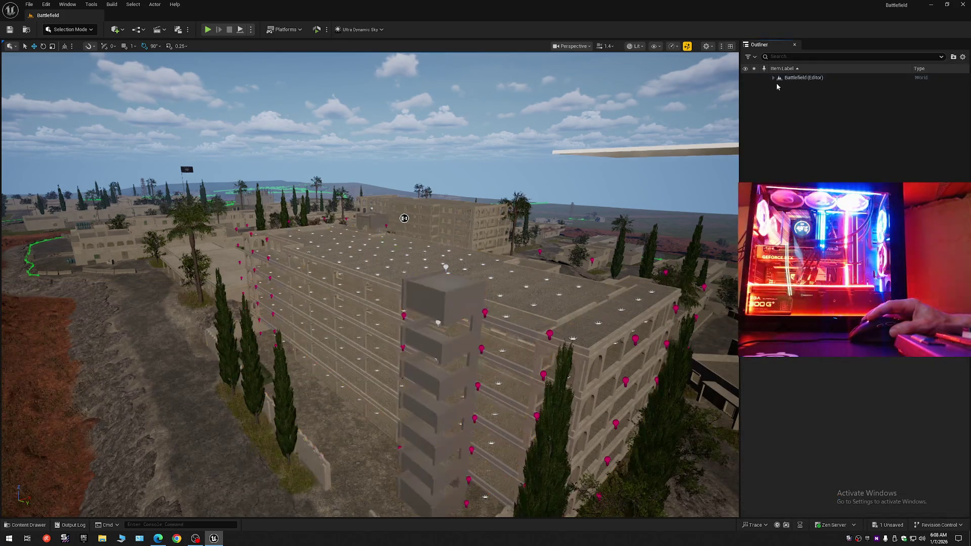
left_click(773, 77)
- Fly to the multi-storey building by the radio tower and hide the Gray Mat folder
left_click_drag(516, 250, 632, 237)
mouse_move(369, 283)
left_mouse_down()
mouse_move(355, 294)
mouse_move(314, 273)
mouse_move(341, 231)
mouse_move(393, 263)
mouse_move(347, 263)
left_mouse_up()
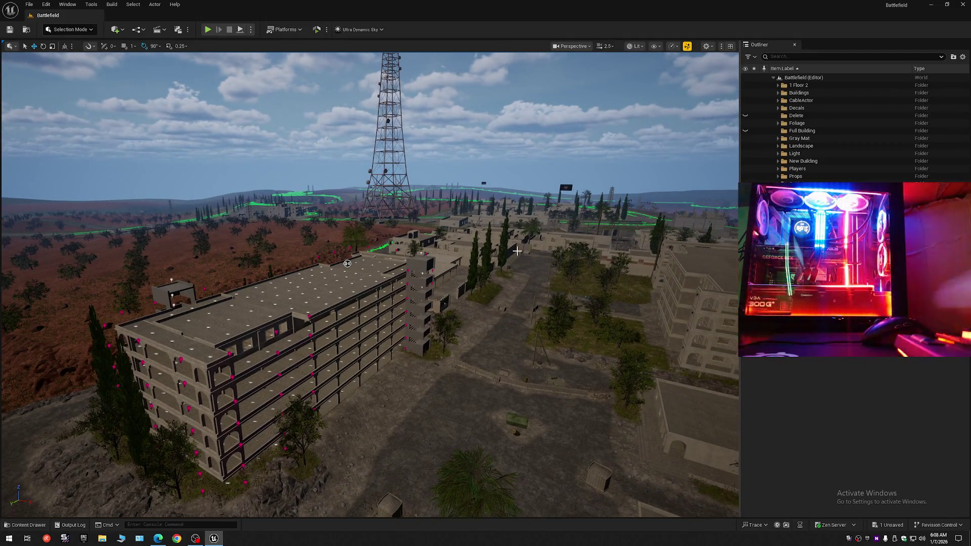
mouse_move(347, 263)
left_mouse_down()
mouse_move(436, 256)
mouse_move(455, 225)
mouse_move(390, 170)
mouse_move(299, 244)
mouse_move(304, 152)
mouse_move(76, 208)
mouse_move(236, 428)
mouse_move(103, 296)
mouse_move(353, 269)
left_mouse_up()
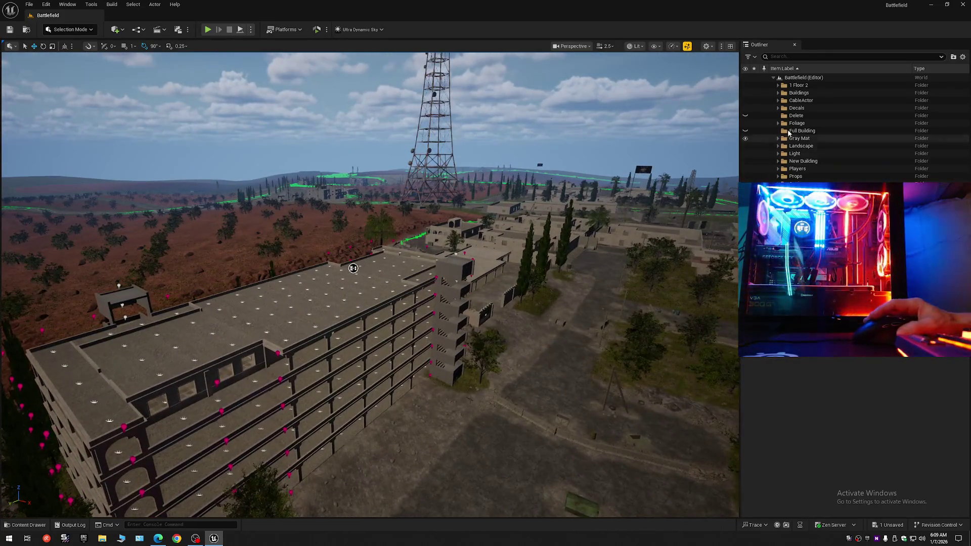
left_click(745, 138)
mouse_move(344, 183)
left_mouse_down()
mouse_move(317, 180)
mouse_move(373, 181)
mouse_move(409, 253)
left_mouse_up()
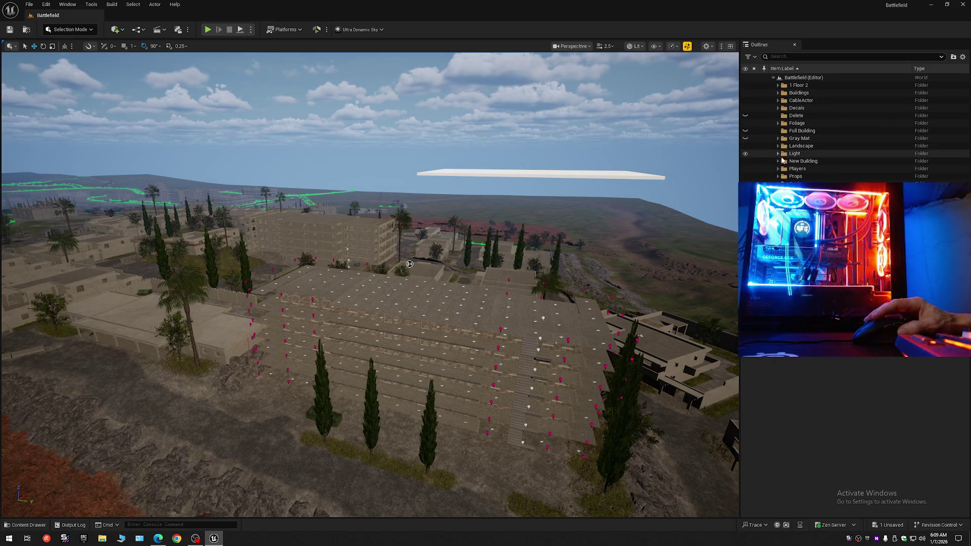
left_click(778, 161)
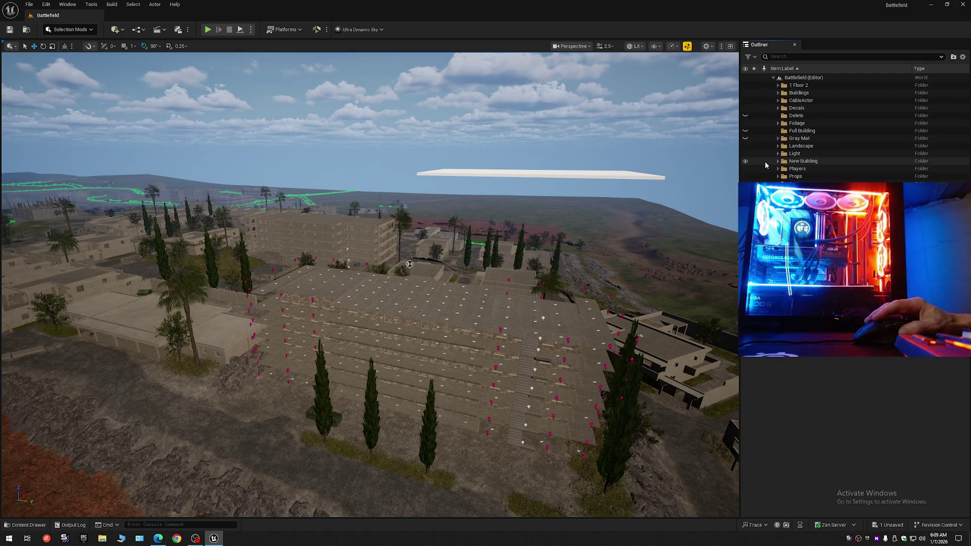
- Hide the New Building folder to expose the window frames
left_click(748, 163)
left_click(745, 162)
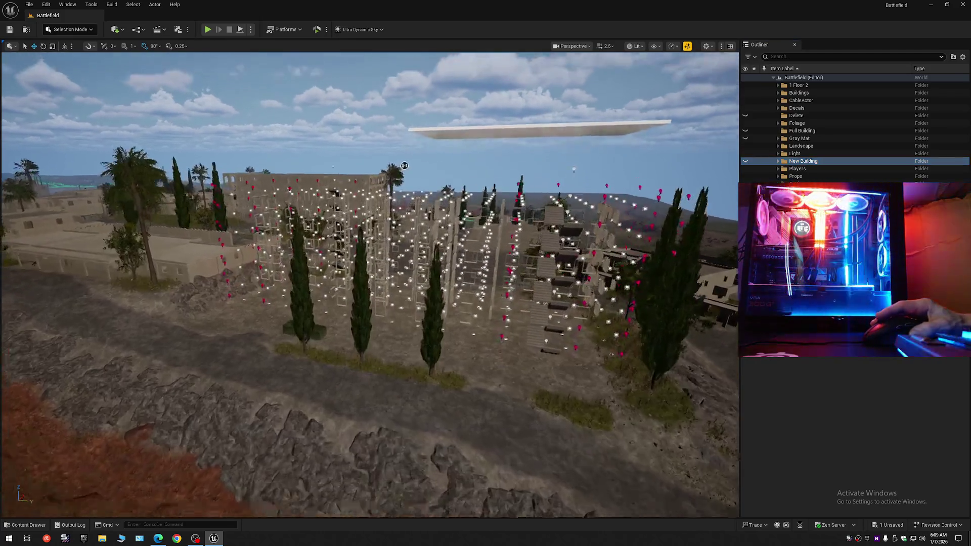
mouse_move(405, 165)
left_mouse_down()
mouse_move(322, 226)
mouse_move(359, 184)
mouse_move(304, 153)
mouse_move(292, 163)
mouse_move(277, 115)
mouse_move(232, 134)
mouse_move(308, 143)
mouse_move(298, 125)
left_mouse_up()
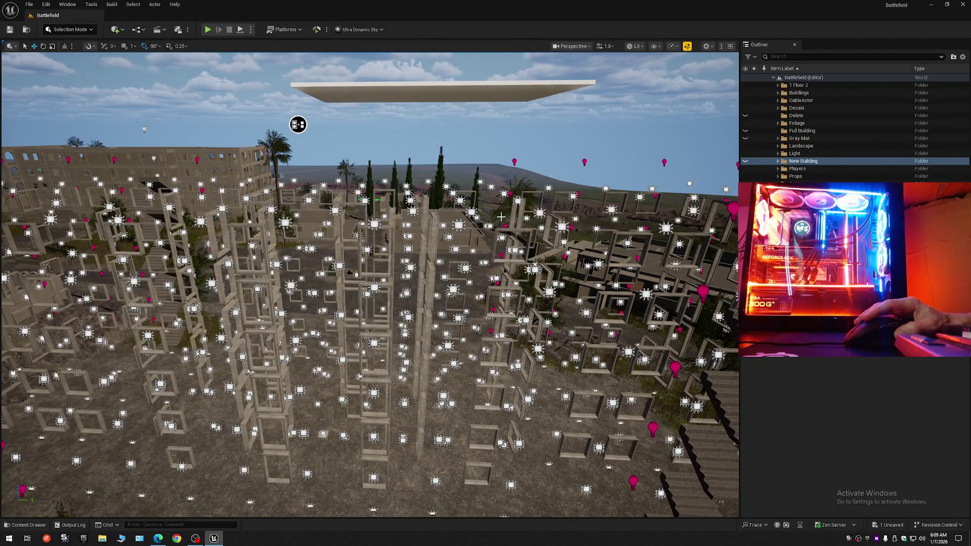
- Select every window actor in 1 Floor 2 > Windows, through StaticMeshActor366
left_click(778, 85)
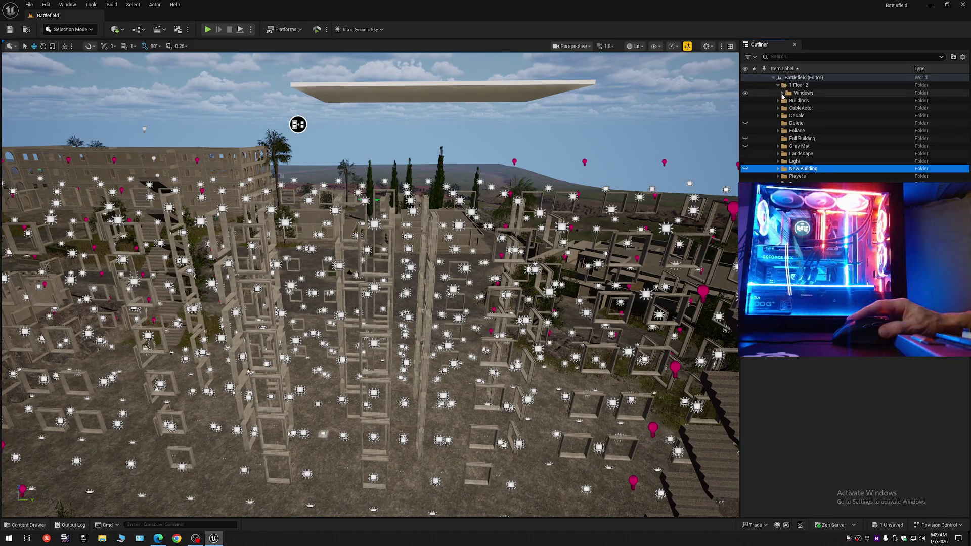
left_click(783, 93)
left_click(802, 101)
left_click_drag(969, 80, 968, 154)
left_click(824, 113, "shift")
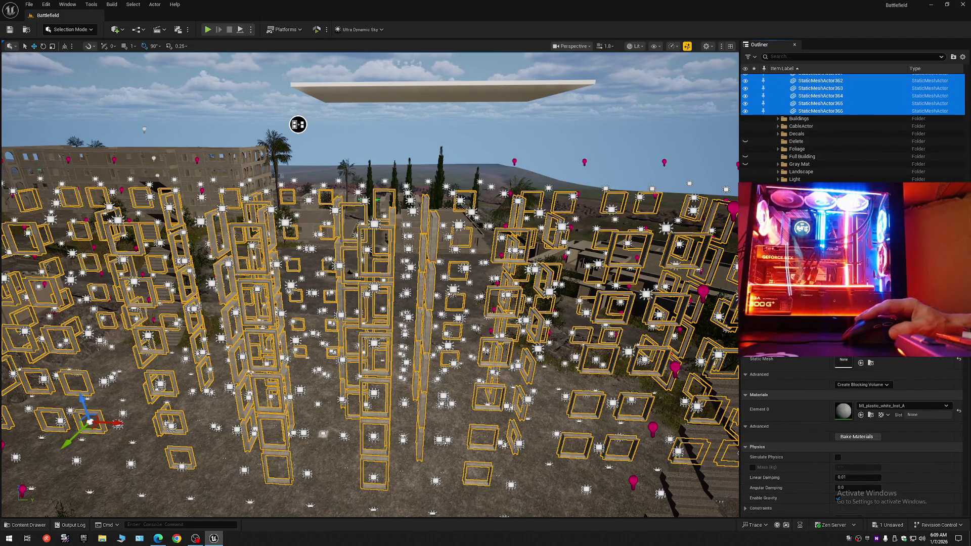
mouse_move(298, 125)
left_mouse_down()
mouse_move(347, 246)
mouse_move(338, 279)
left_mouse_up()
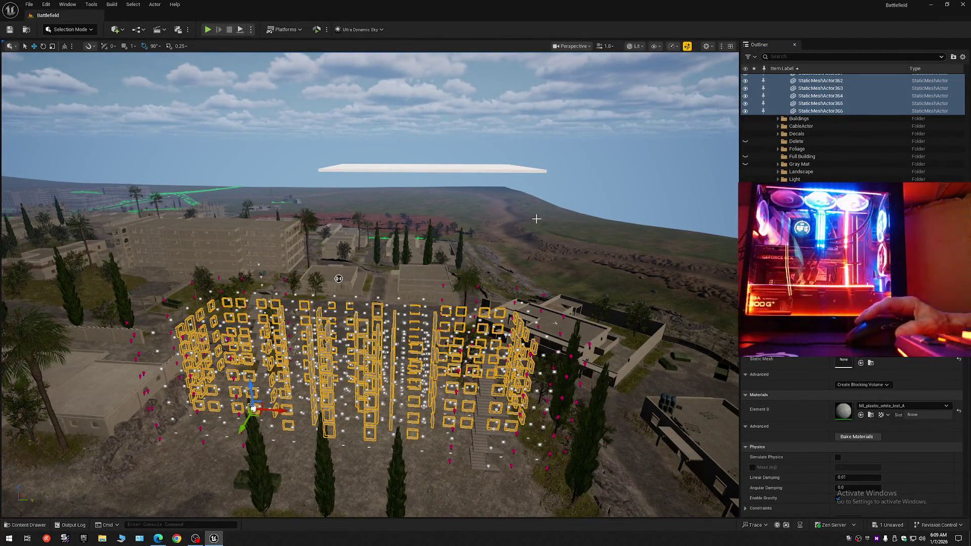
left_click(155, 4)
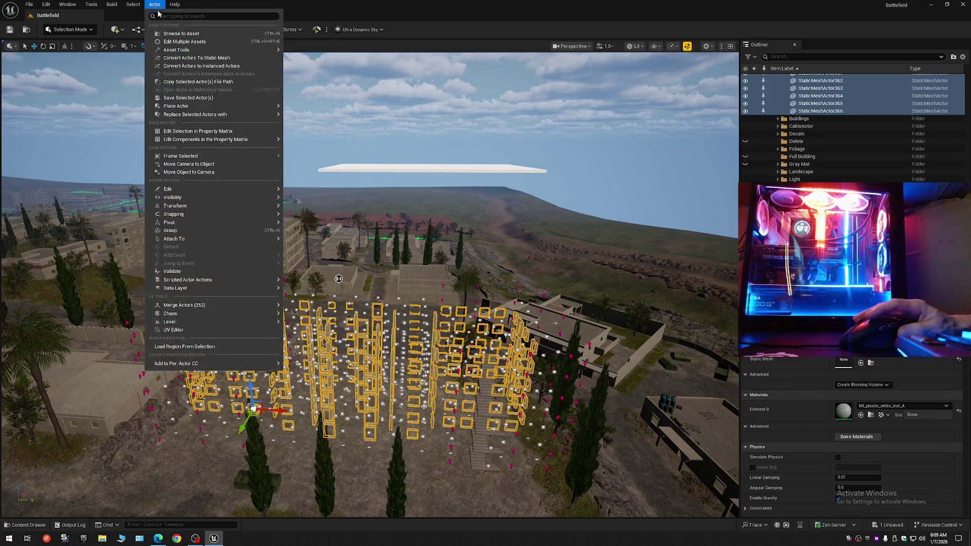
- Merge the selected window actors into a static mesh named Full_Windows, saved in Maps
left_click(176, 57)
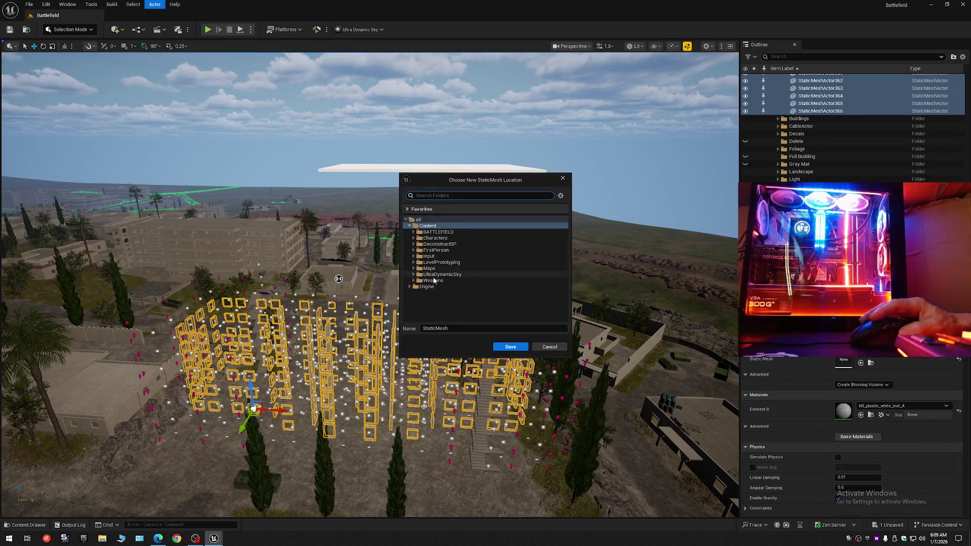
left_click(429, 270)
double_click(457, 329)
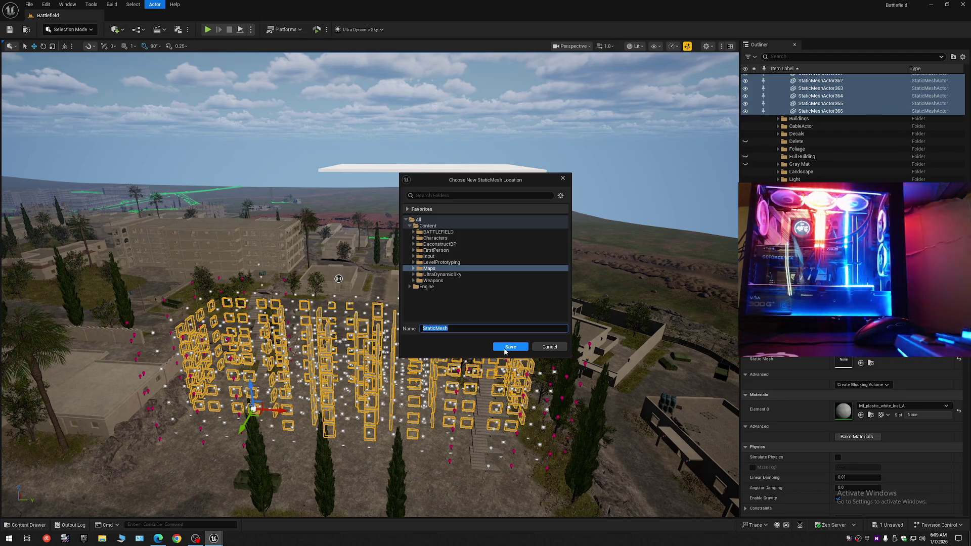
type("Full_Windows")
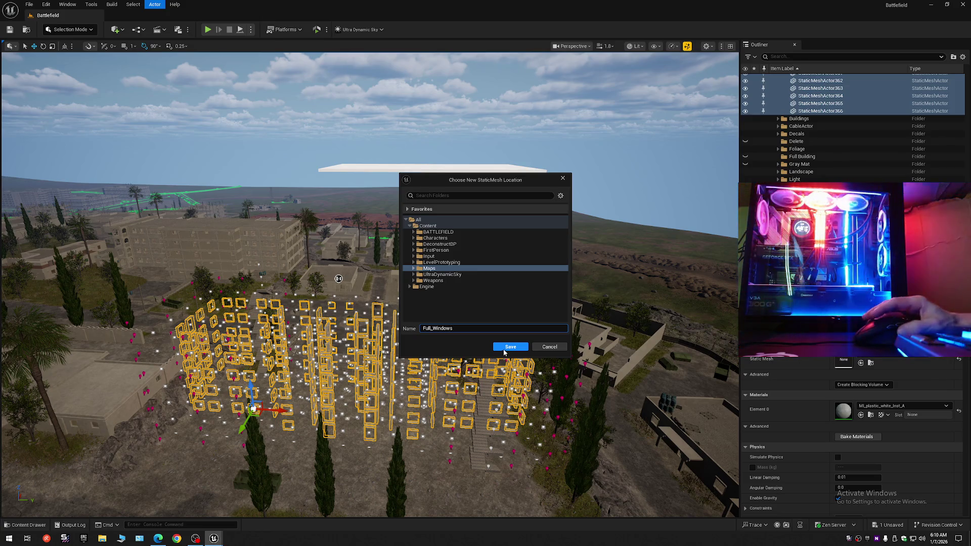
left_click(512, 349)
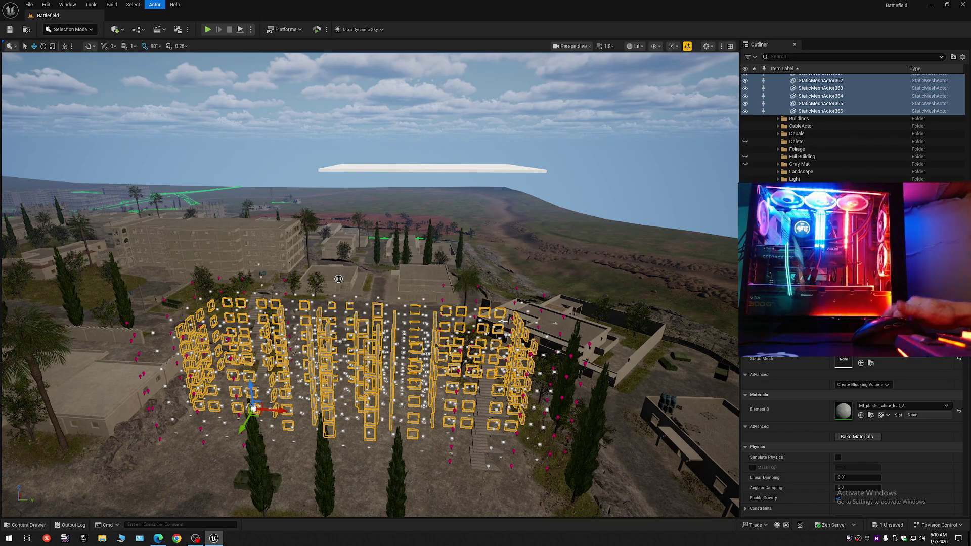
key("ctrl+space")
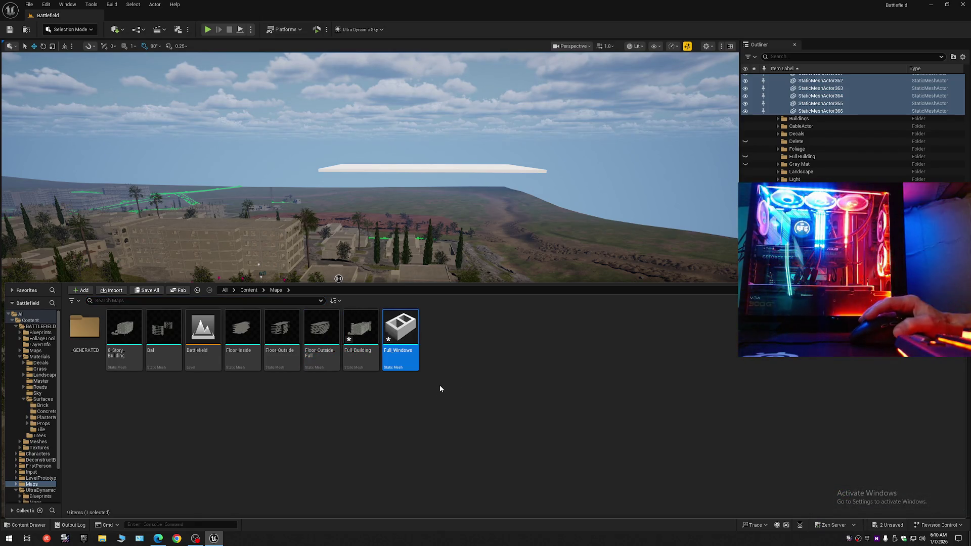
- Select Floor_Inside, Floor_Outside_Full, Full_Building and Full_Windows in Maps, then fly toward the white slab
mouse_move(287, 347)
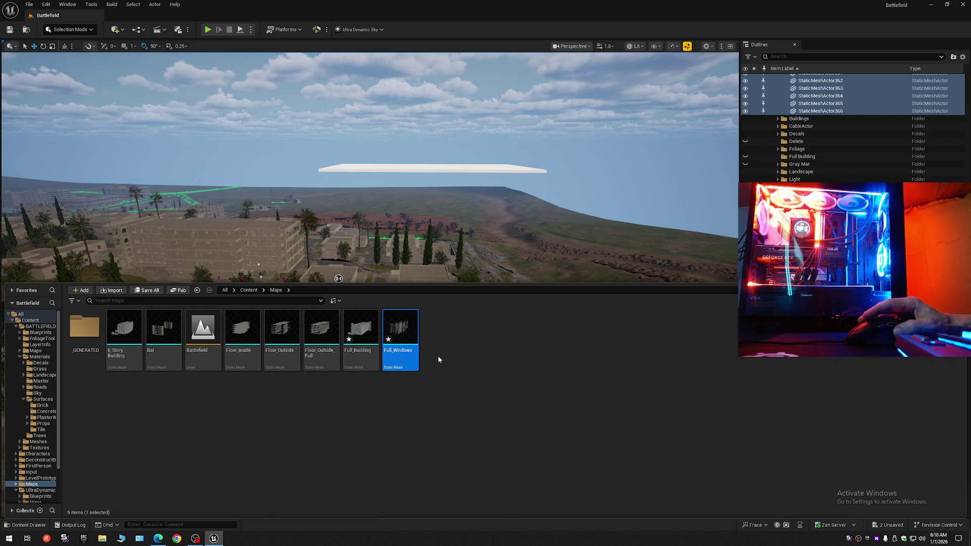
left_click(248, 337)
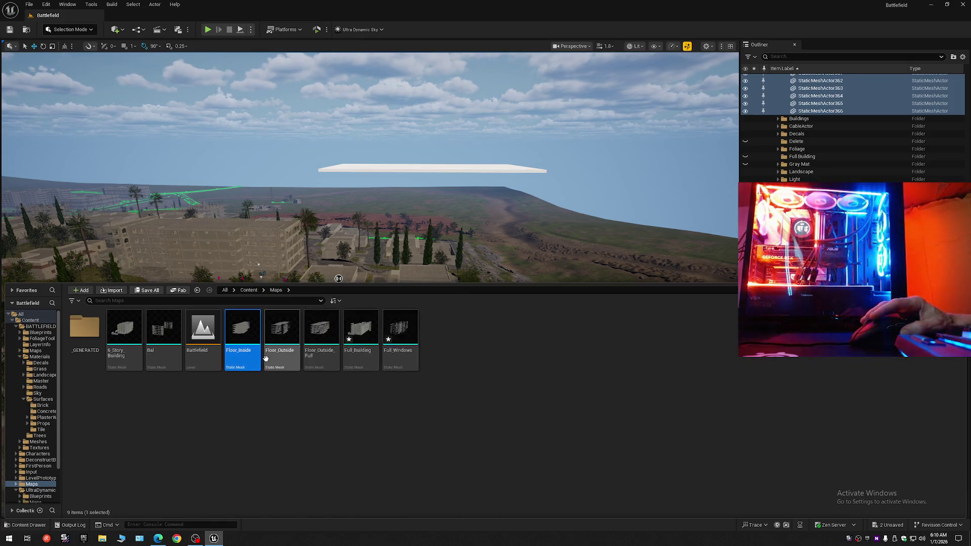
left_click(316, 340, "ctrl")
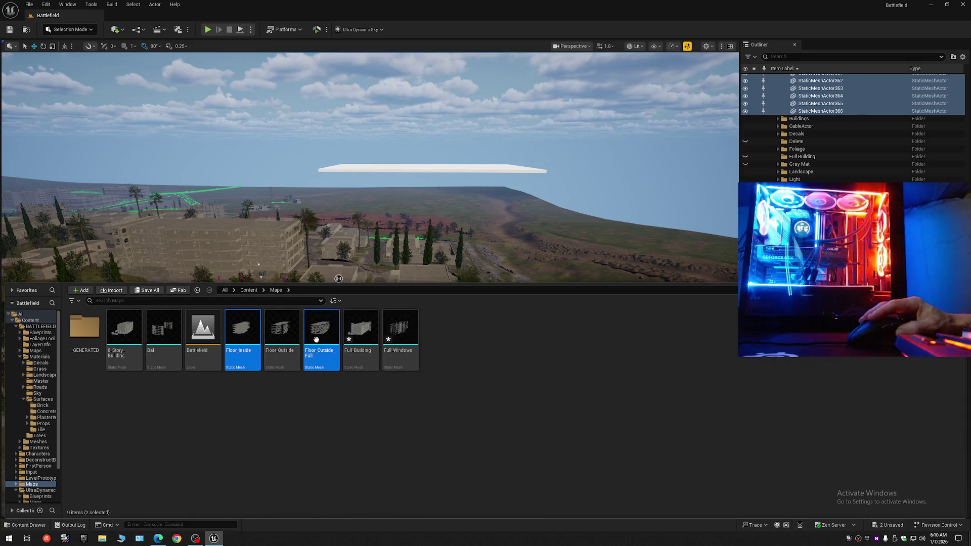
left_click(361, 333, "ctrl")
left_click(400, 334, "ctrl")
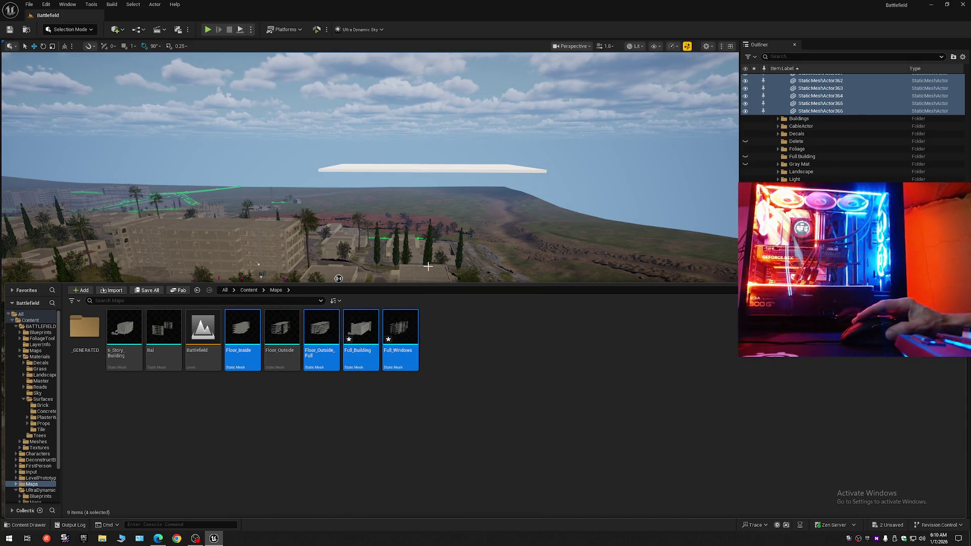
mouse_move(434, 272)
left_mouse_down()
mouse_move(429, 283)
mouse_move(423, 228)
left_mouse_up()
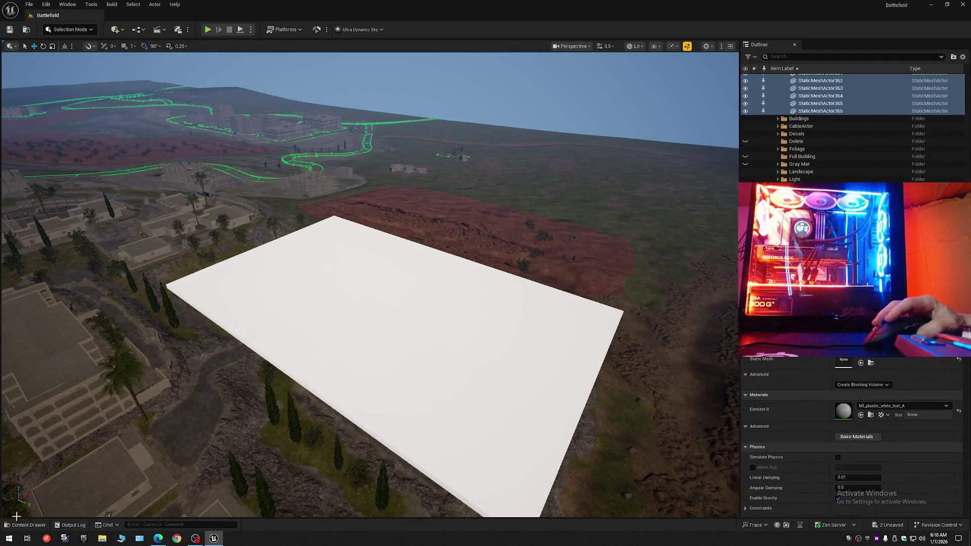
- Place the four building meshes onto the white slab, redoing the placement after an undo
left_click(25, 525)
mouse_move(326, 338)
left_mouse_down()
mouse_move(384, 223)
mouse_move(405, 291)
mouse_move(388, 294)
left_mouse_up()
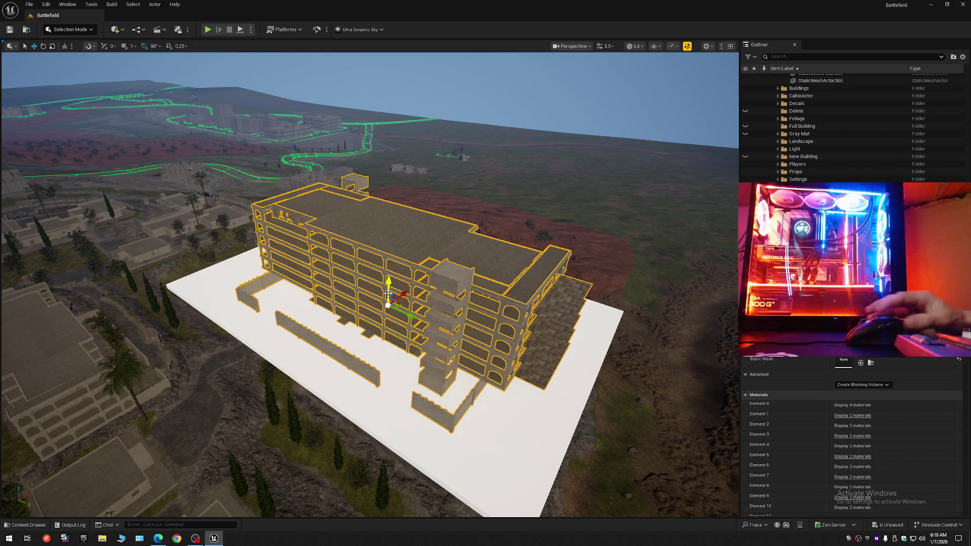
key("ctrl+z")
left_click(25, 525)
mouse_move(310, 344)
left_mouse_down()
mouse_move(347, 245)
mouse_move(380, 294)
left_mouse_up()
left_click_drag(401, 368, 401, 367)
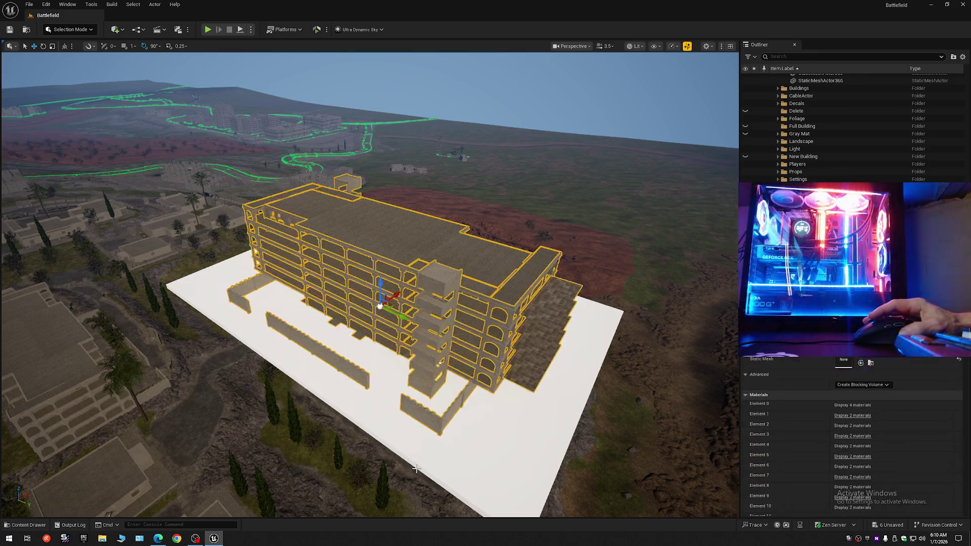
- Select the Floor_Outside_Full concrete floor and fly close to its edge by the wall
scroll(422, 460, "down", 2)
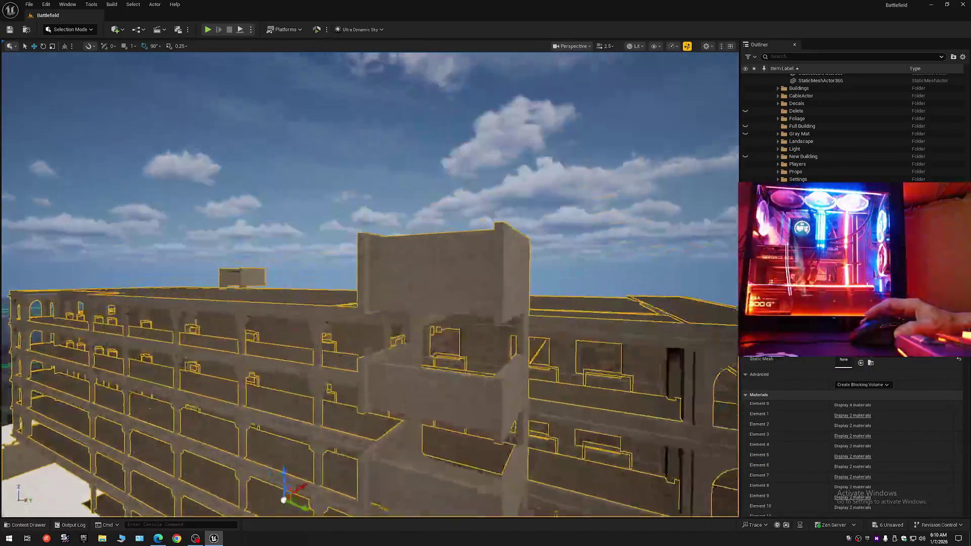
scroll(369, 283, "down", 2)
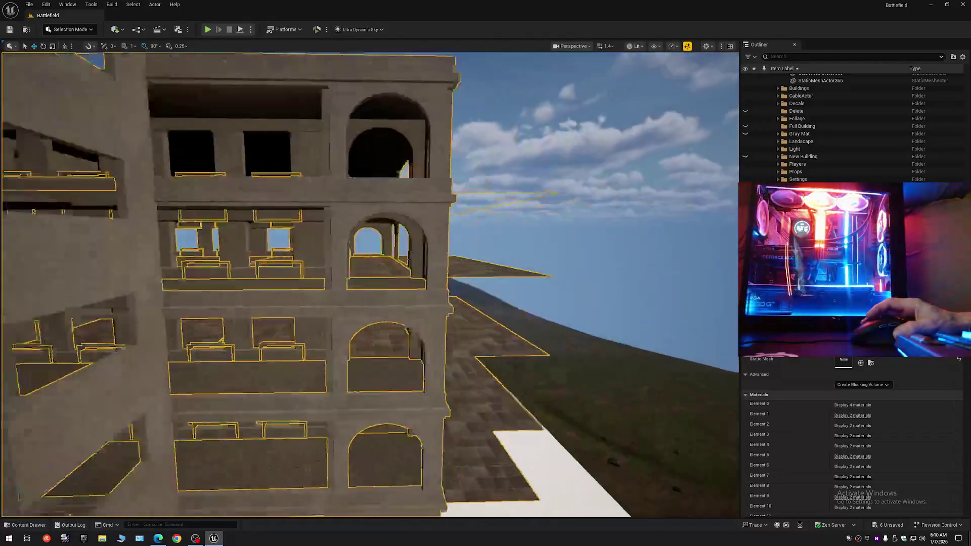
scroll(369, 283, "up", 2)
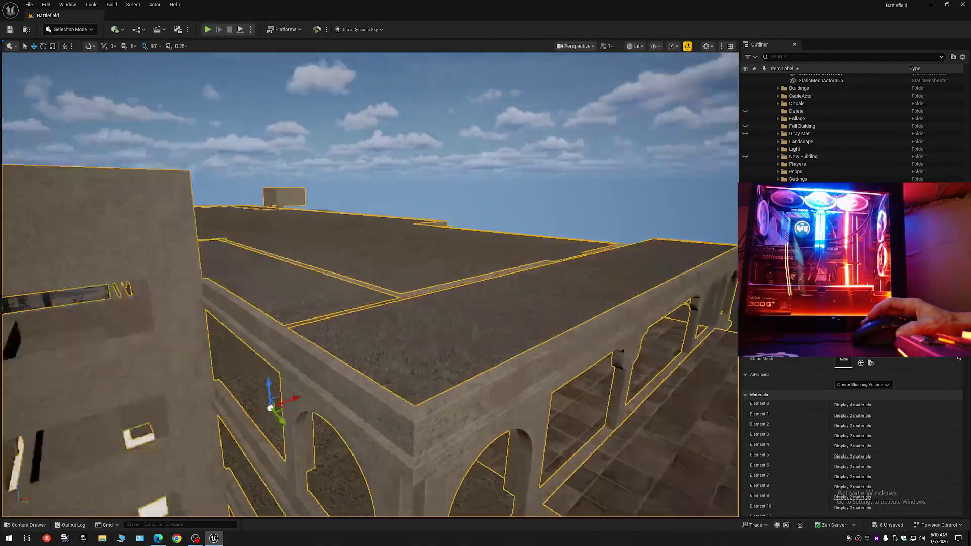
scroll(370, 283, "down", 2)
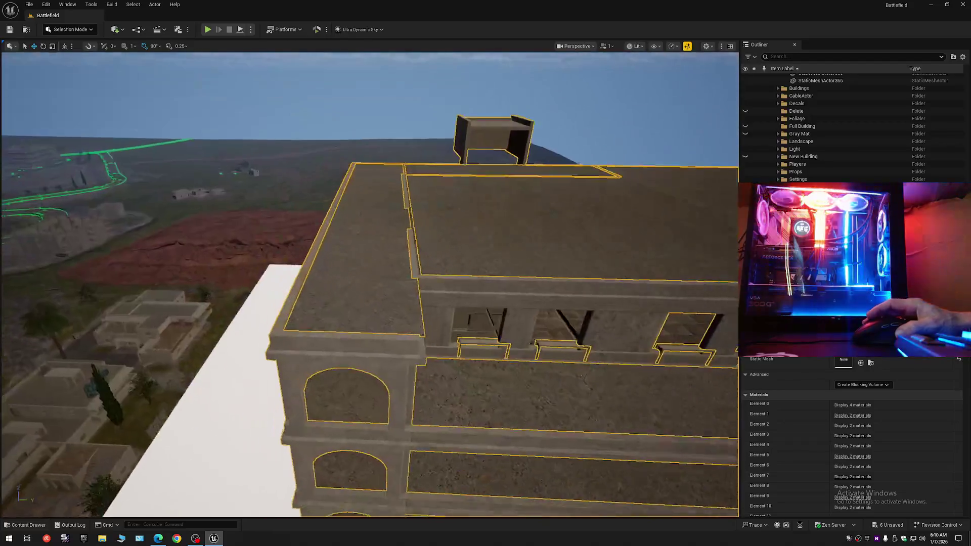
scroll(370, 284, "down", 2)
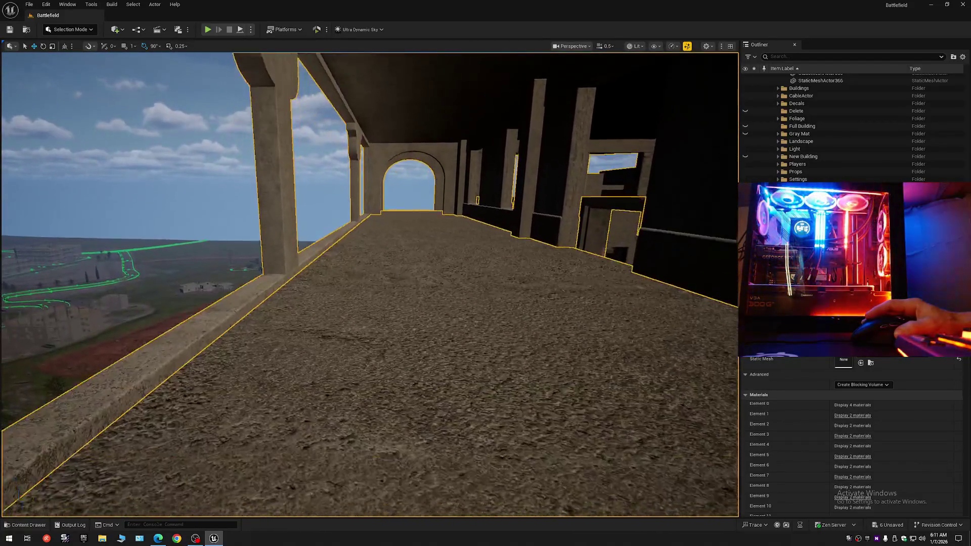
key("a")
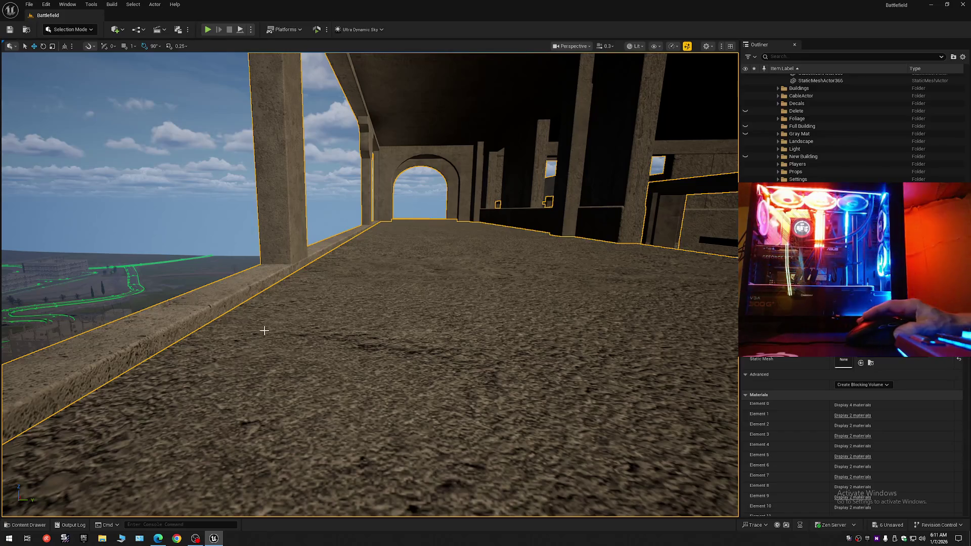
left_click(263, 331)
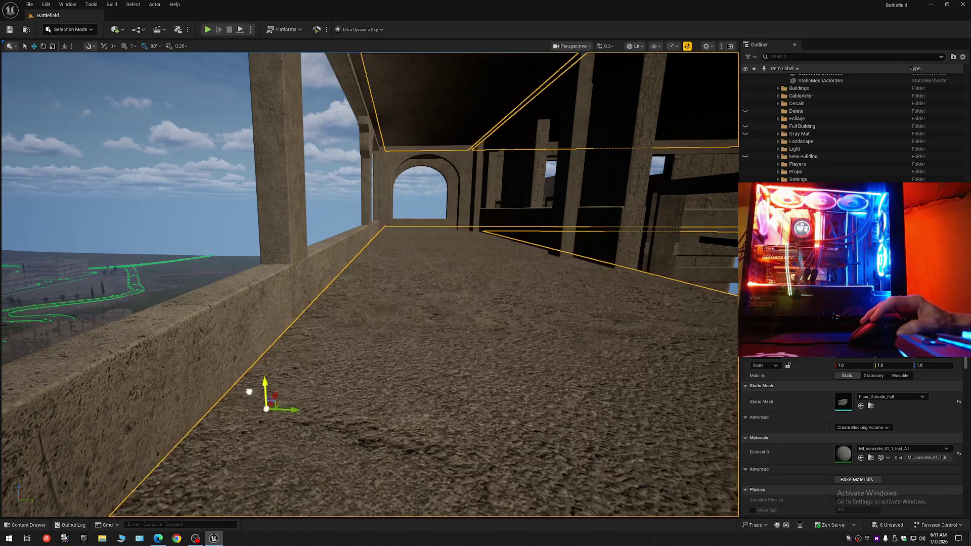
mouse_move(246, 404)
left_mouse_down()
mouse_move(228, 407)
mouse_move(213, 395)
left_mouse_up()
scroll(218, 400, "down", 2)
left_click_drag(354, 385, 368, 375)
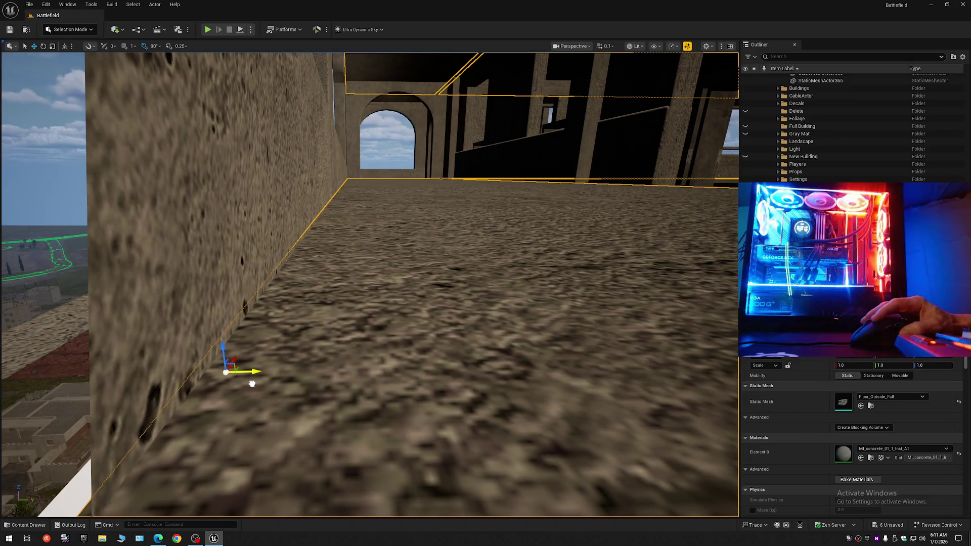
left_click_drag(280, 370, 336, 372)
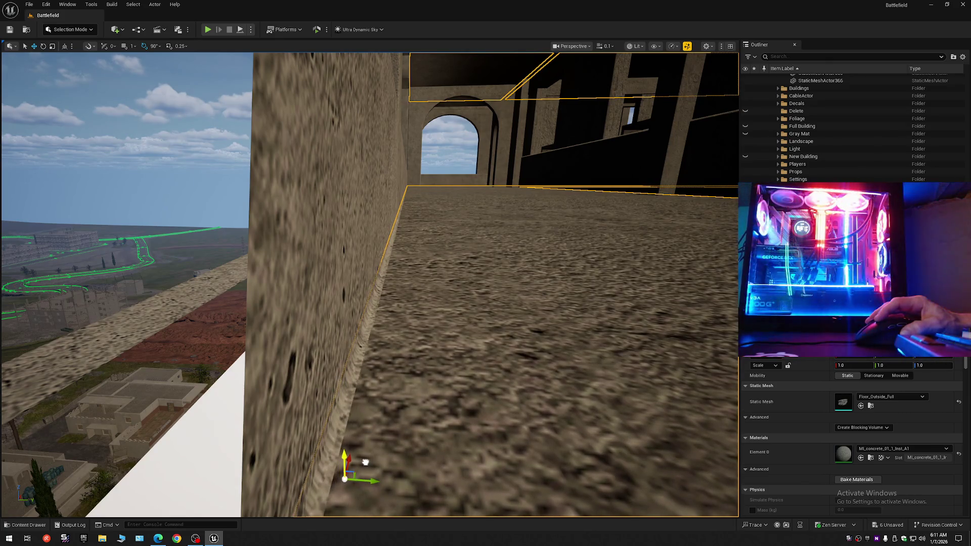
mouse_move(406, 451)
left_mouse_down()
mouse_move(432, 410)
mouse_move(263, 416)
mouse_move(470, 425)
left_mouse_up()
scroll(354, 415, "up", 1)
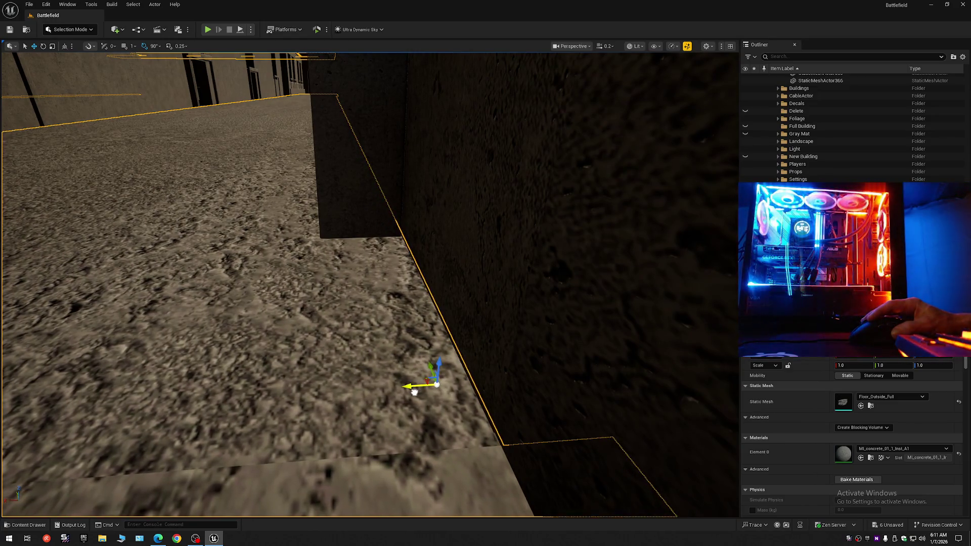
mouse_move(407, 393)
left_mouse_down()
mouse_move(470, 384)
mouse_move(420, 395)
mouse_move(398, 380)
mouse_move(354, 378)
left_mouse_up()
scroll(445, 387, "up", 1)
scroll(455, 387, "down", 2)
scroll(412, 389, "up", 5)
scroll(362, 378, "down", 1)
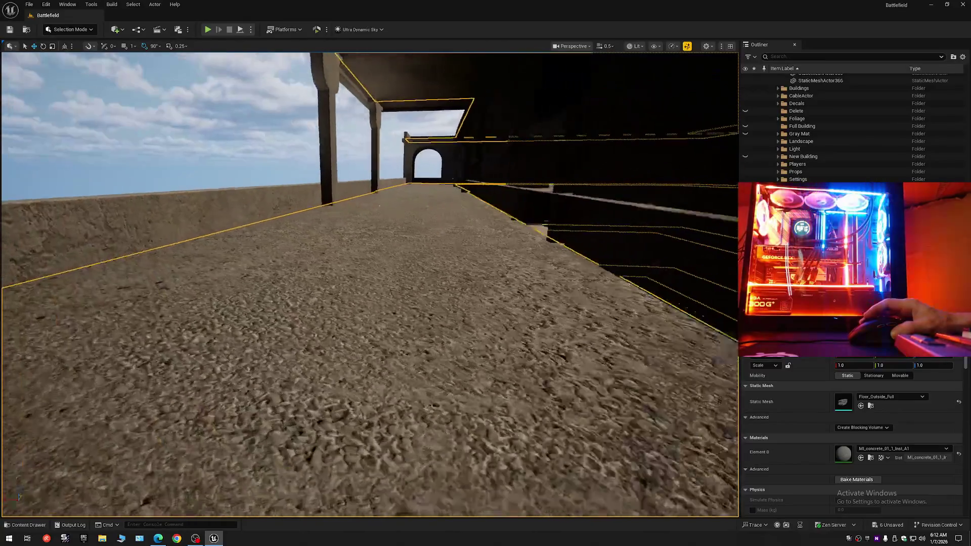
left_click_drag(512, 163, 512, 165)
scroll(512, 165, "up", 3)
scroll(512, 165, "down", 2)
scroll(512, 165, "down", 2)
scroll(512, 165, "down", 1)
scroll(512, 165, "down", 1)
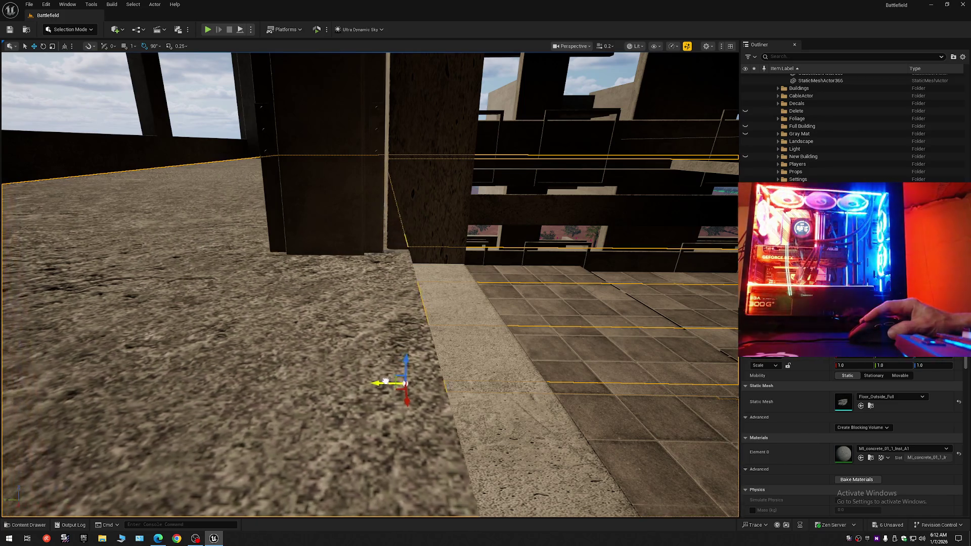
scroll(512, 165, "up", 1)
left_click_drag(512, 165, 511, 165)
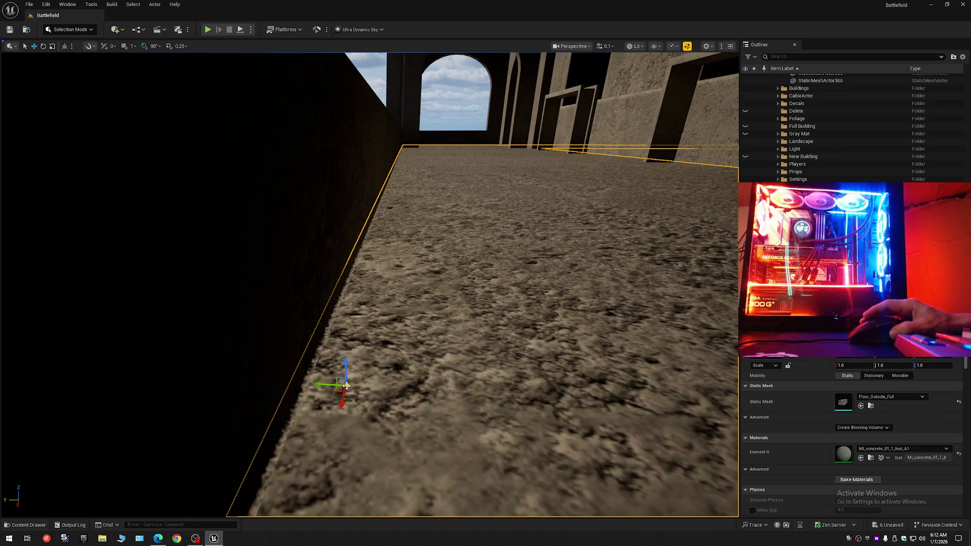
scroll(320, 387, "up", 3)
left_click_drag(320, 387, 319, 387)
scroll(319, 387, "down", 3)
scroll(320, 387, "down", 1)
scroll(319, 387, "down", 1)
scroll(319, 388, "up", 5)
scroll(320, 388, "up", 2)
scroll(320, 388, "down", 3)
scroll(320, 387, "down", 4)
scroll(320, 388, "up", 2)
scroll(320, 387, "down", 1)
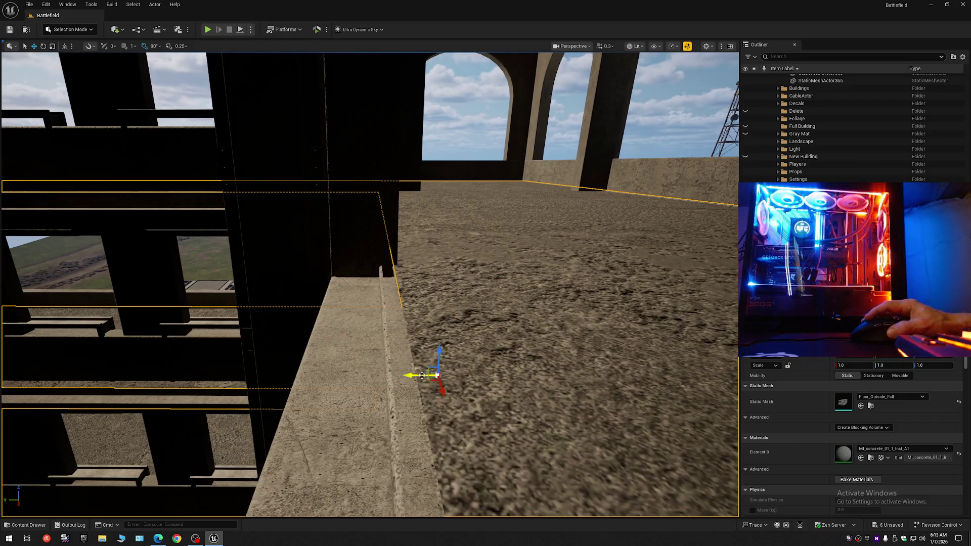
scroll(320, 387, "up", 1)
left_click_drag(319, 387, 320, 387)
scroll(320, 388, "down", 2)
scroll(479, 373, "up", 2)
left_click_drag(479, 373, 479, 373)
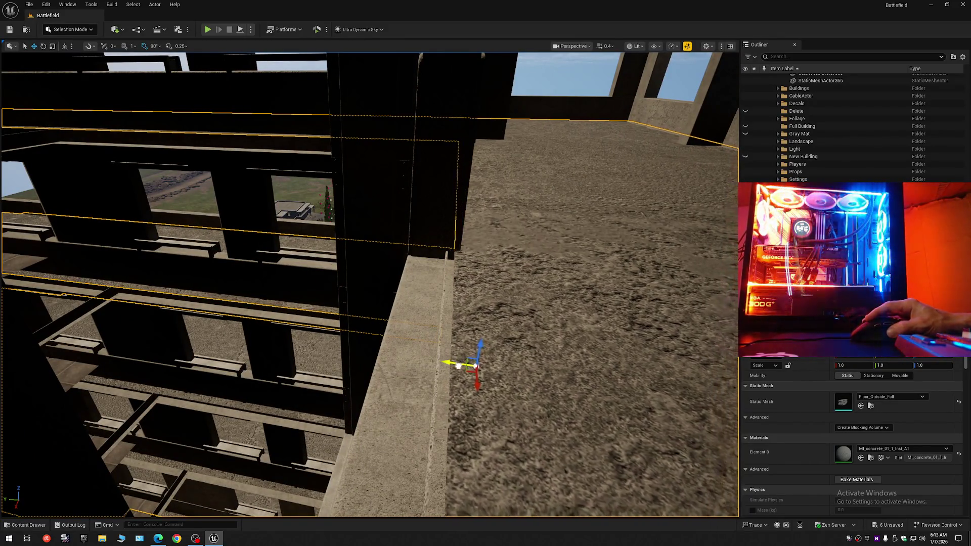
left_click_drag(488, 366, 489, 368)
scroll(488, 367, "up", 2)
scroll(488, 366, "down", 1)
scroll(489, 368, "up", 2)
- Select Floor_Inside, slide it along Y, then lower and raise it to close the gap
left_click(311, 355)
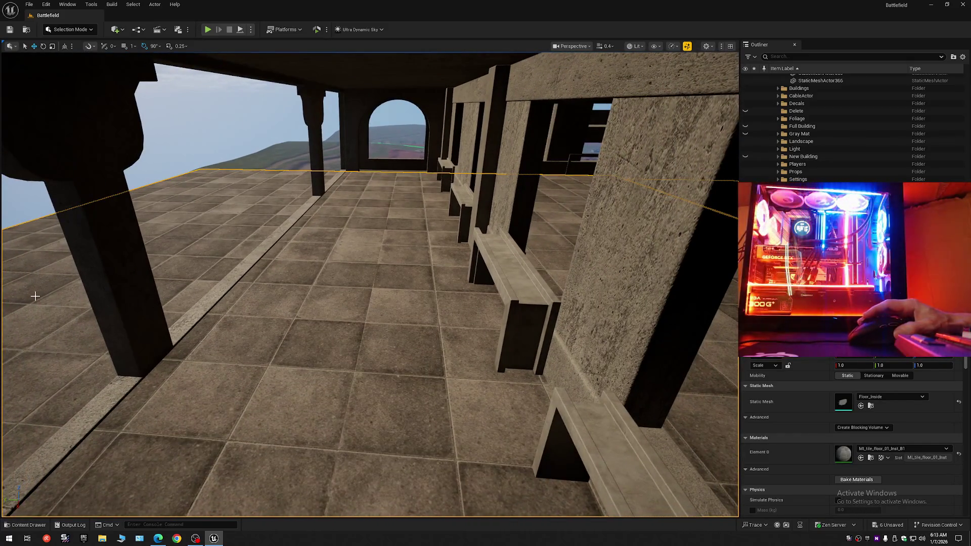
mouse_move(39, 298)
left_mouse_down()
mouse_move(32, 287)
mouse_move(308, 293)
mouse_move(451, 325)
mouse_move(631, 339)
left_mouse_up()
left_click_drag(369, 283, 506, 283)
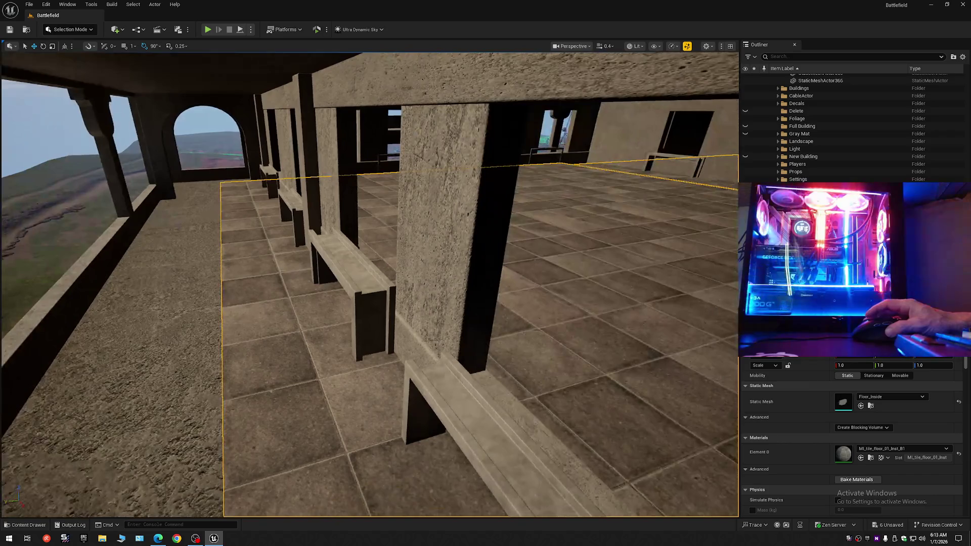
mouse_move(227, 360)
left_mouse_down()
mouse_move(335, 346)
mouse_move(365, 314)
mouse_move(365, 333)
left_mouse_up()
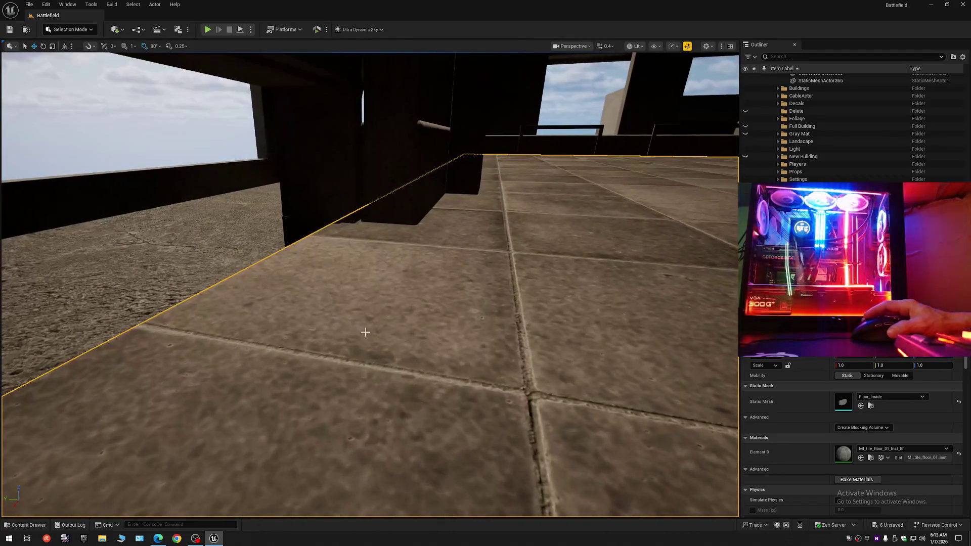
mouse_move(320, 292)
left_mouse_down()
mouse_move(364, 488)
mouse_move(365, 465)
mouse_move(370, 478)
mouse_move(203, 372)
mouse_move(278, 350)
mouse_move(409, 459)
left_mouse_up()
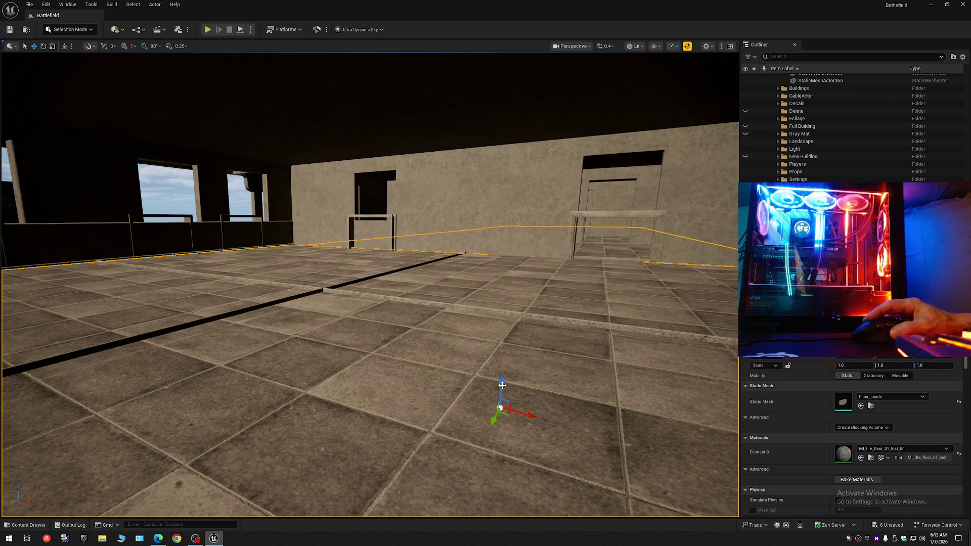
mouse_move(502, 383)
left_mouse_down()
mouse_move(503, 374)
mouse_move(384, 370)
mouse_move(359, 354)
mouse_move(303, 349)
mouse_move(370, 347)
mouse_move(351, 347)
left_mouse_up()
- Fly along the corridor to check the tiles reach the far doorway and walls
scroll(323, 349, "up", 2)
scroll(369, 346, "up", 2)
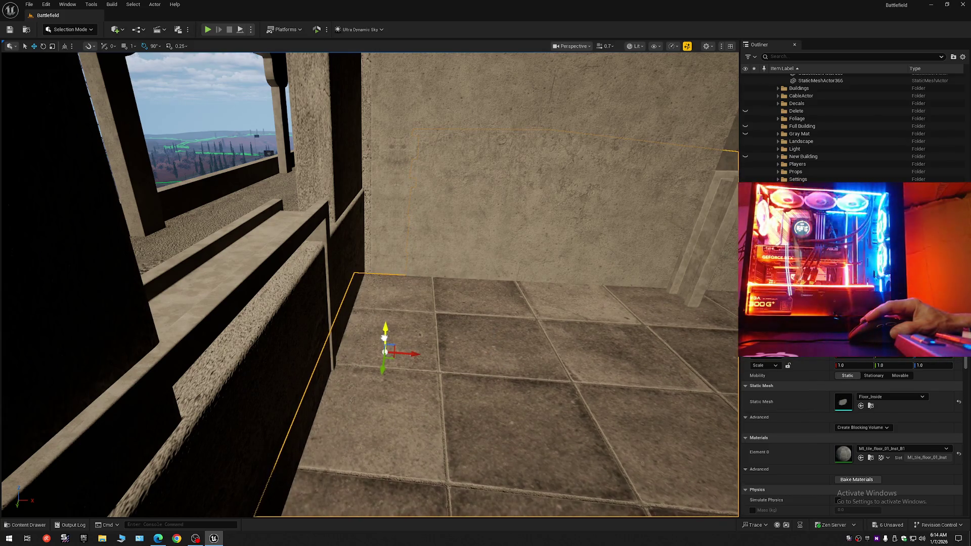
mouse_move(385, 337)
left_mouse_down()
mouse_move(348, 331)
mouse_move(446, 341)
left_mouse_up()
scroll(400, 335, "down", 1)
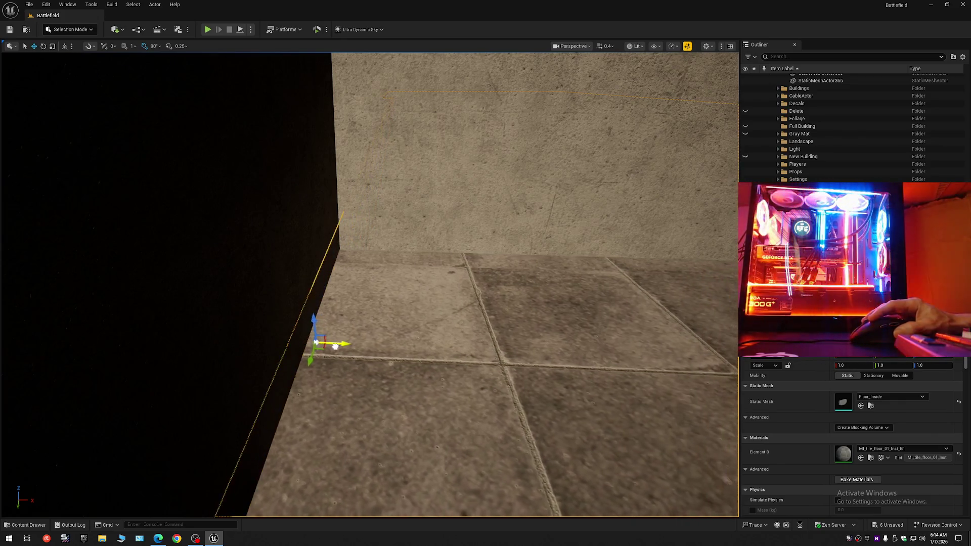
scroll(324, 346, "up", 2)
mouse_move(330, 347)
left_mouse_down()
mouse_move(303, 347)
mouse_move(309, 354)
left_mouse_up()
scroll(304, 347, "down", 3)
scroll(370, 284, "up", 1)
- Fly into the windowed room, select Full_Windows, and raise it along Z within the openings
key("w")
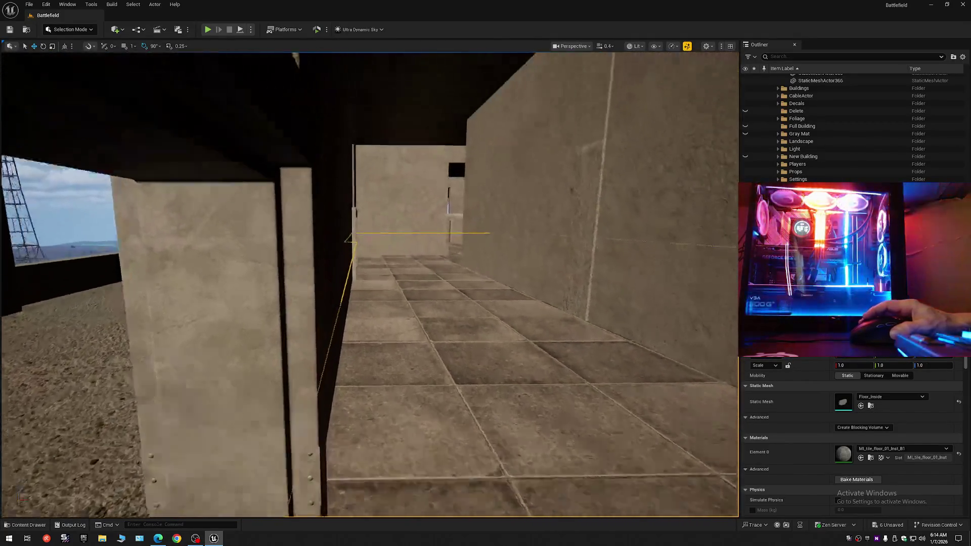
key("w")
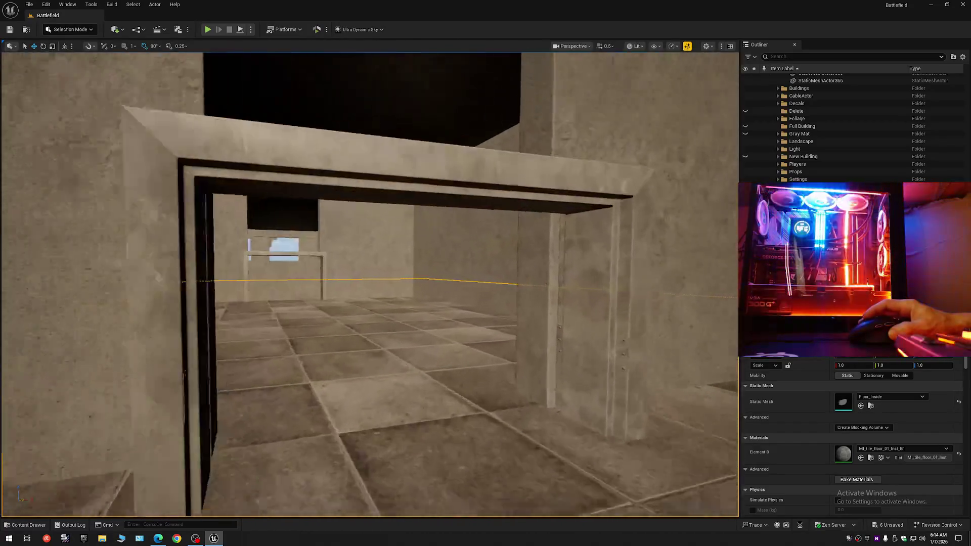
key("w")
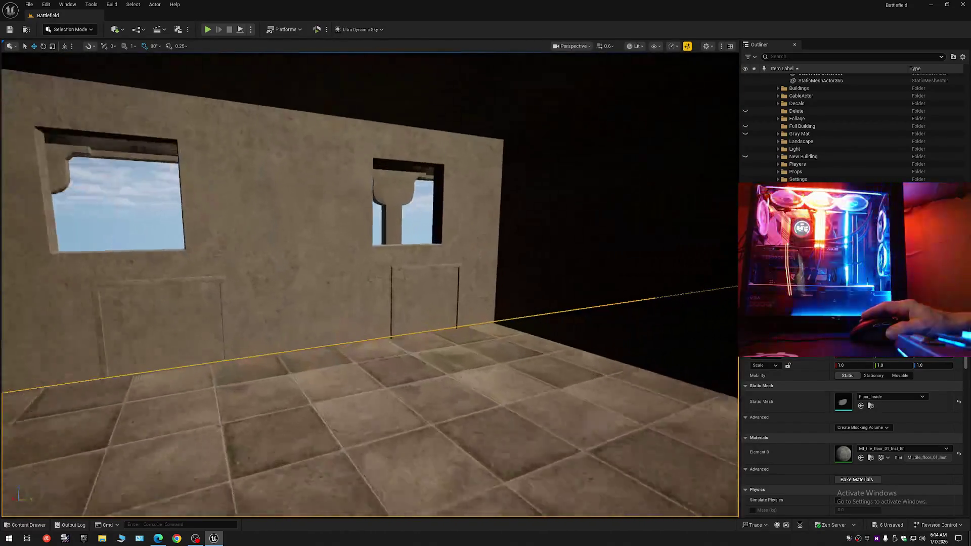
key("a")
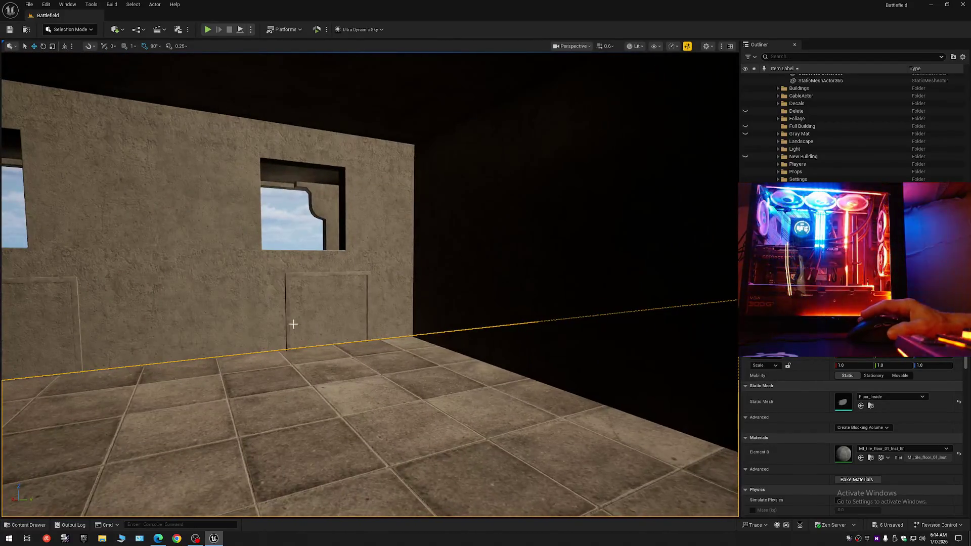
left_click(330, 314)
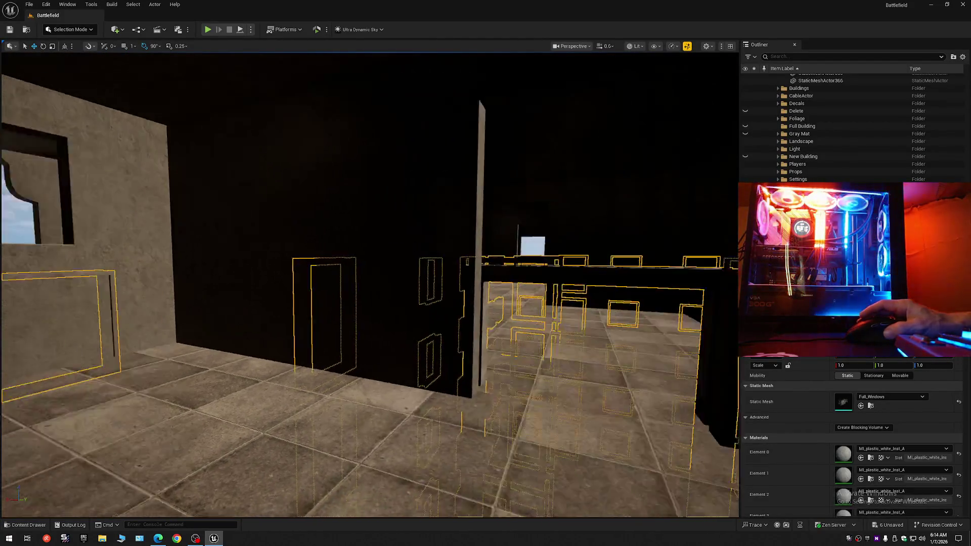
key("w")
key("w")
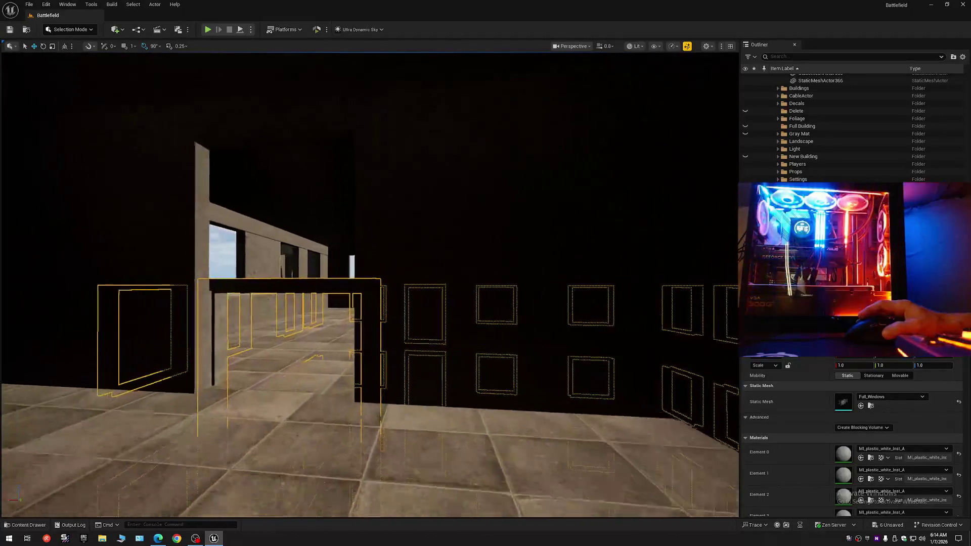
key("w")
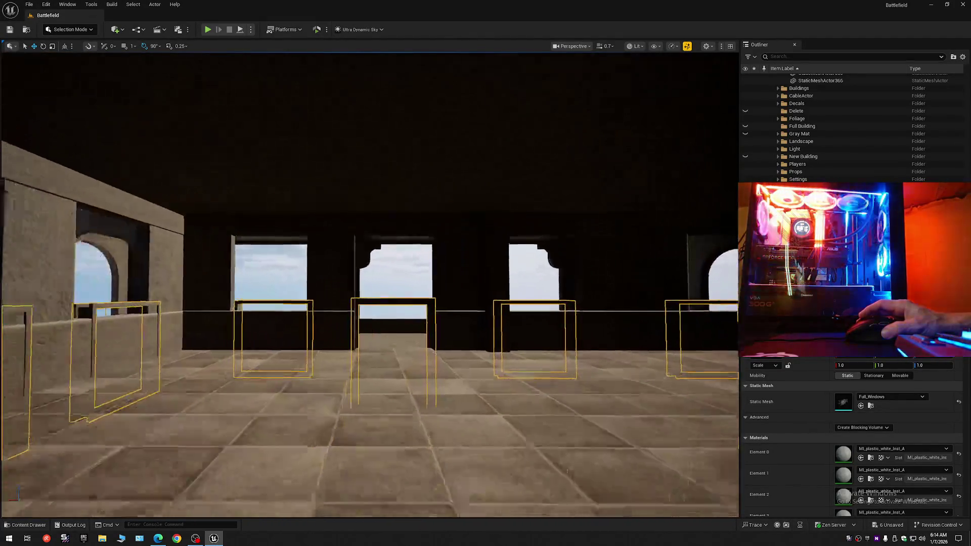
key("s")
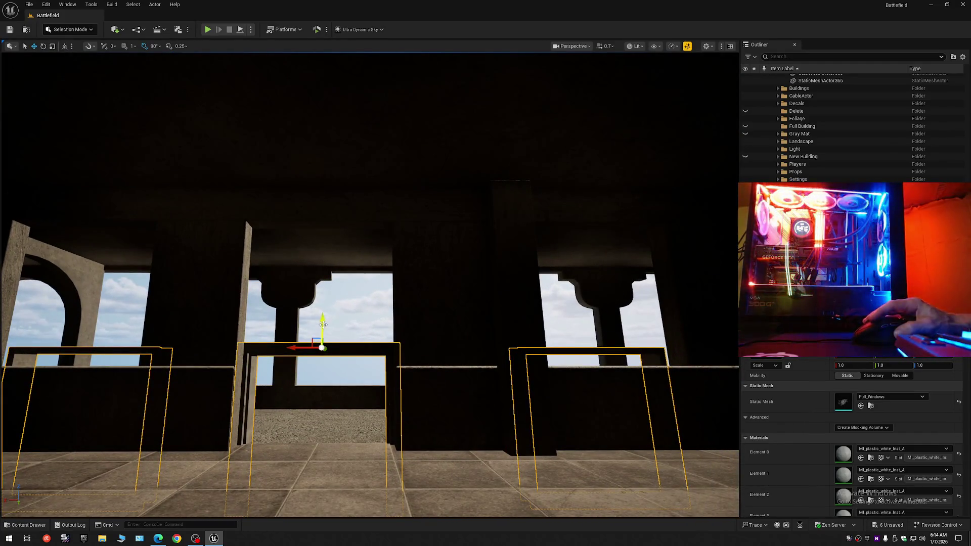
left_click_drag(319, 274, 308, 206)
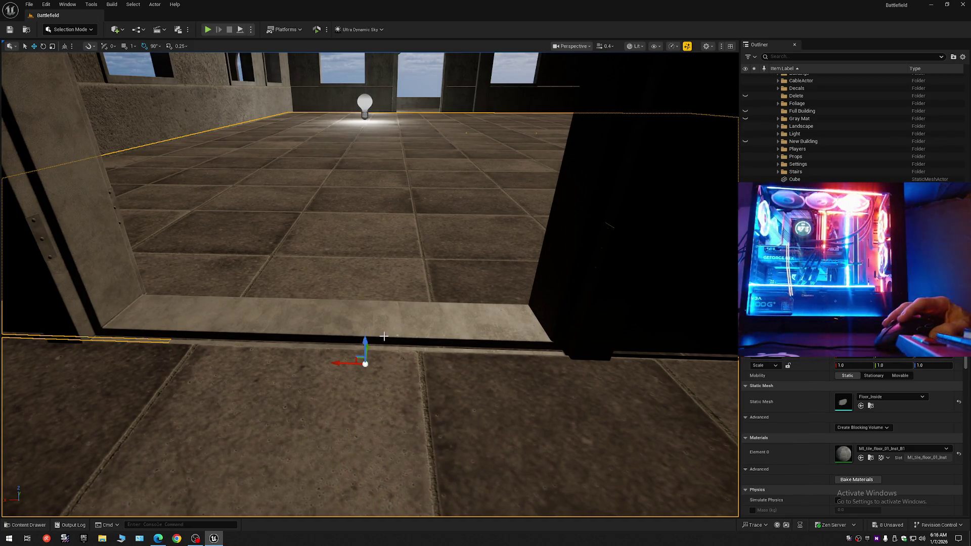
- Nudge Floor_Inside slightly up and along Y to close the ledge gap, then inspect the doorway
mouse_move(364, 338)
left_mouse_down()
mouse_move(357, 324)
mouse_move(357, 337)
mouse_move(446, 359)
left_mouse_up()
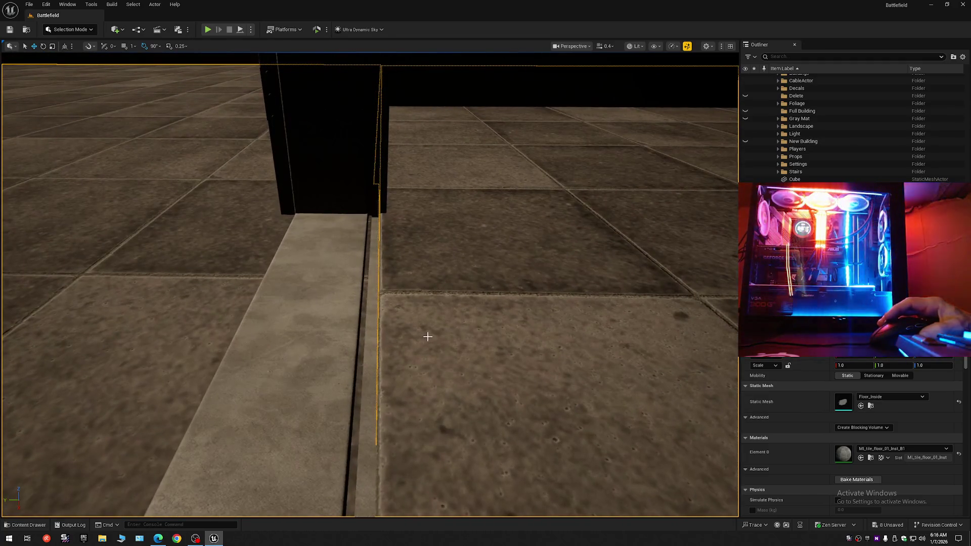
mouse_move(386, 327)
left_mouse_down()
mouse_move(411, 328)
mouse_move(283, 329)
mouse_move(283, 284)
mouse_move(316, 349)
mouse_move(303, 324)
mouse_move(303, 339)
left_mouse_up()
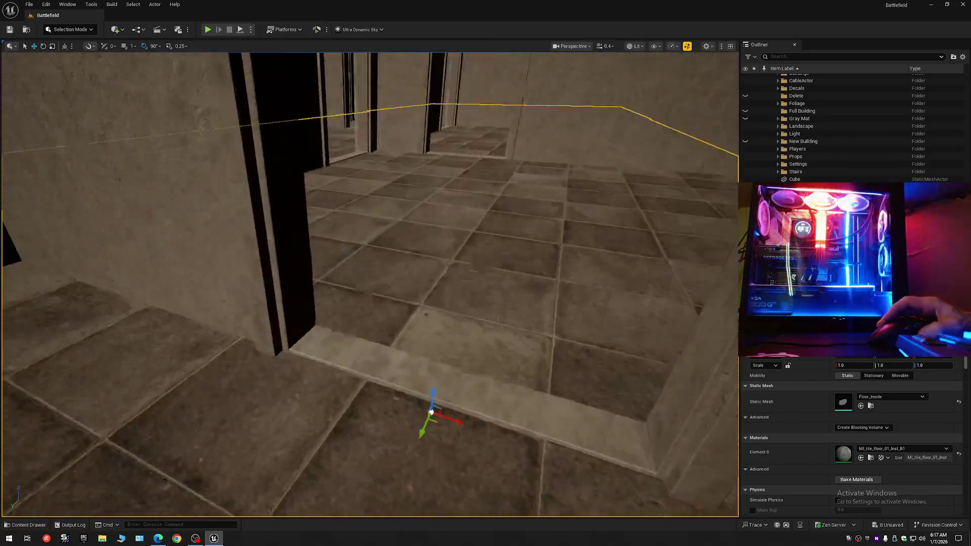
left_click_drag(303, 338, 338, 360)
scroll(318, 348, "up", 3)
scroll(329, 353, "down", 1)
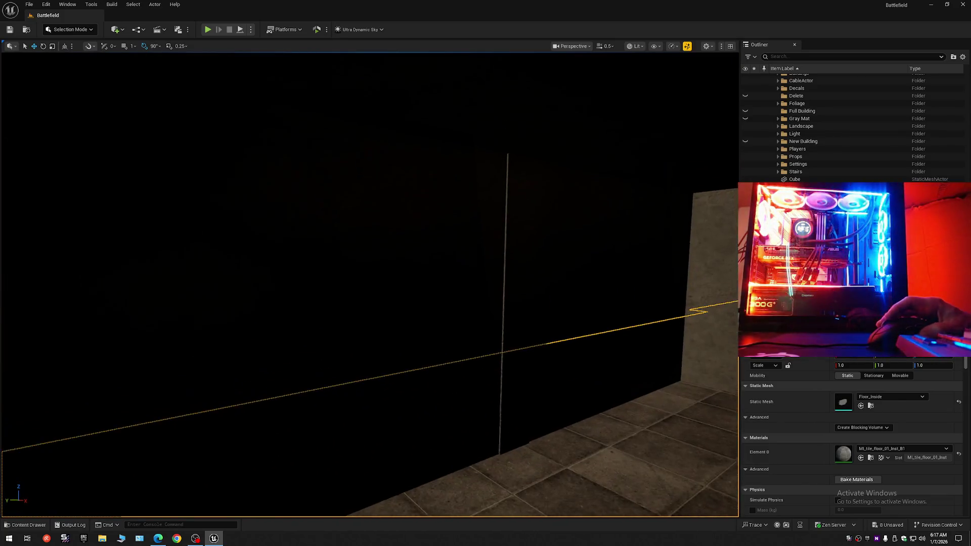
left_click_drag(338, 359, 377, 385)
scroll(369, 283, "down", 1)
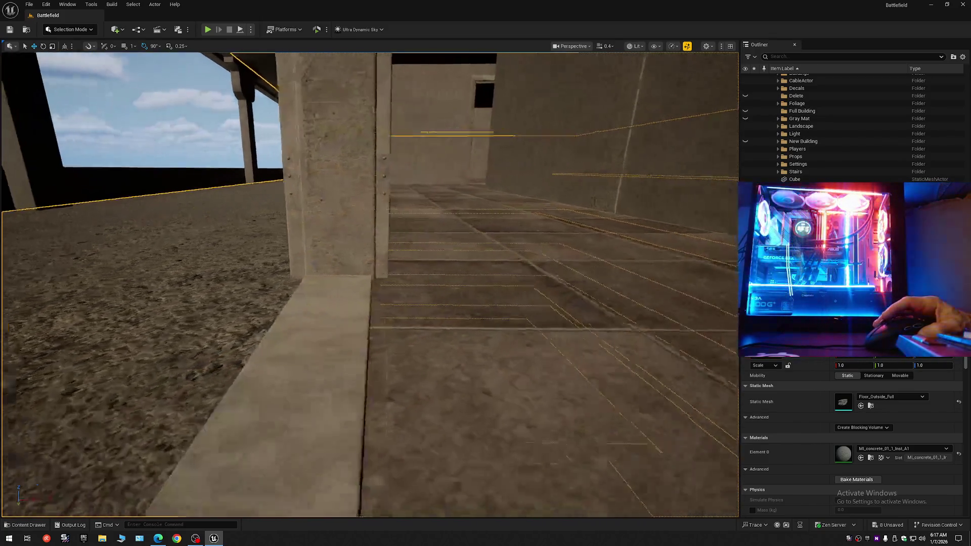
- Undo the last mesh move and inspect the floor seams around the doorway and wall corner
left_click_drag(378, 386, 399, 398)
scroll(391, 393, "up", 1)
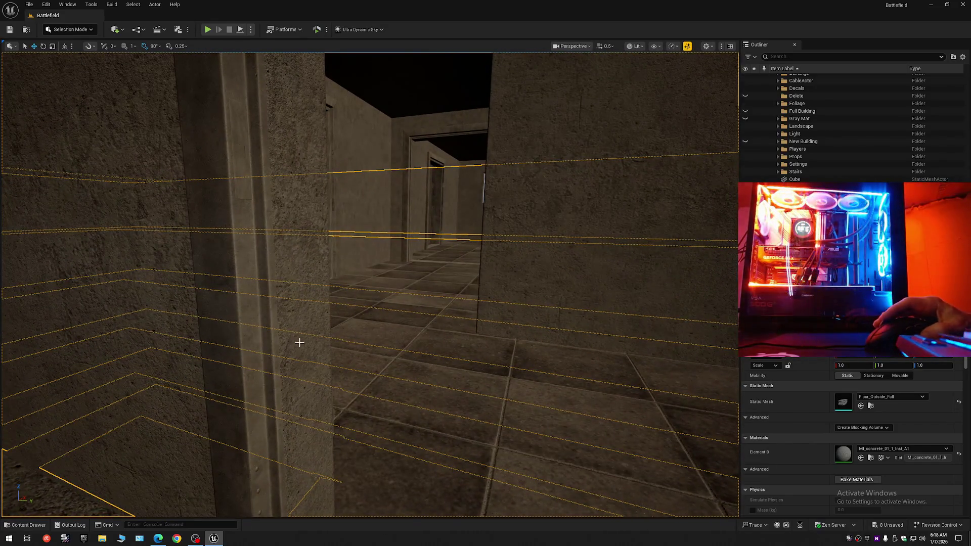
left_click_drag(307, 349, 335, 369)
key("ctrl+z")
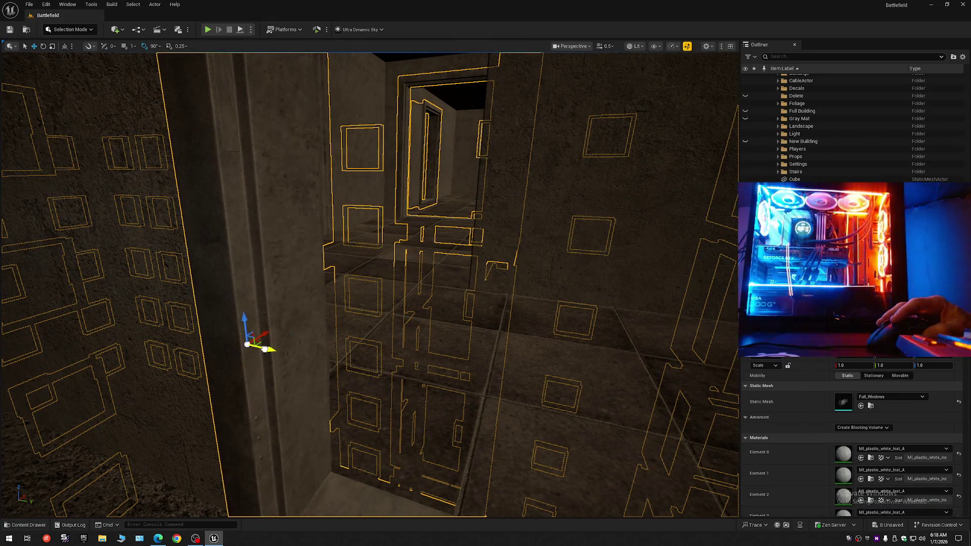
mouse_move(266, 349)
left_mouse_down()
mouse_move(316, 344)
mouse_move(352, 308)
left_mouse_up()
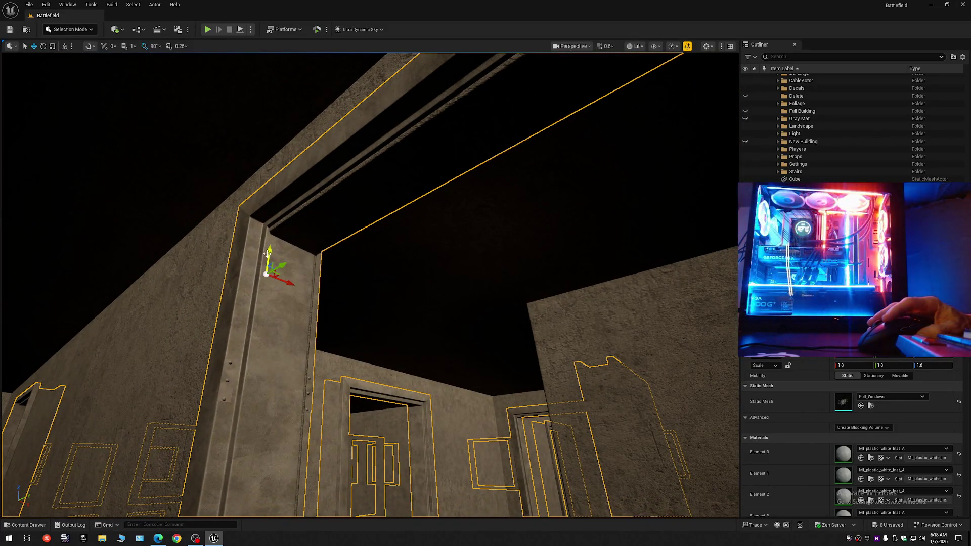
mouse_move(270, 262)
left_mouse_down()
mouse_move(271, 344)
mouse_move(238, 344)
left_mouse_up()
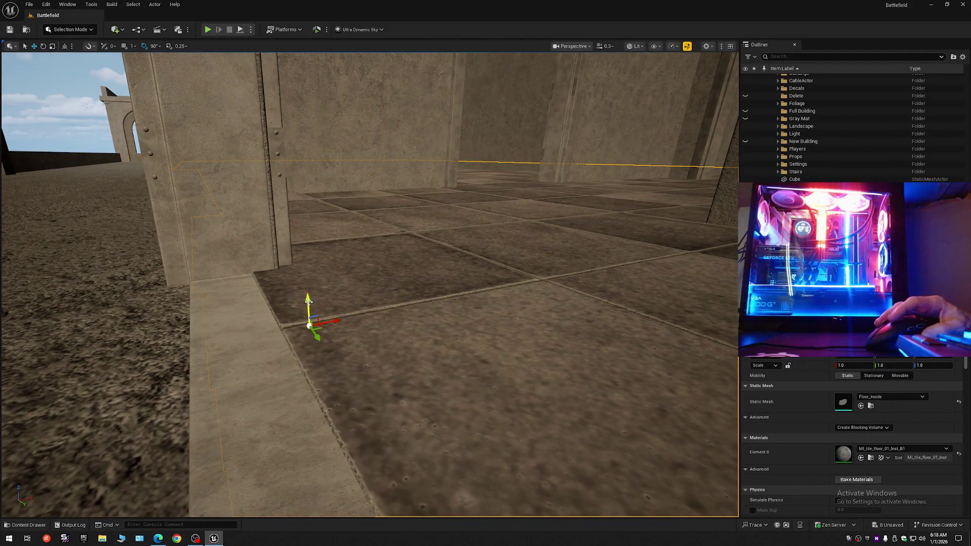
mouse_move(307, 319)
left_mouse_down()
mouse_move(323, 333)
mouse_move(284, 327)
mouse_move(321, 327)
left_mouse_up()
scroll(291, 326, "down", 2)
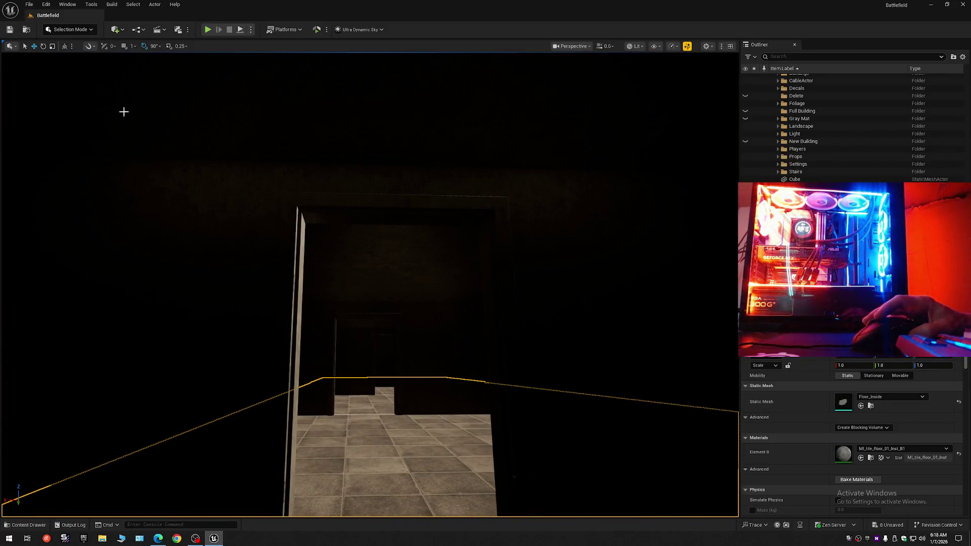
- Add a Point Light from the Lights menu and lower it into the room interior
left_click(116, 30)
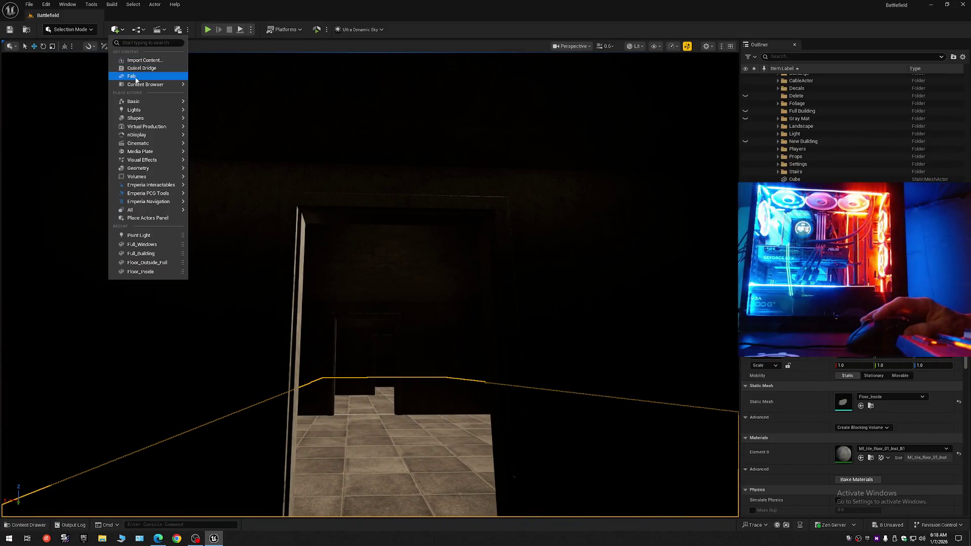
mouse_move(139, 112)
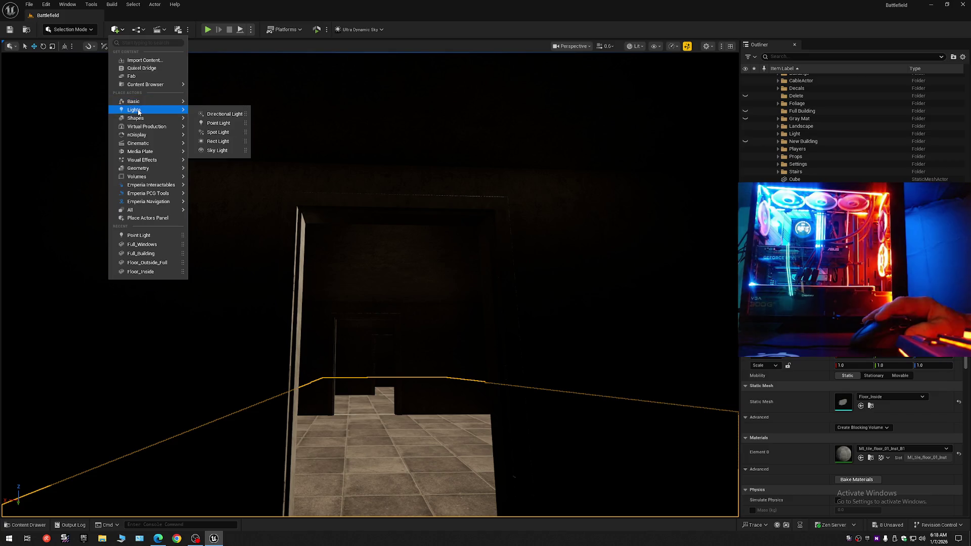
left_click(221, 124)
left_click_drag(360, 303, 352, 299)
mouse_move(238, 233)
left_mouse_down()
mouse_move(249, 287)
mouse_move(308, 267)
mouse_move(266, 300)
mouse_move(321, 321)
mouse_move(517, 358)
left_mouse_up()
left_click_drag(369, 284, 339, 273)
mouse_move(535, 358)
left_mouse_down()
mouse_move(521, 354)
mouse_move(534, 358)
left_mouse_up()
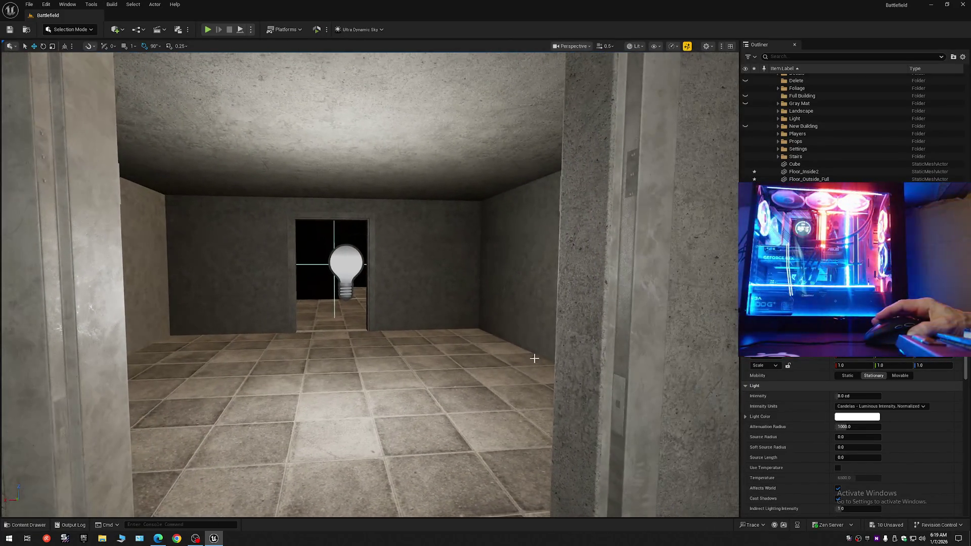
- Nudge the Full_Windows mesh slightly along X to fit the room walls
left_click(622, 357)
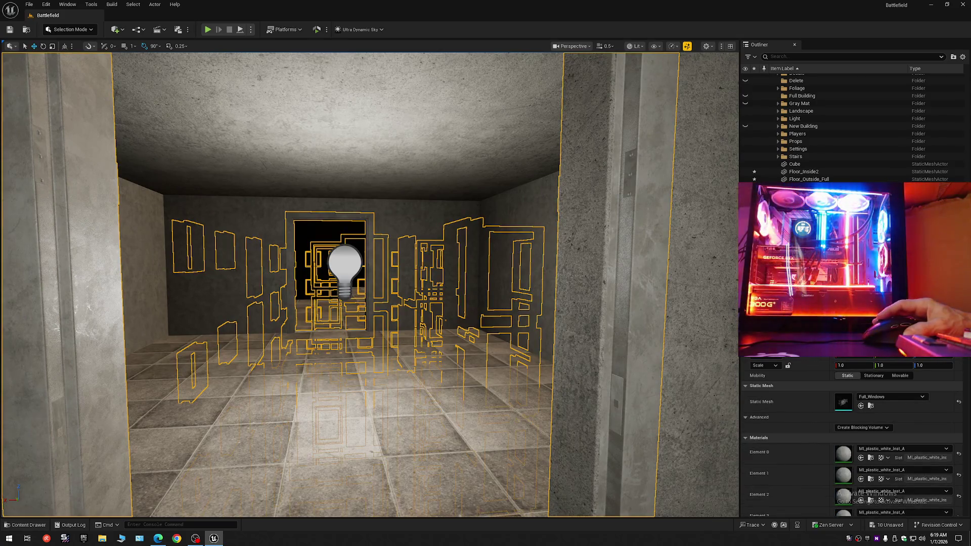
left_click_drag(600, 356, 597, 356)
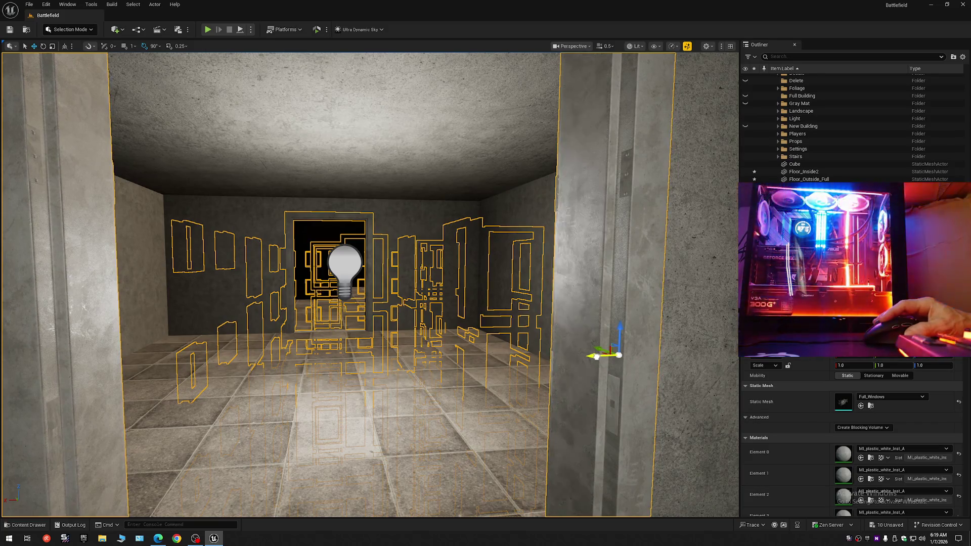
key("w")
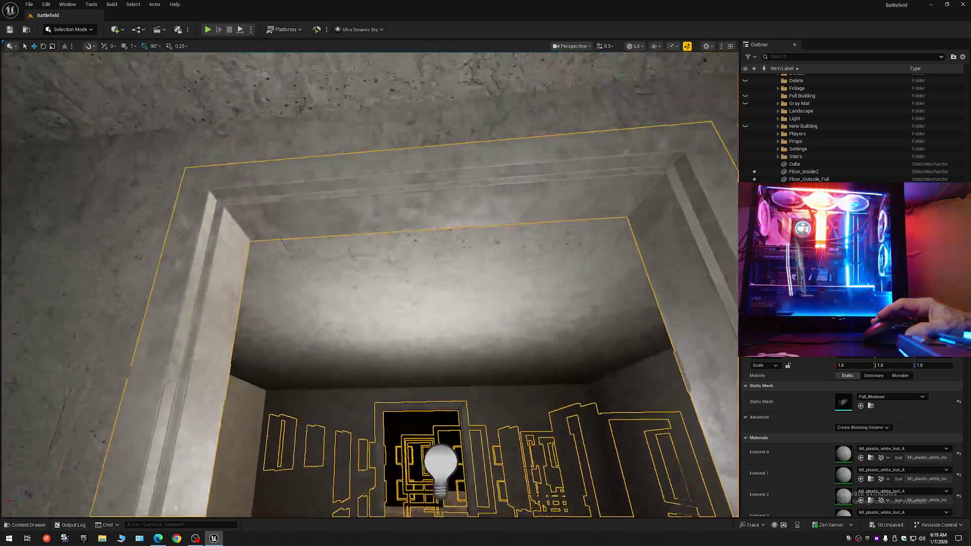
key("s")
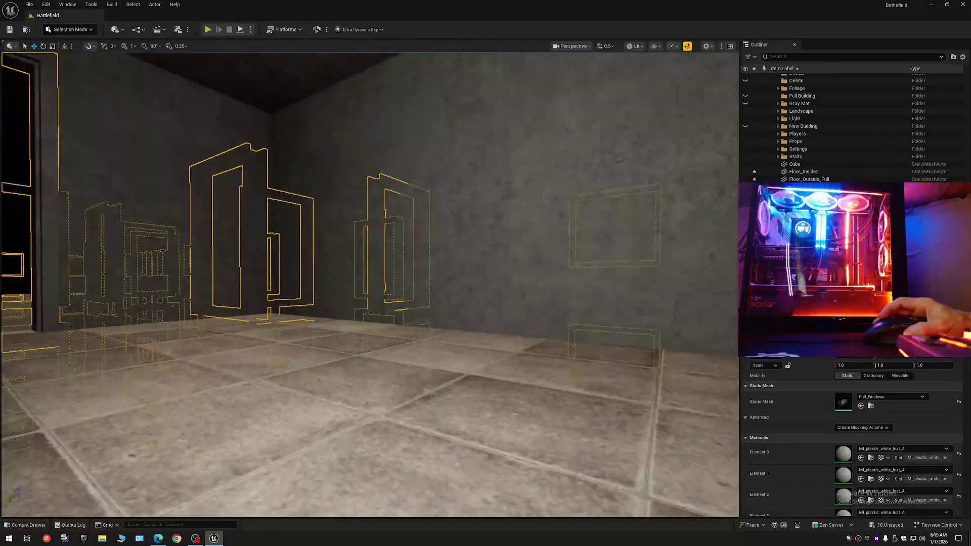
key("Escape")
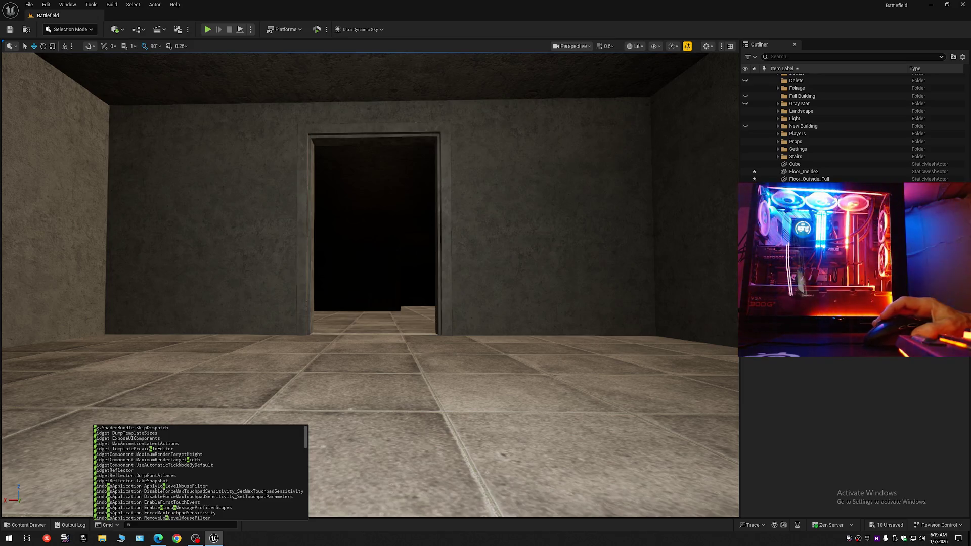
key("Escape")
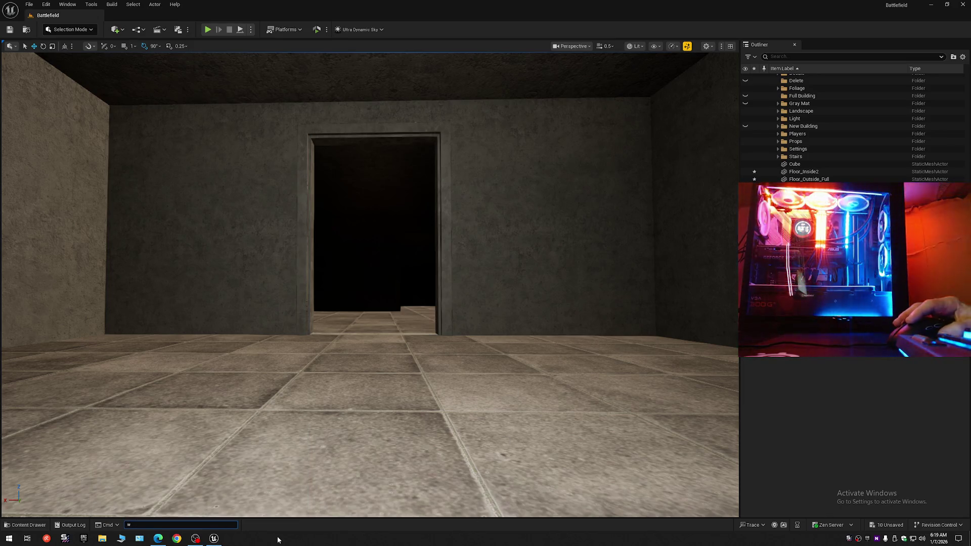
mouse_move(426, 334)
left_mouse_down()
mouse_move(426, 293)
mouse_move(395, 296)
mouse_move(390, 329)
mouse_move(389, 286)
mouse_move(390, 303)
mouse_move(416, 287)
mouse_move(375, 298)
mouse_move(390, 298)
mouse_move(390, 281)
left_mouse_up()
scroll(374, 298, "up", 2)
scroll(387, 288, "up", 2)
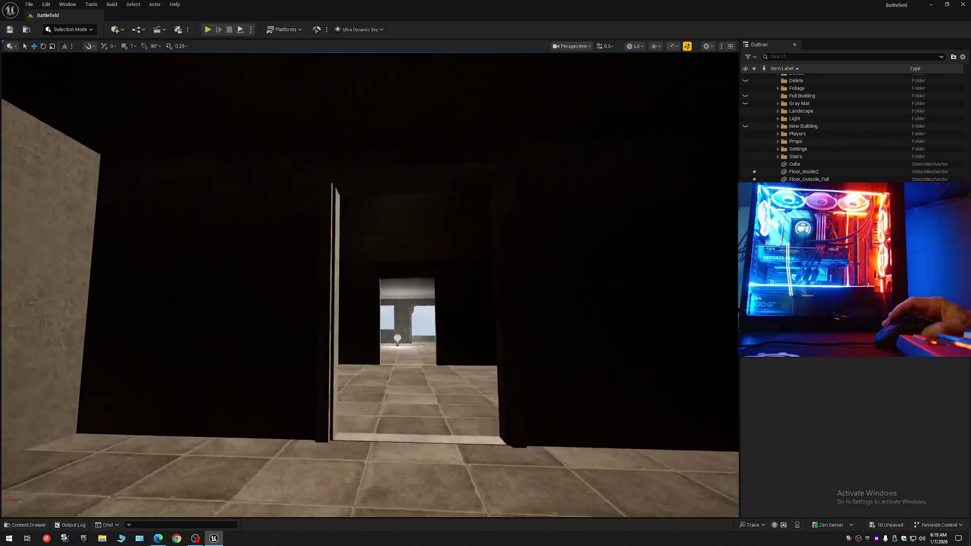
mouse_move(390, 281)
left_mouse_down()
mouse_move(389, 314)
mouse_move(389, 284)
mouse_move(374, 283)
mouse_move(399, 288)
mouse_move(387, 296)
left_mouse_up()
scroll(392, 306, "up", 1)
scroll(389, 293, "down", 1)
key("w")
scroll(369, 284, "down", 1)
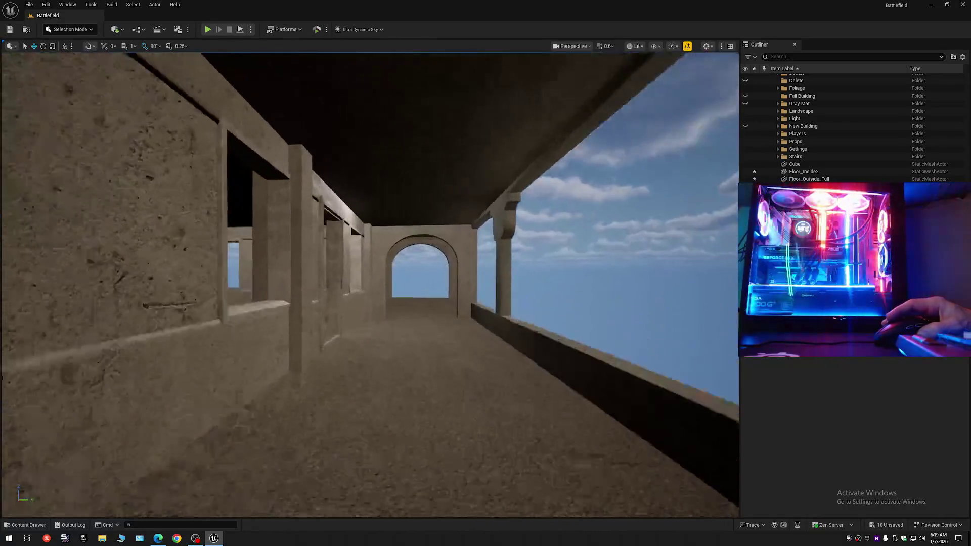
scroll(370, 284, "up", 1)
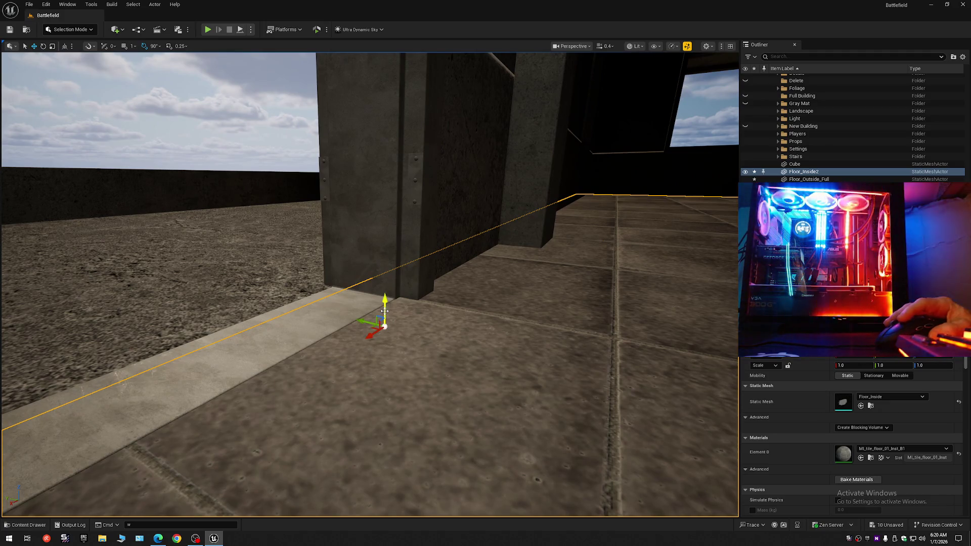
scroll(370, 285, "up", 2)
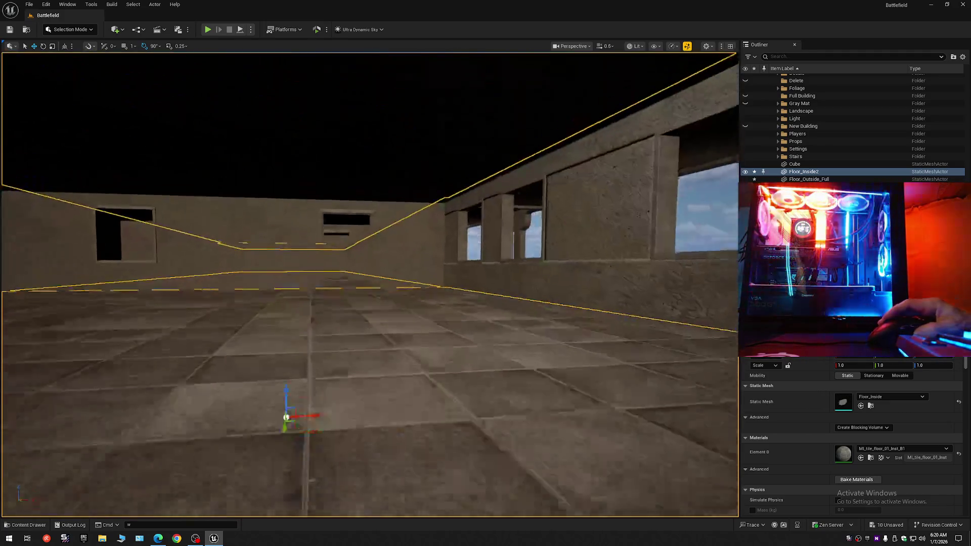
scroll(370, 284, "down", 2)
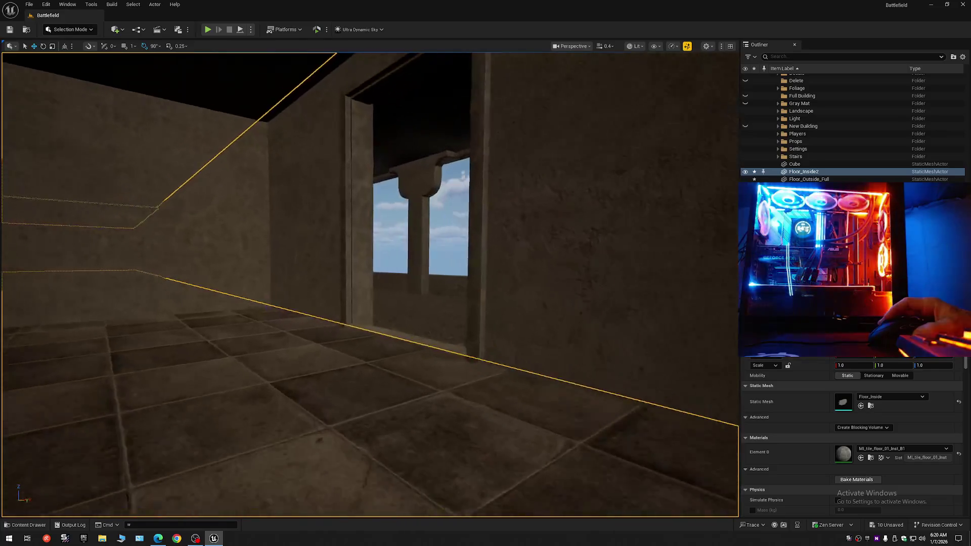
scroll(370, 284, "up", 2)
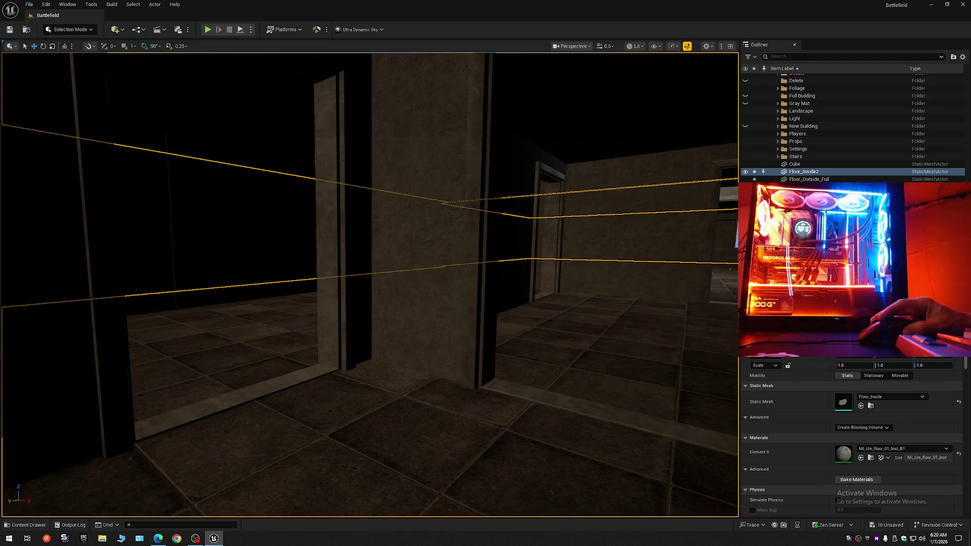
mouse_move(478, 291)
left_mouse_down()
mouse_move(481, 187)
mouse_move(475, 286)
left_mouse_up()
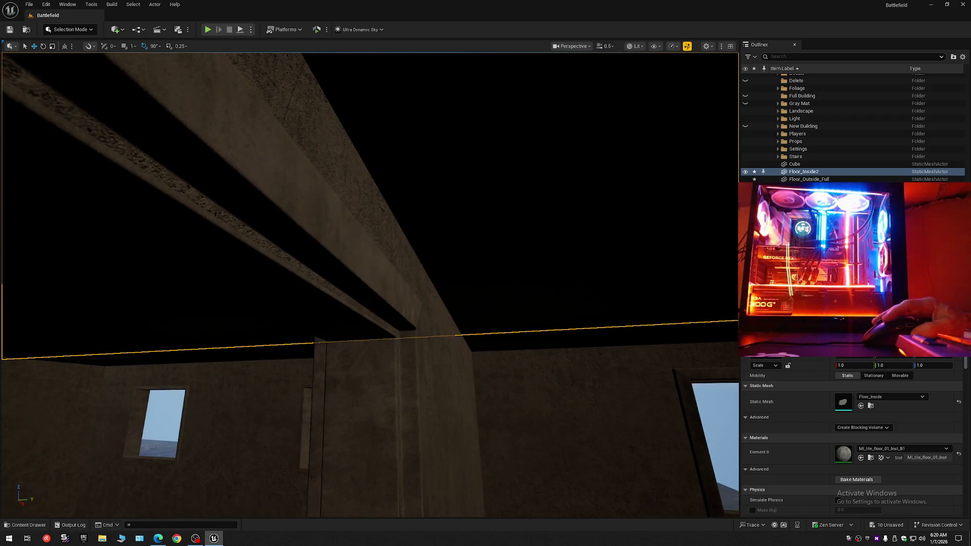
left_click(357, 280)
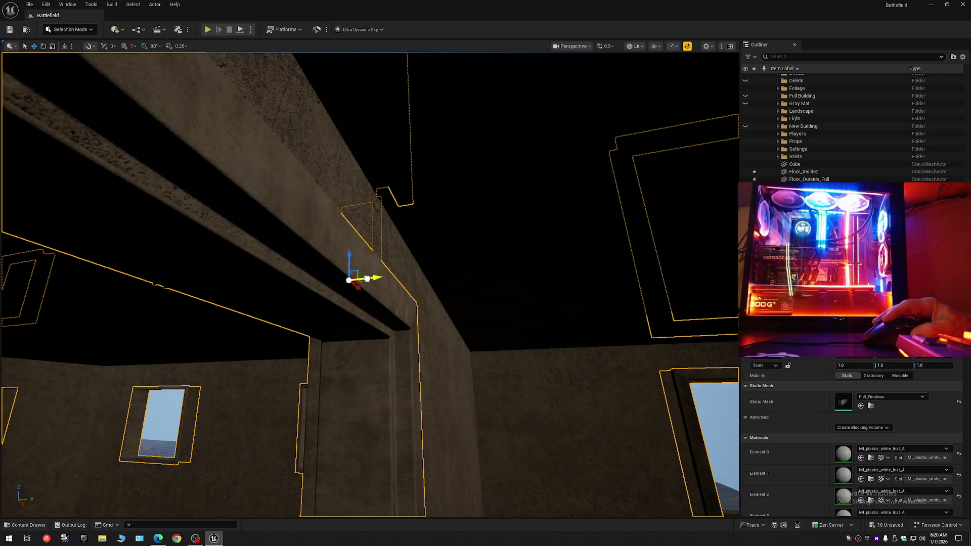
key("f")
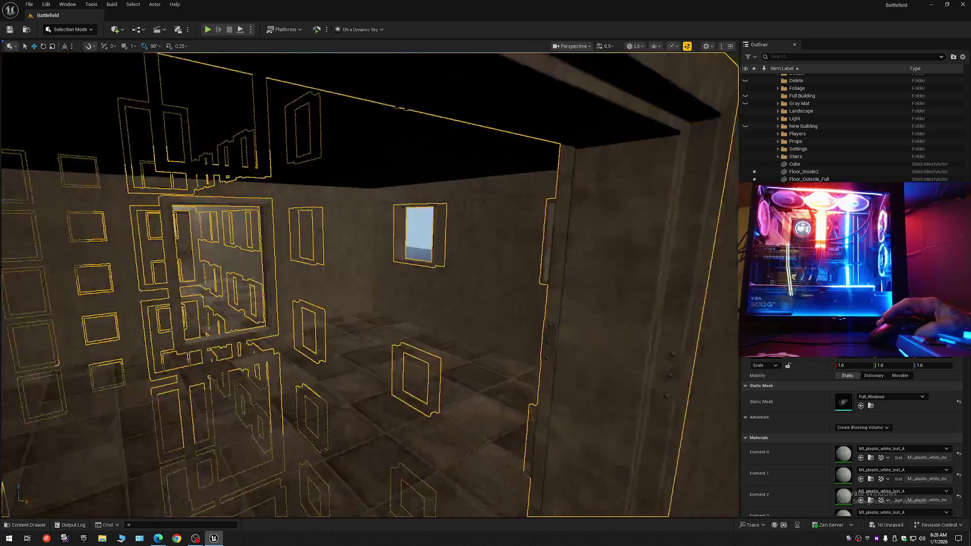
key("Escape")
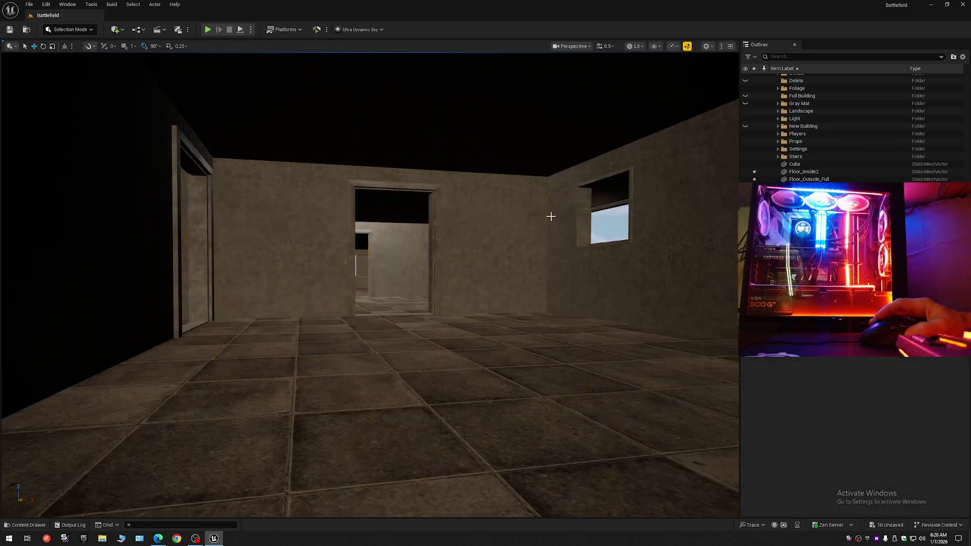
scroll(550, 216, "up", 5)
key("w")
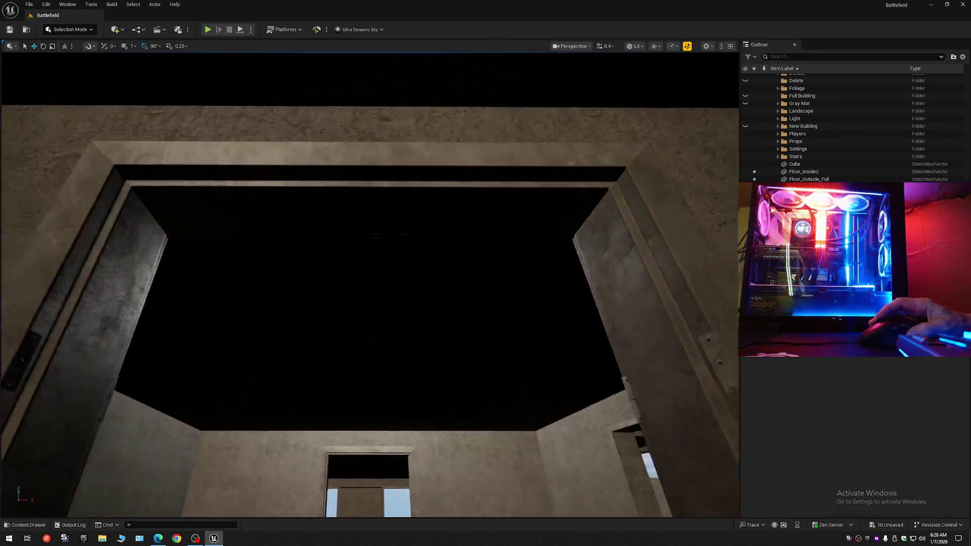
scroll(369, 284, "down", 1)
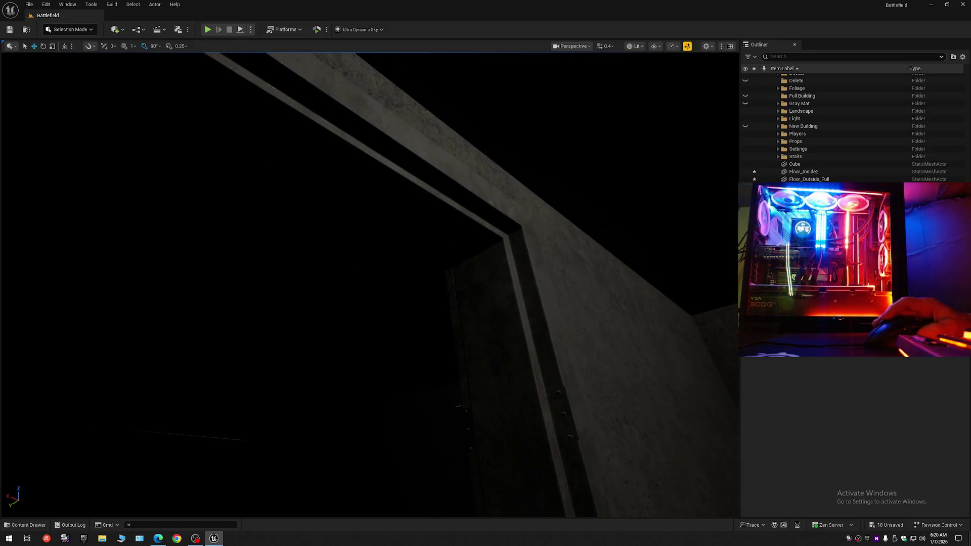
key("s")
scroll(369, 283, "down", 1)
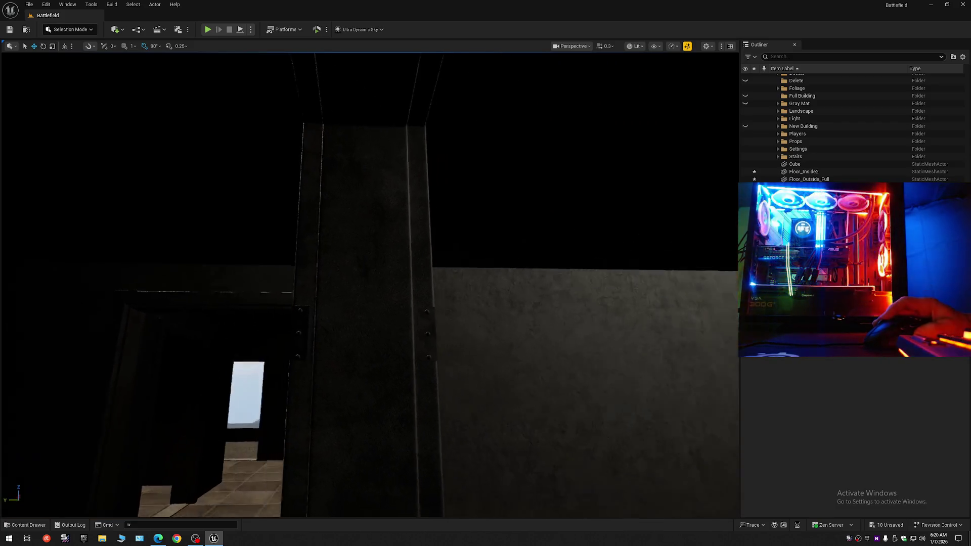
key("w")
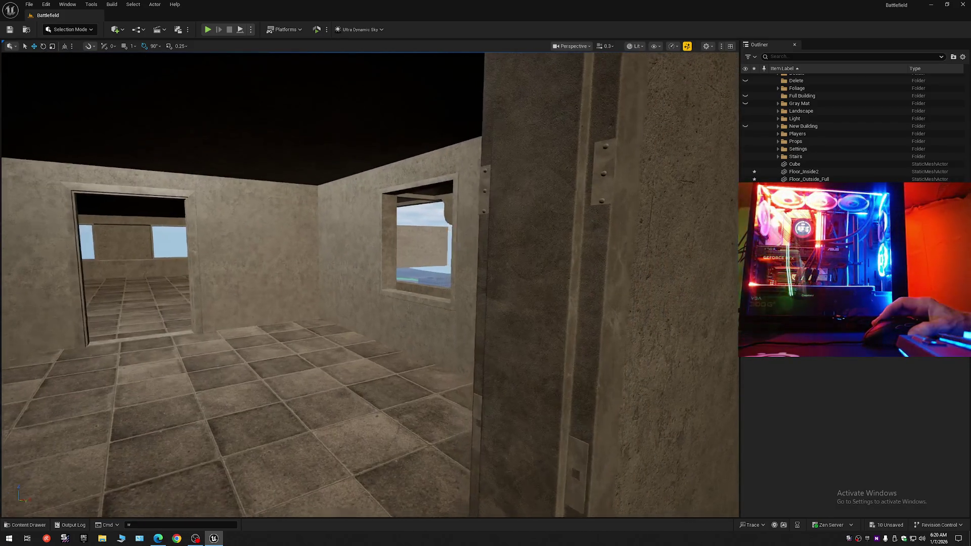
key("a")
key("w")
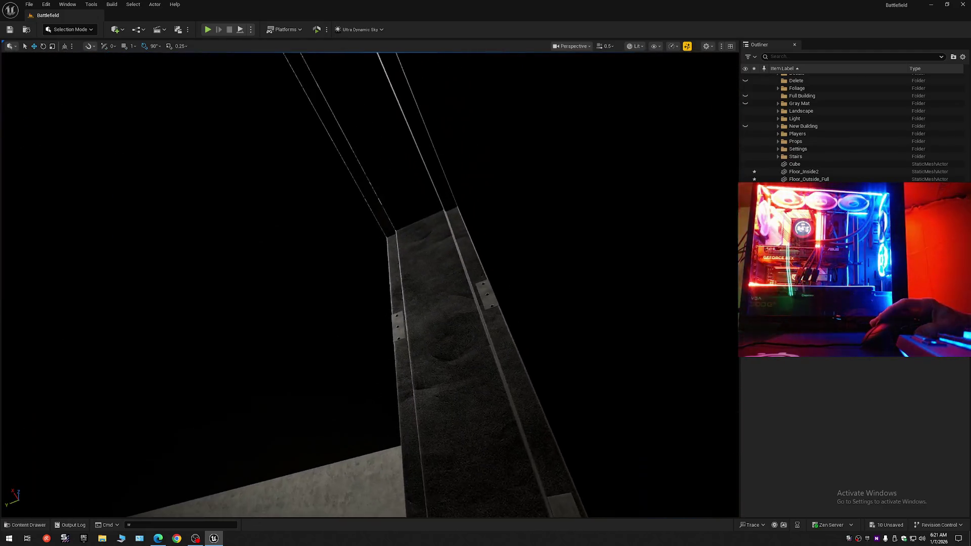
key("w")
key("s")
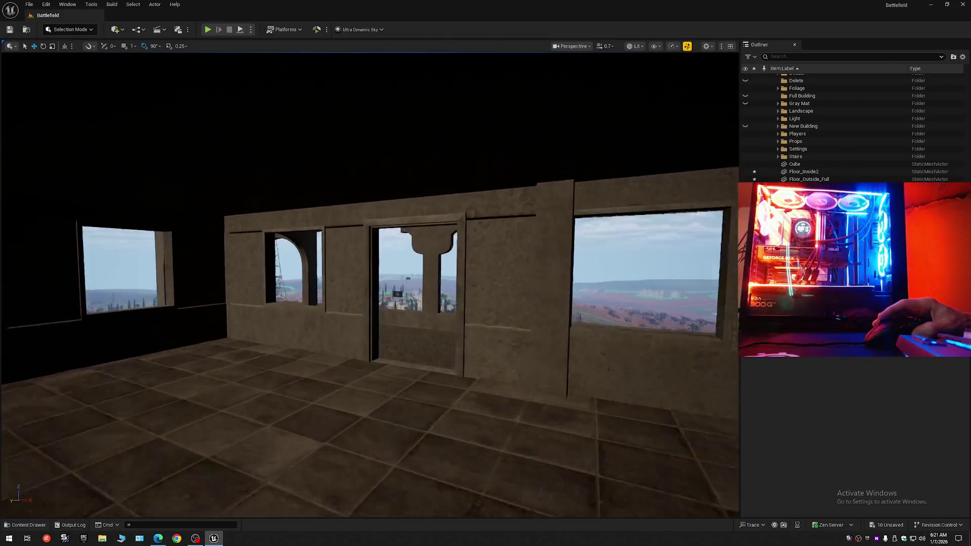
key("w")
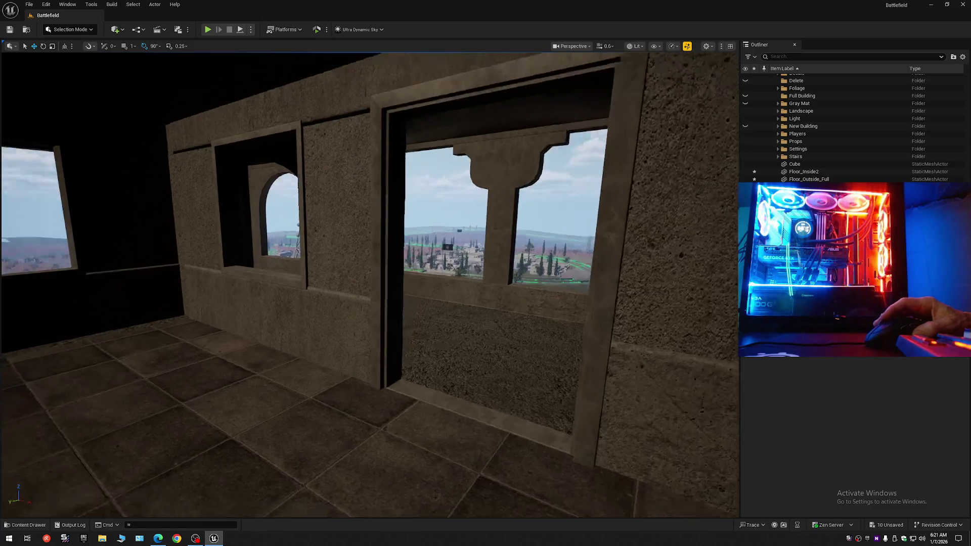
scroll(370, 283, "down", 1)
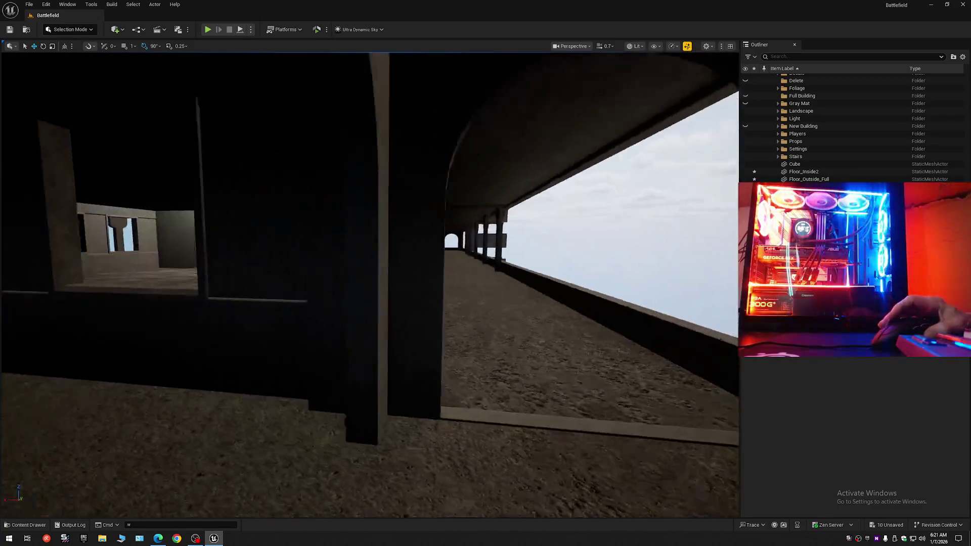
key("w")
scroll(370, 283, "up", 2)
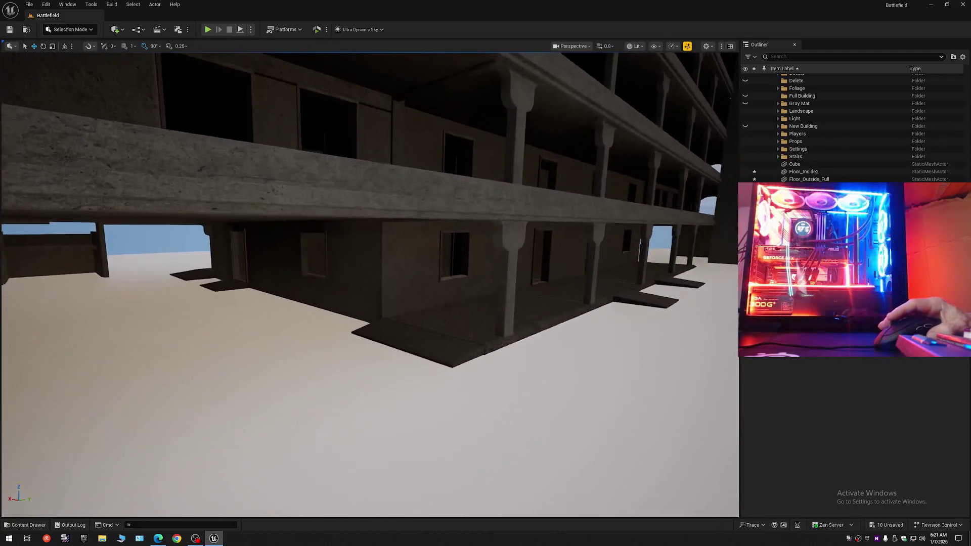
scroll(370, 283, "down", 2)
key("w")
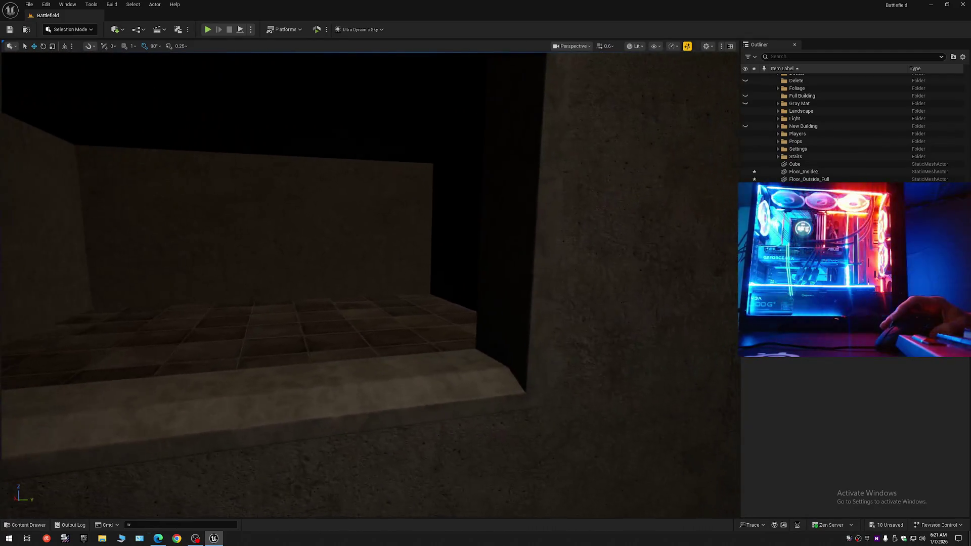
key("w")
scroll(370, 283, "down", 2)
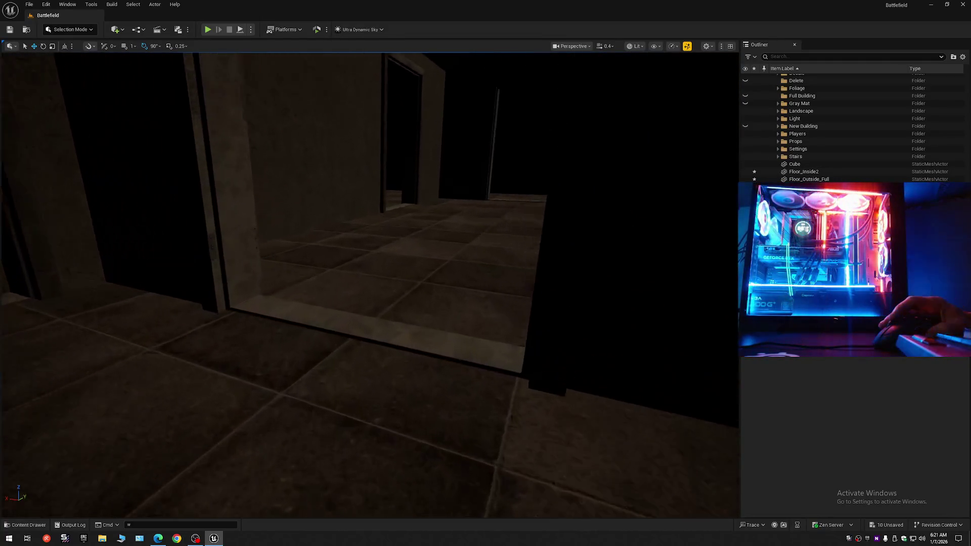
key("w")
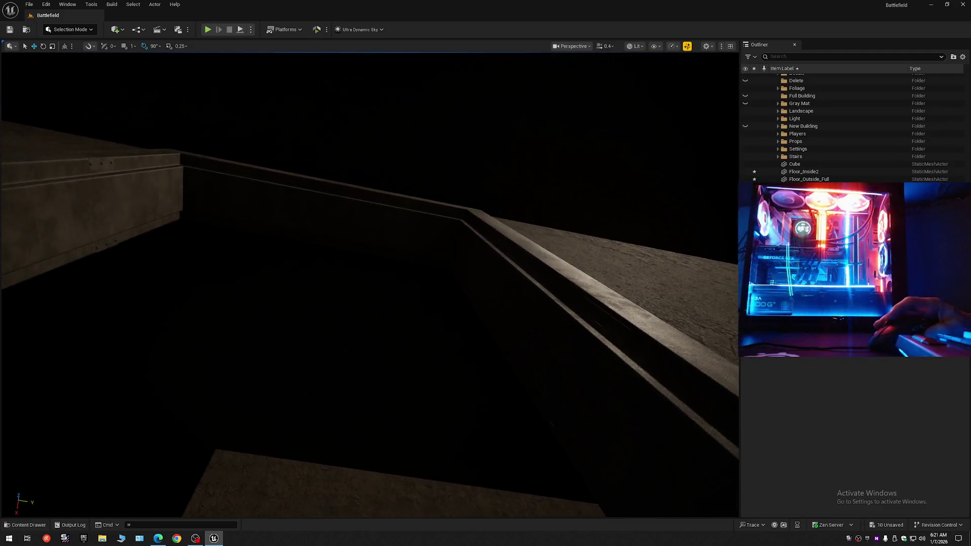
key("w")
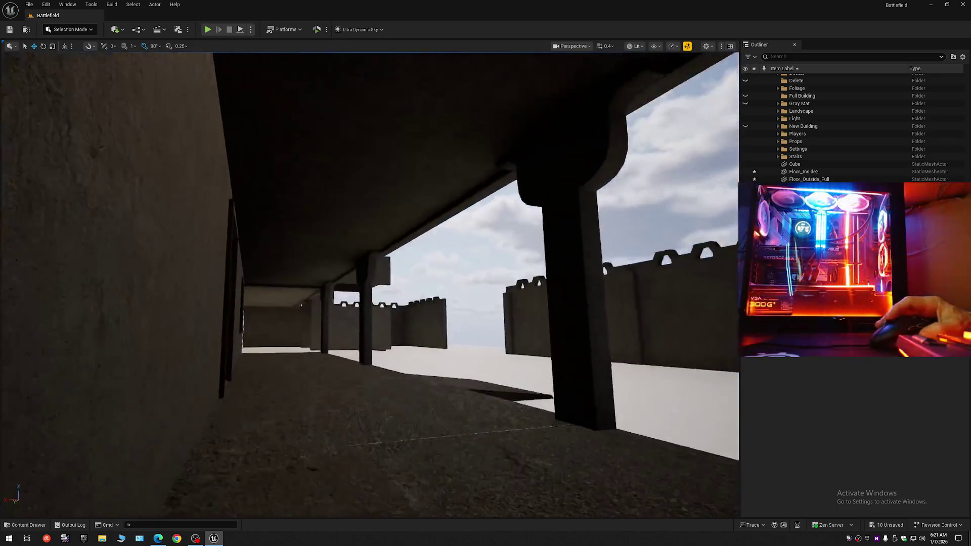
key("w")
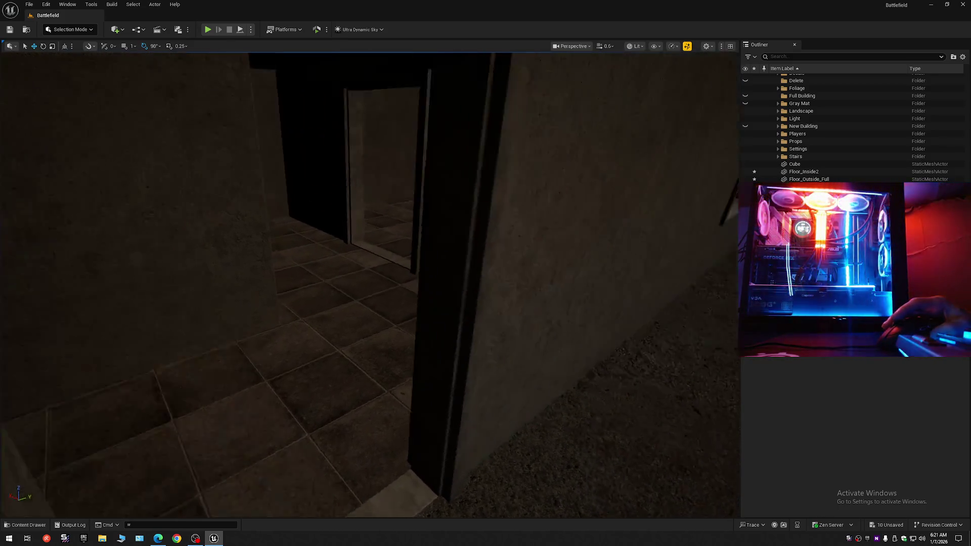
key("w")
scroll(369, 283, "up", 2)
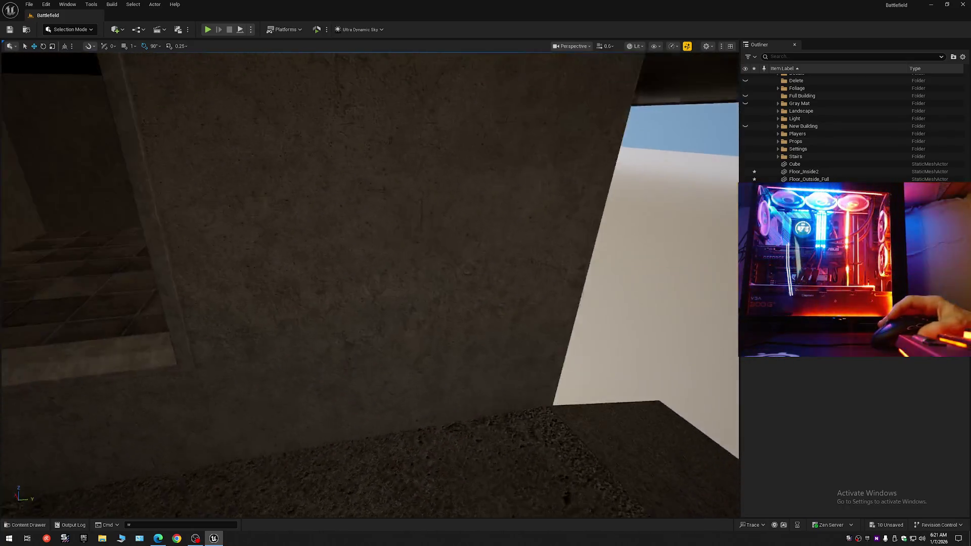
key("w")
scroll(369, 283, "down", 2)
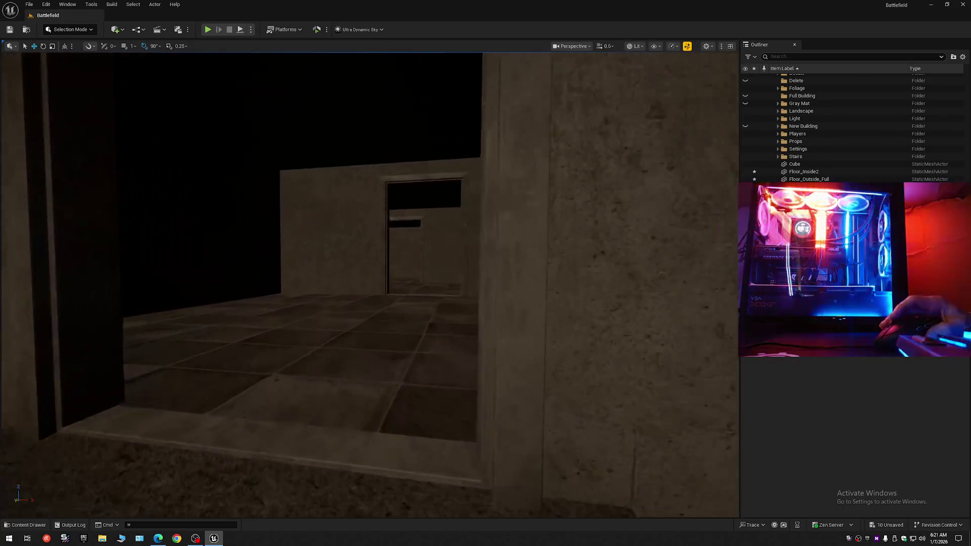
key("w")
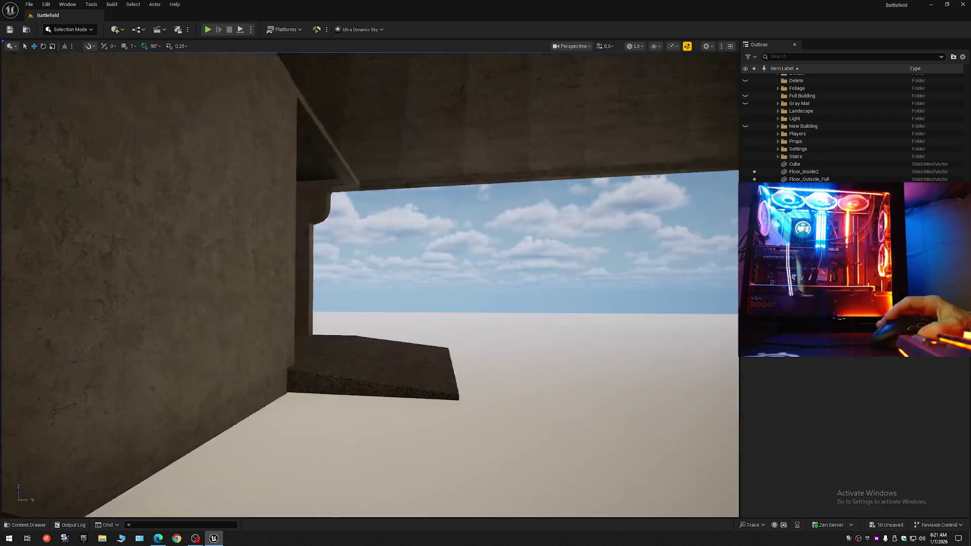
key("w")
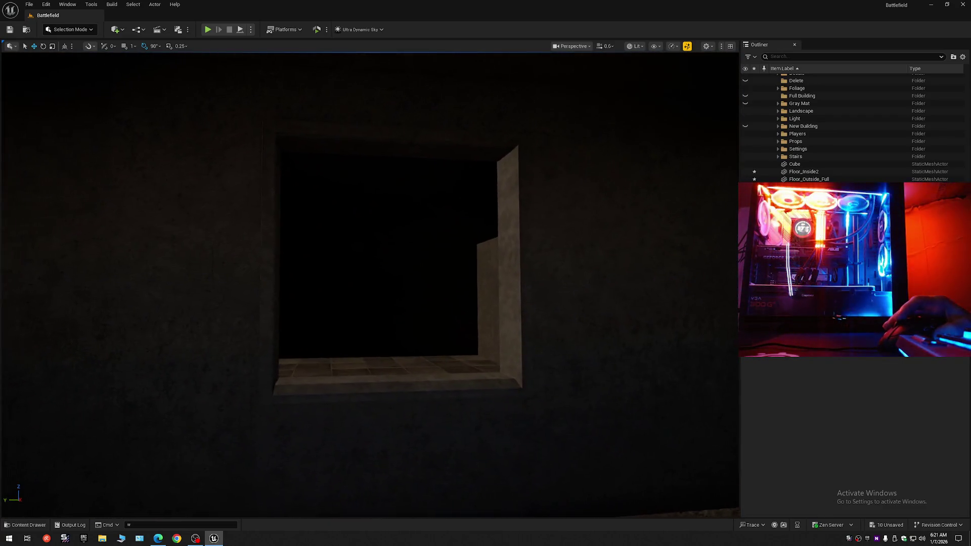
key("w")
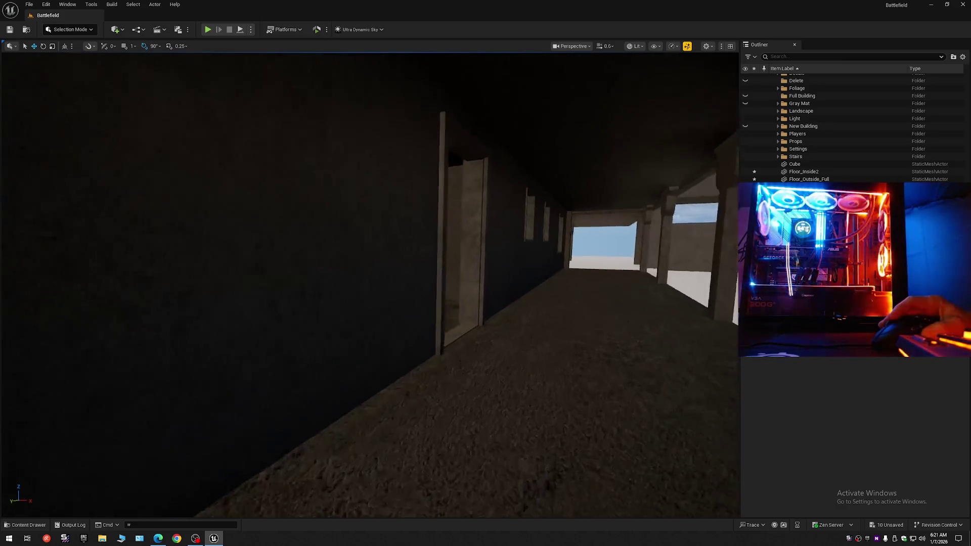
key("w")
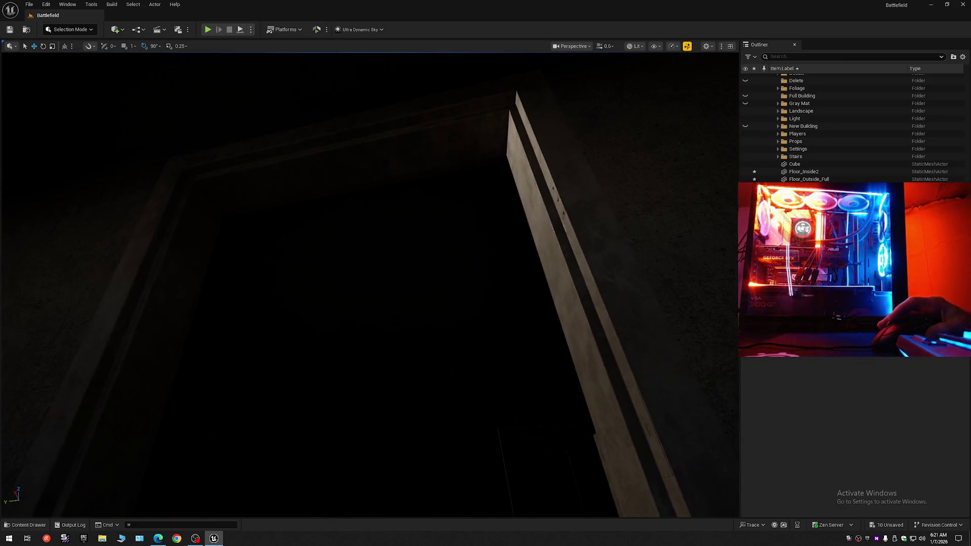
key("w")
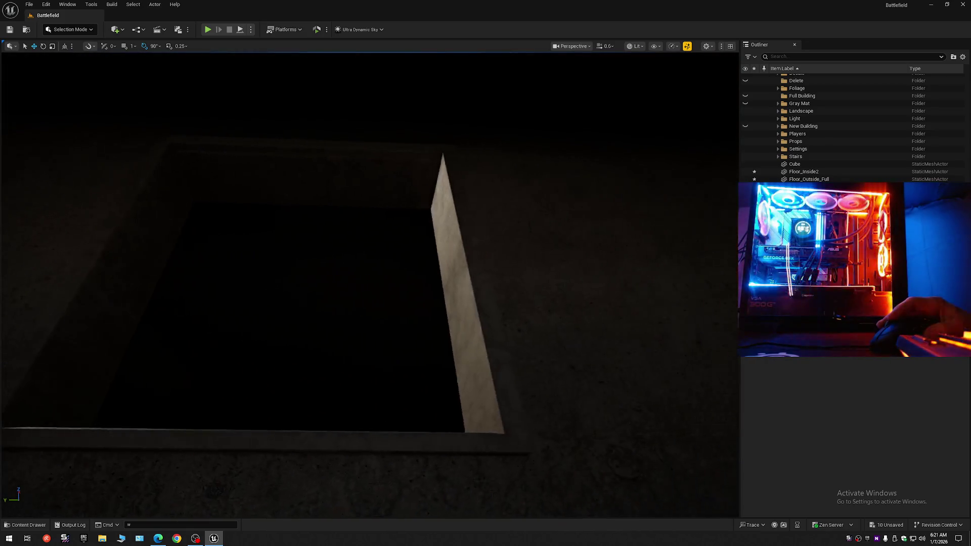
key("w")
scroll(370, 283, "down", 2)
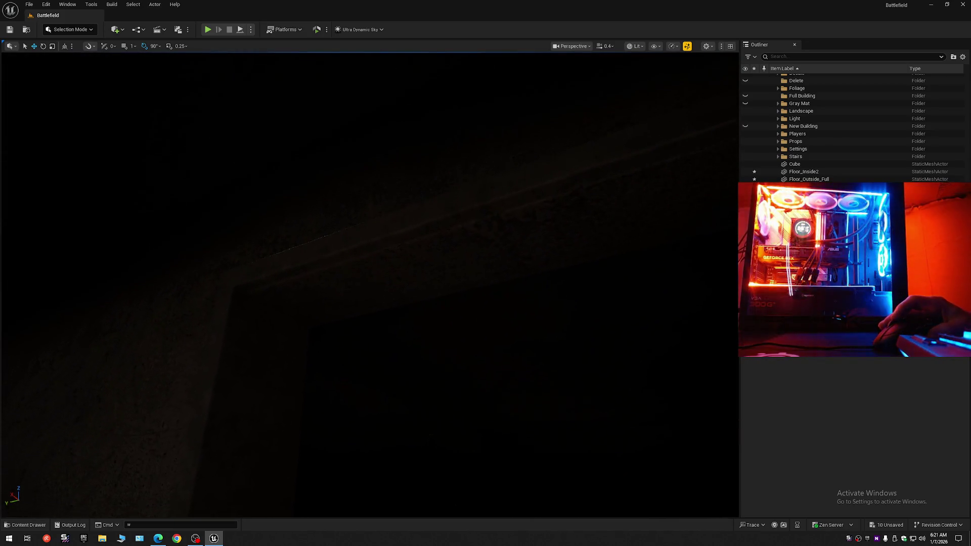
key("w")
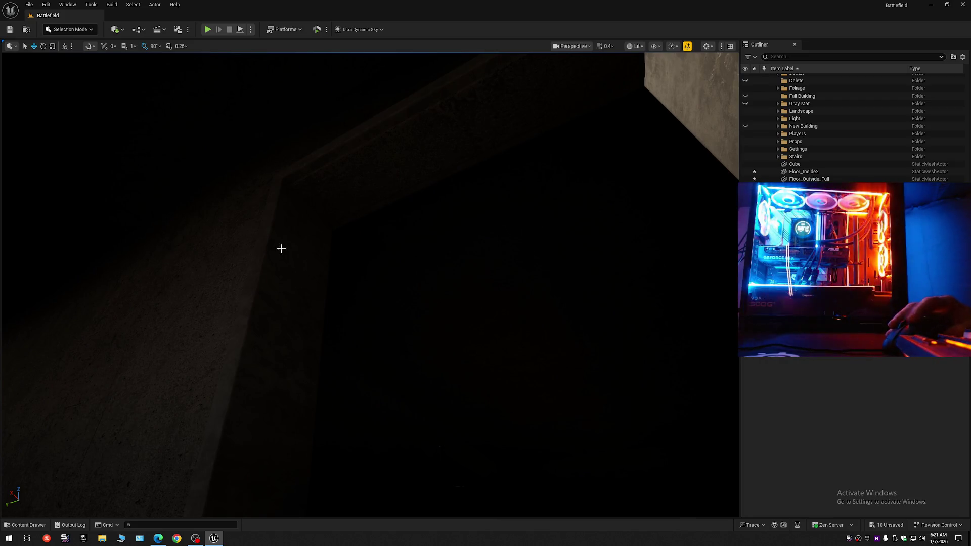
left_click(289, 255)
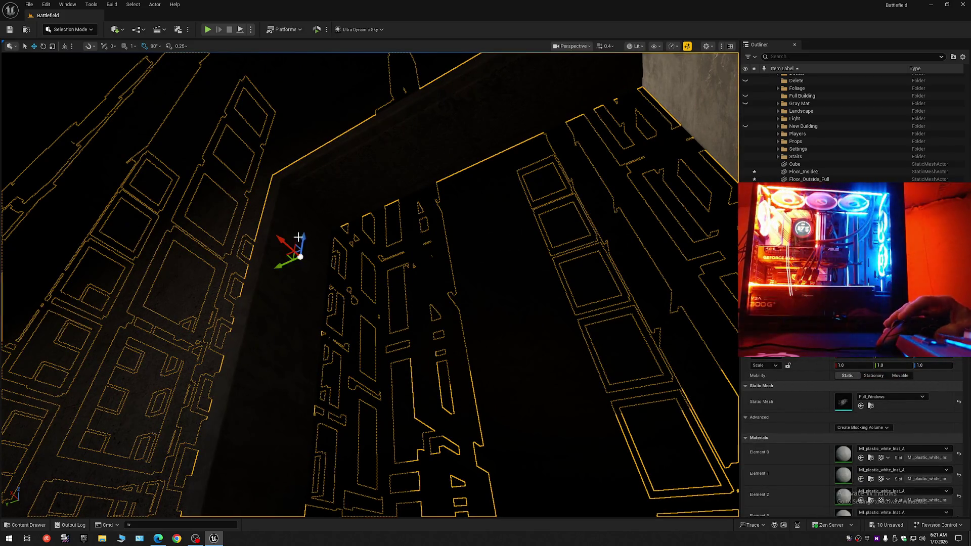
key("ctrl+z")
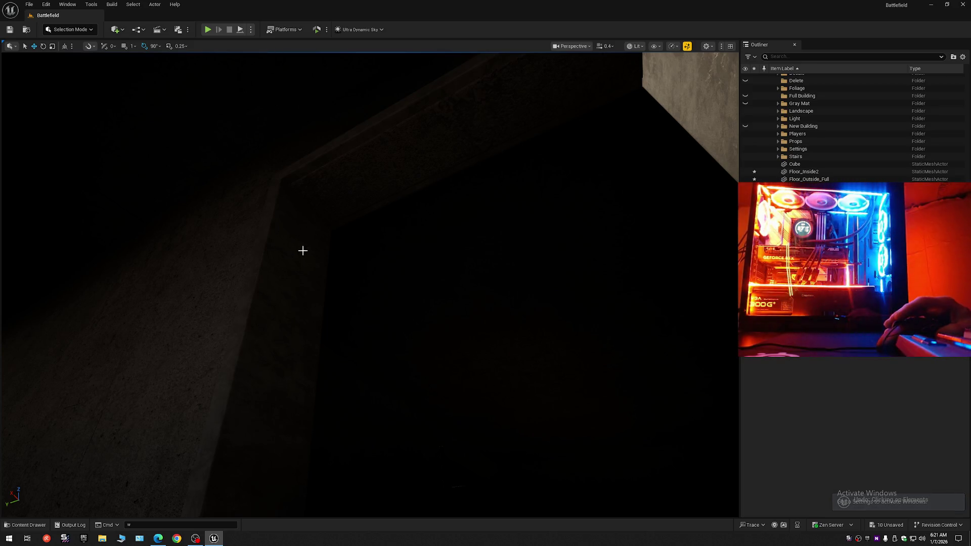
left_click(303, 251)
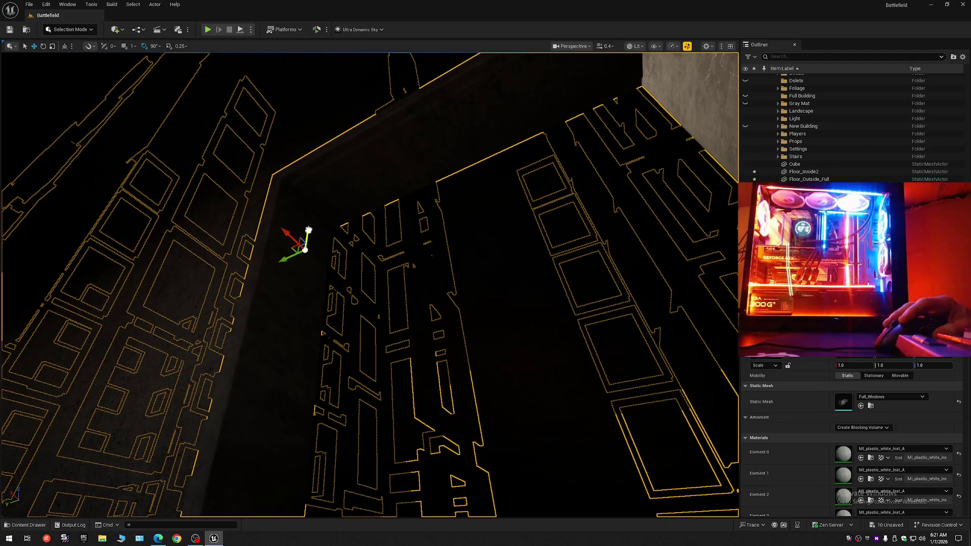
left_click_drag(347, 268, 375, 275)
scroll(362, 274, "down", 1)
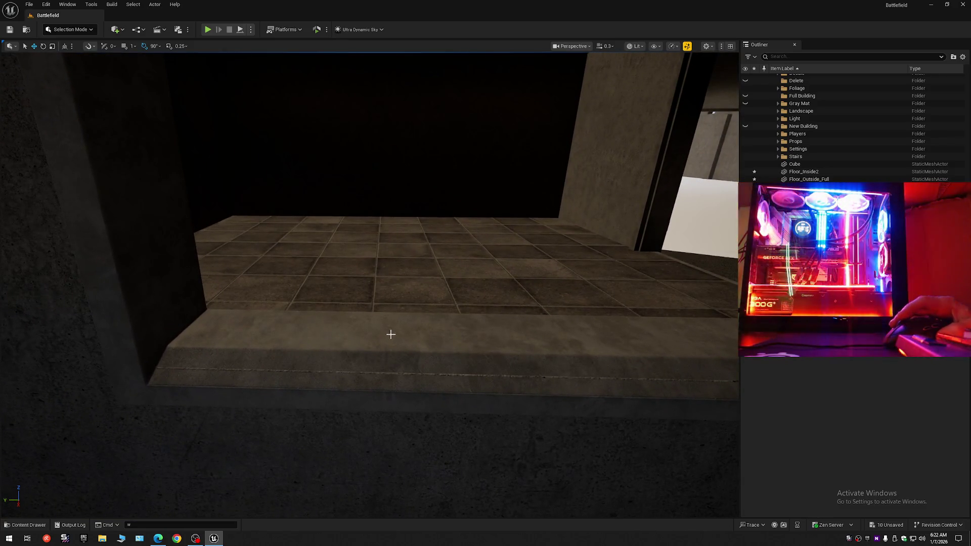
left_click(390, 335)
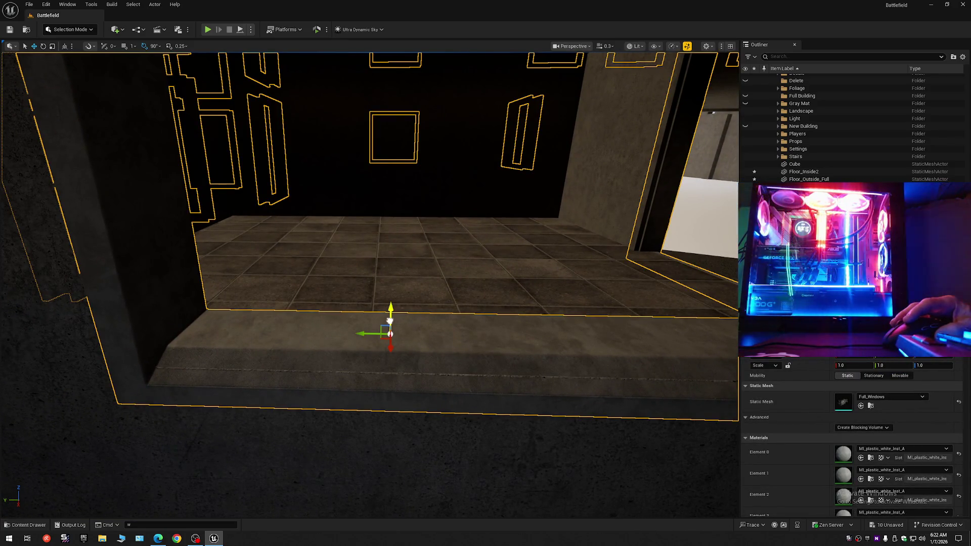
mouse_move(389, 323)
left_mouse_down()
mouse_move(425, 326)
mouse_move(419, 332)
left_mouse_up()
scroll(425, 325, "up", 2)
scroll(425, 325, "up", 2)
scroll(425, 325, "down", 2)
left_click_drag(376, 488, 376, 488)
left_click(391, 421)
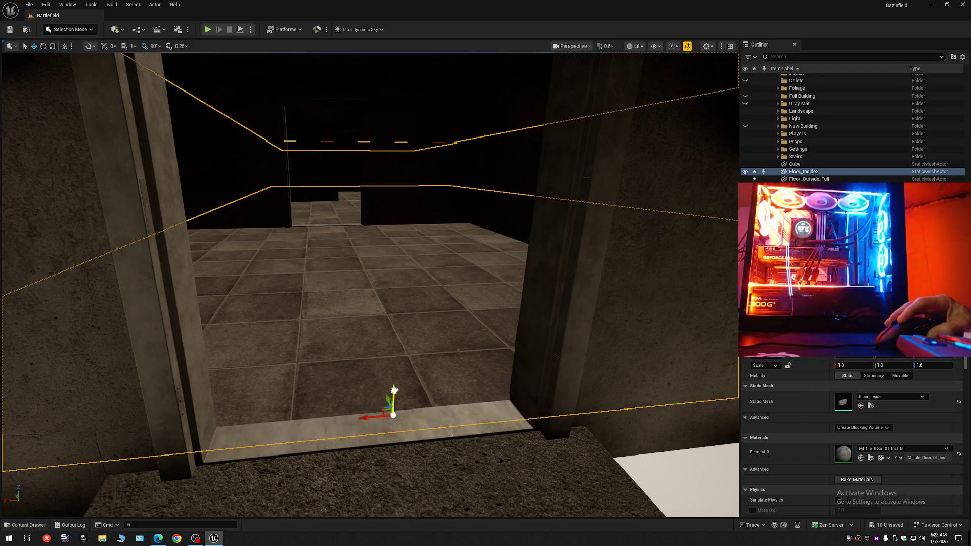
key("Escape")
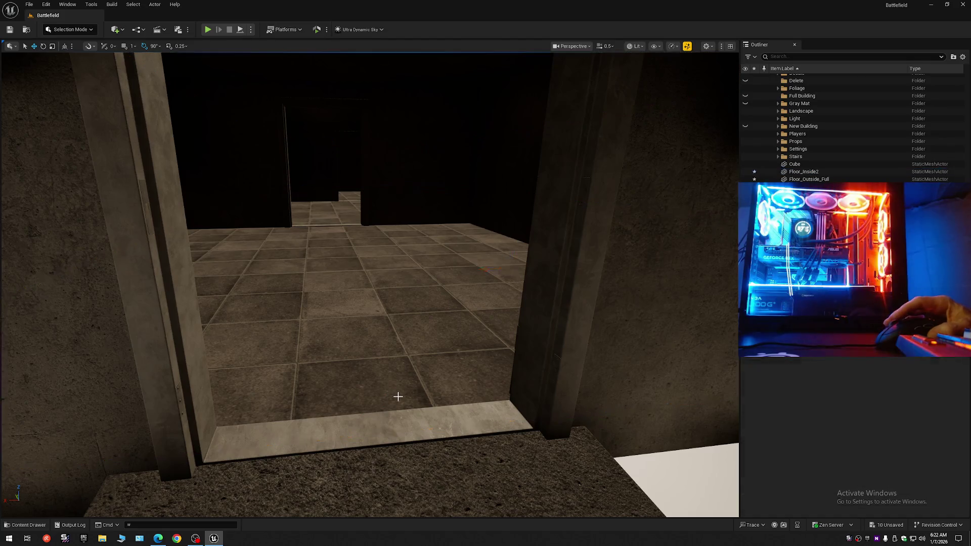